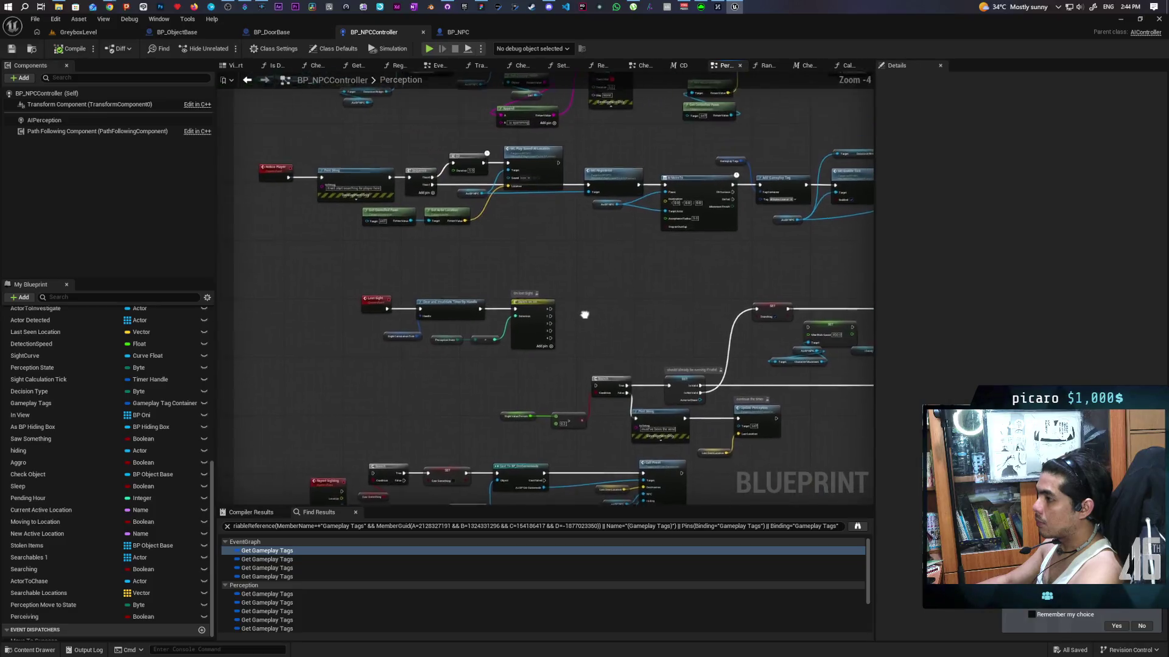
Connect the Switch on Int's output 1 to a new Tick Perception call and save BP_NPCController
left_click_drag(521, 332, 608, 332)
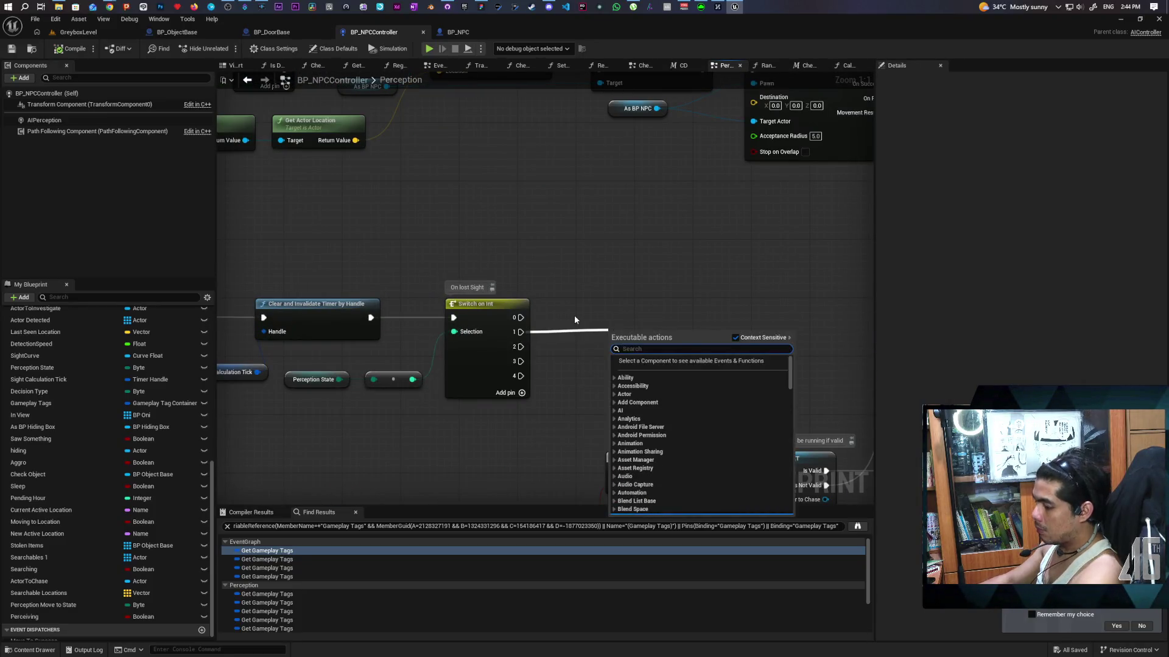
type("percep")
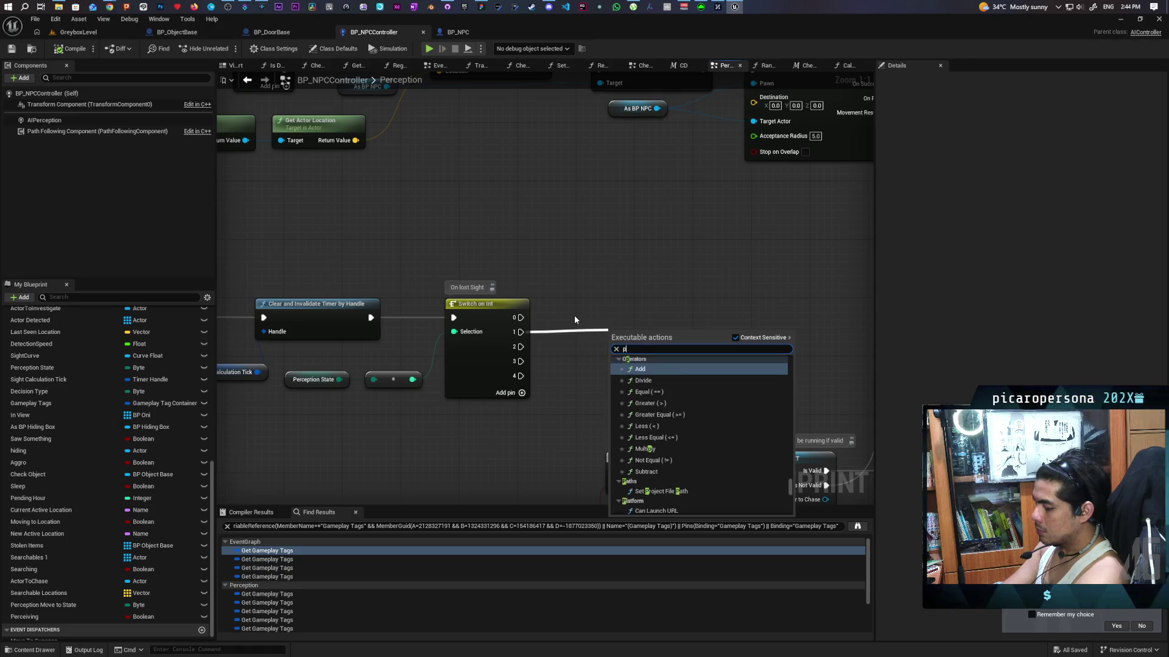
key("Up")
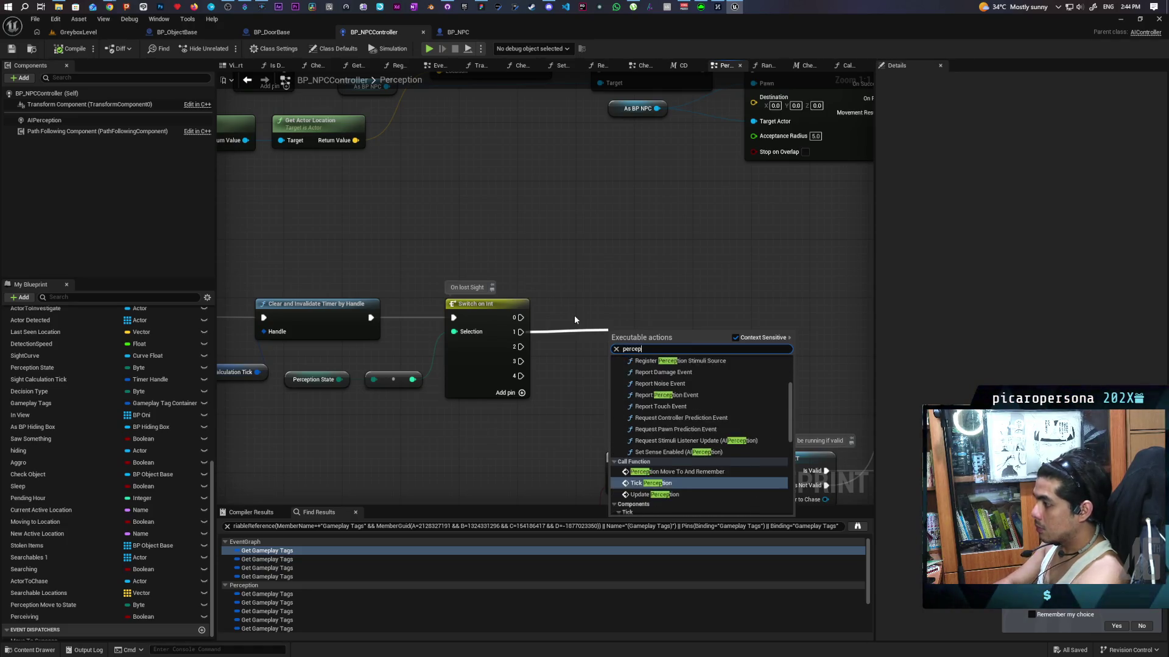
key("Return")
left_click_drag(601, 311, 616, 326)
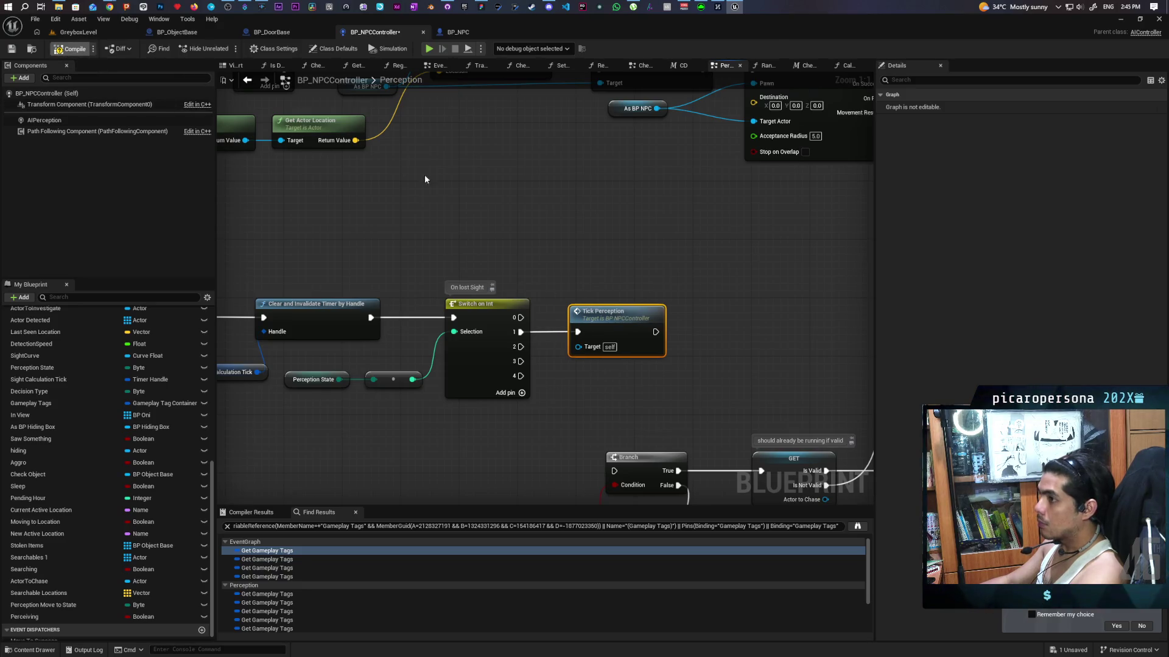
key("ctrl+s")
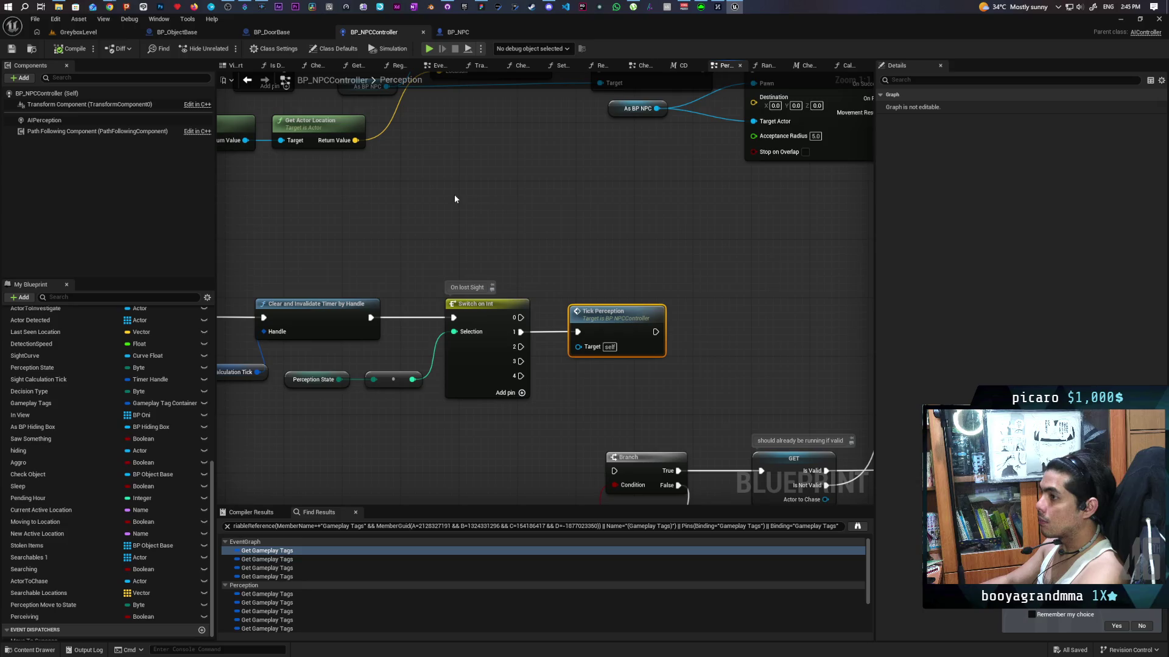
mouse_move(472, 236)
left_mouse_down()
mouse_move(463, 201)
mouse_move(529, 174)
left_mouse_up()
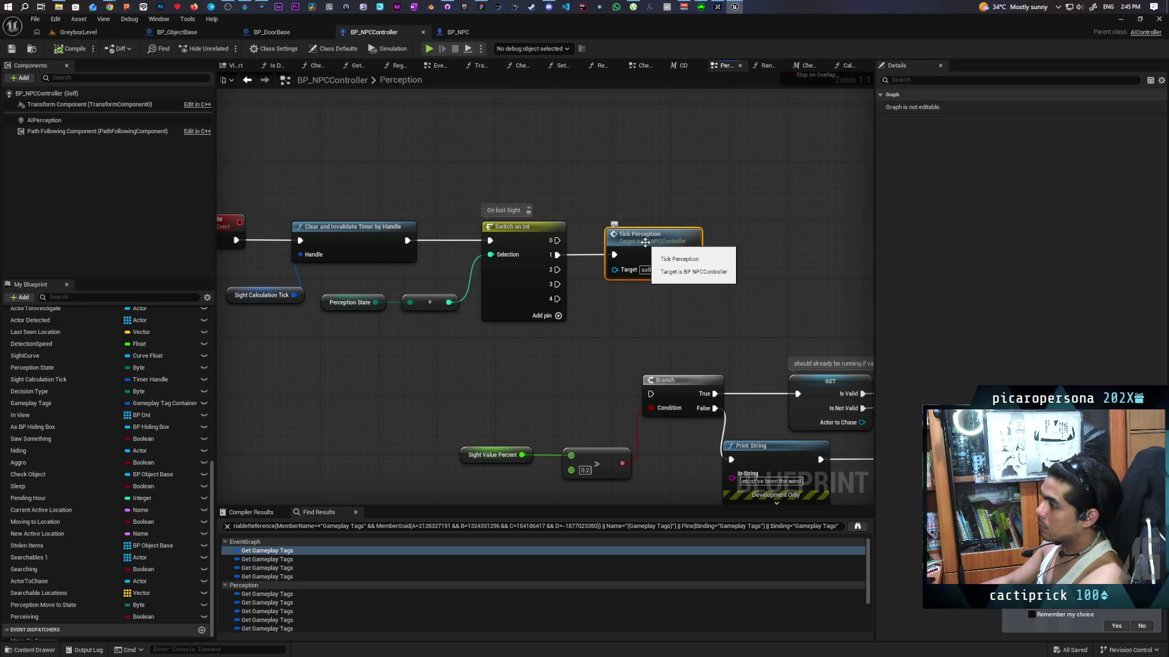
Jump to the Tick Perception custom event, then pull back to the Check States_2 comment area
double_click(645, 243)
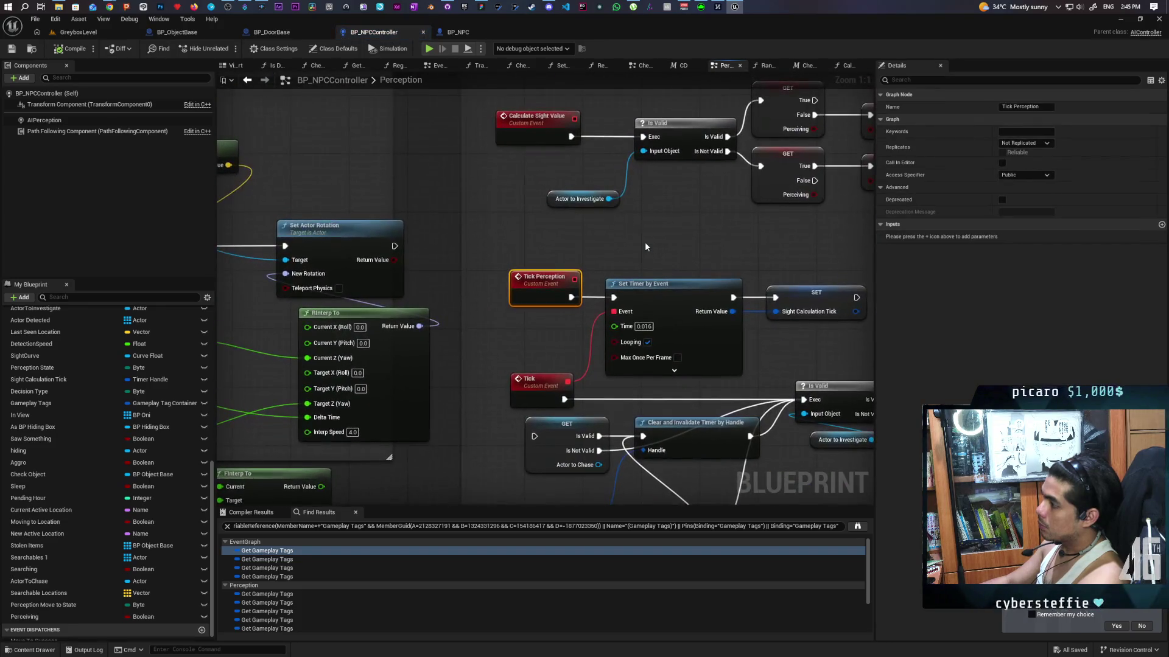
scroll(646, 246, "down", 3)
mouse_move(666, 250)
left_mouse_down()
mouse_move(492, 237)
mouse_move(603, 212)
mouse_move(607, 200)
mouse_move(316, 180)
left_mouse_up()
mouse_move(550, 190)
left_mouse_down()
mouse_move(342, 182)
mouse_move(395, 221)
left_mouse_up()
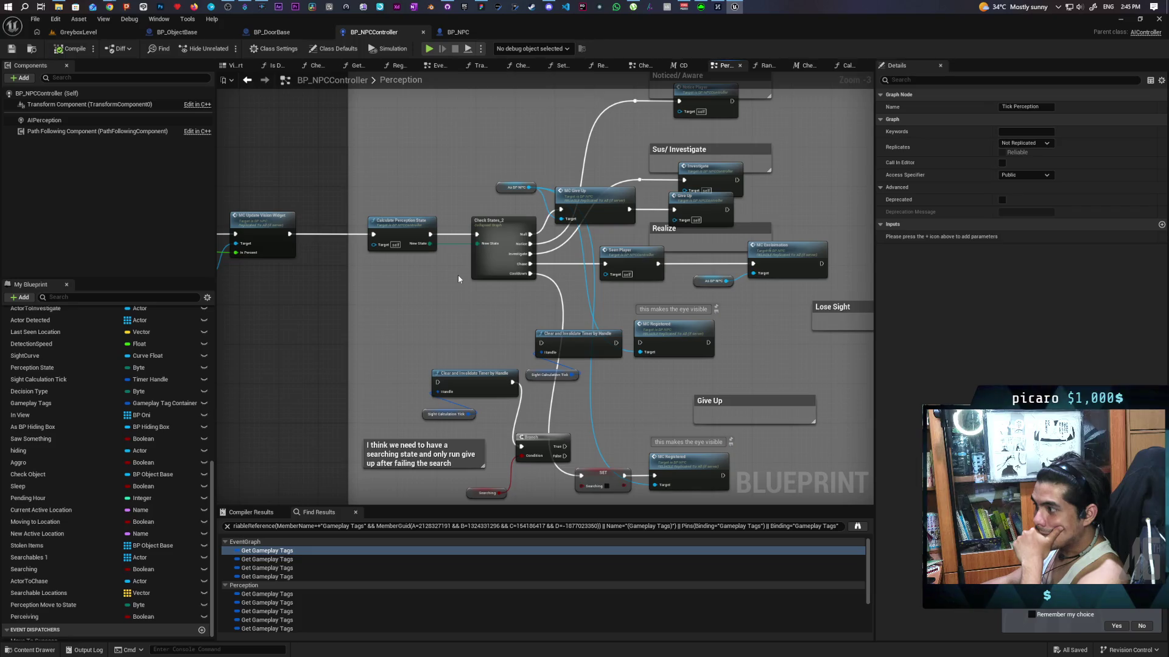
scroll(459, 267, "down", 1)
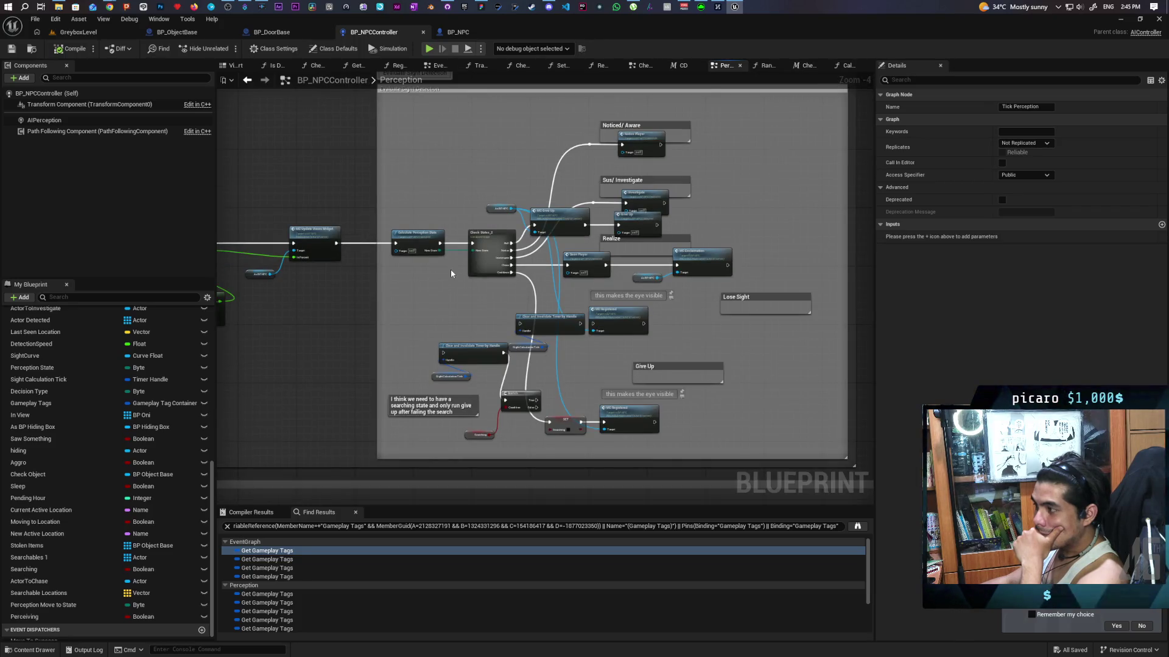
scroll(451, 269, "up", 1)
mouse_move(450, 269)
left_mouse_down()
mouse_move(648, 286)
mouse_move(838, 378)
mouse_move(674, 347)
mouse_move(584, 353)
mouse_move(566, 373)
mouse_move(592, 342)
mouse_move(468, 330)
left_mouse_up()
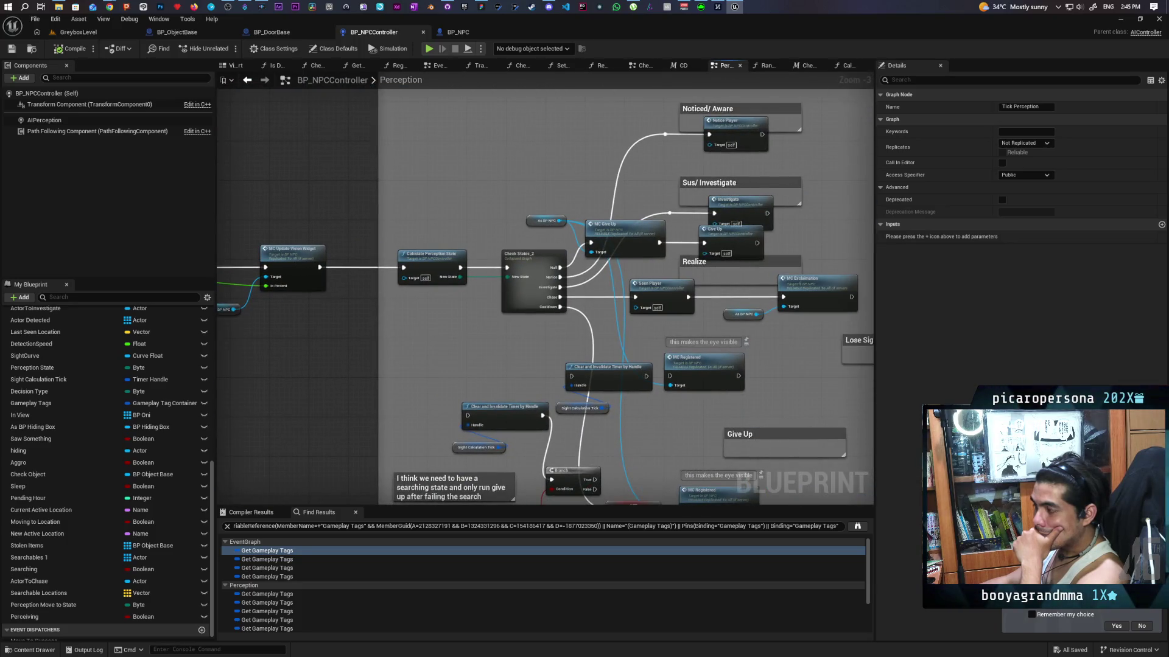
scroll(497, 305, "up", 2)
scroll(498, 304, "down", 1)
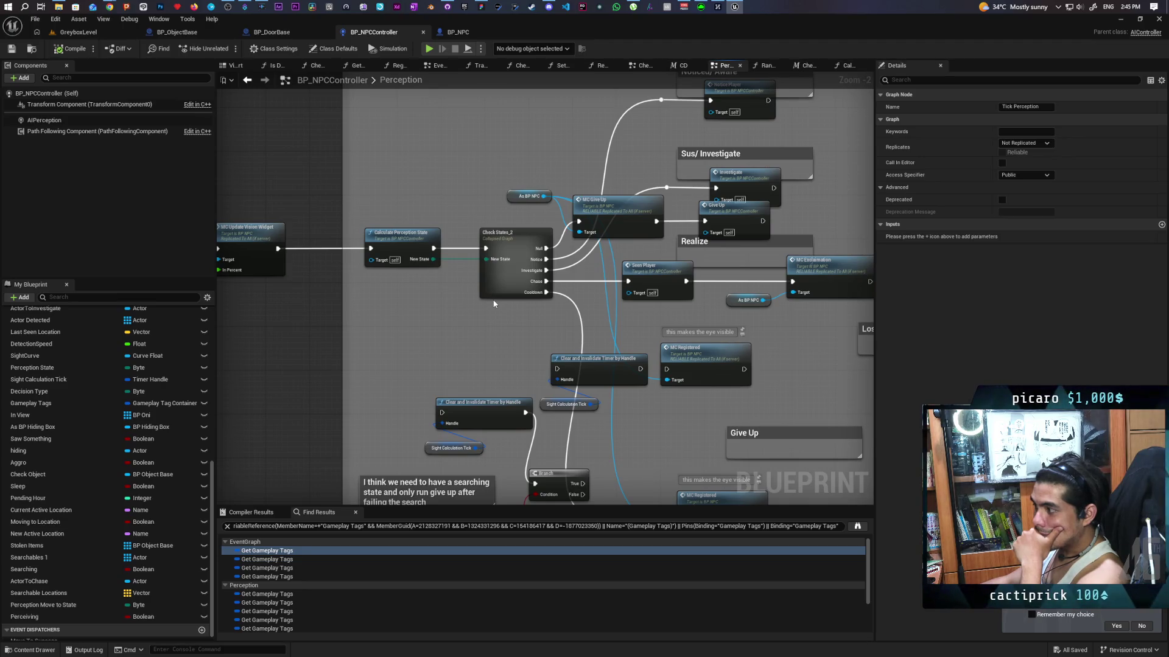
mouse_move(494, 303)
left_mouse_down()
mouse_move(472, 207)
mouse_move(473, 229)
left_mouse_up()
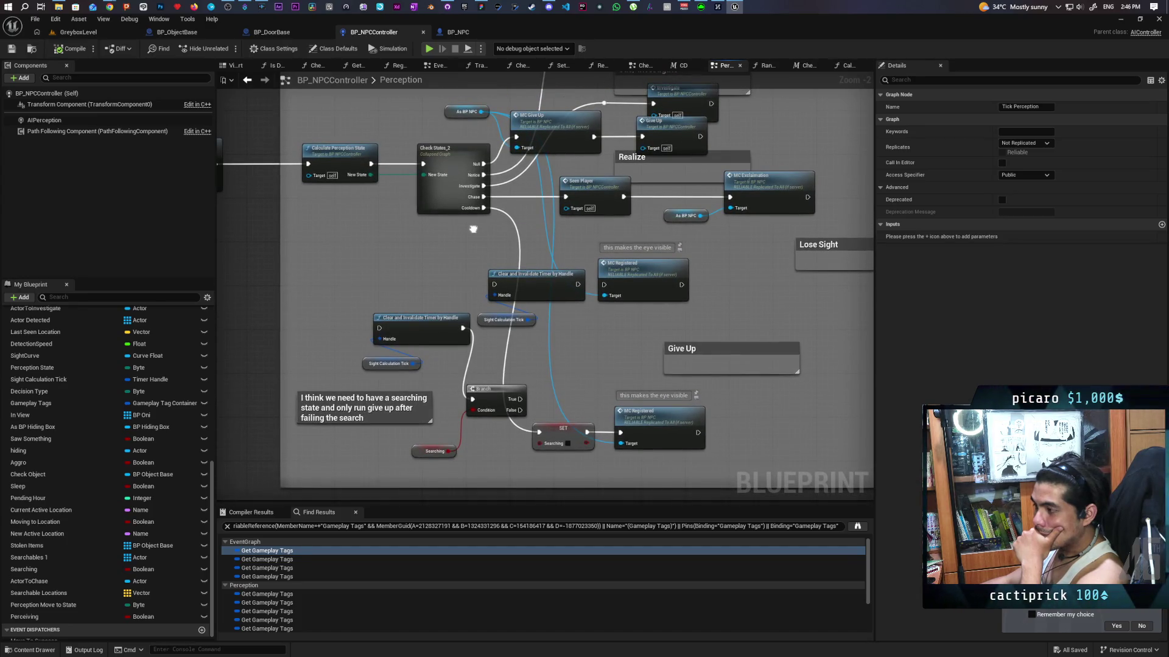
left_click_drag(473, 229, 444, 337)
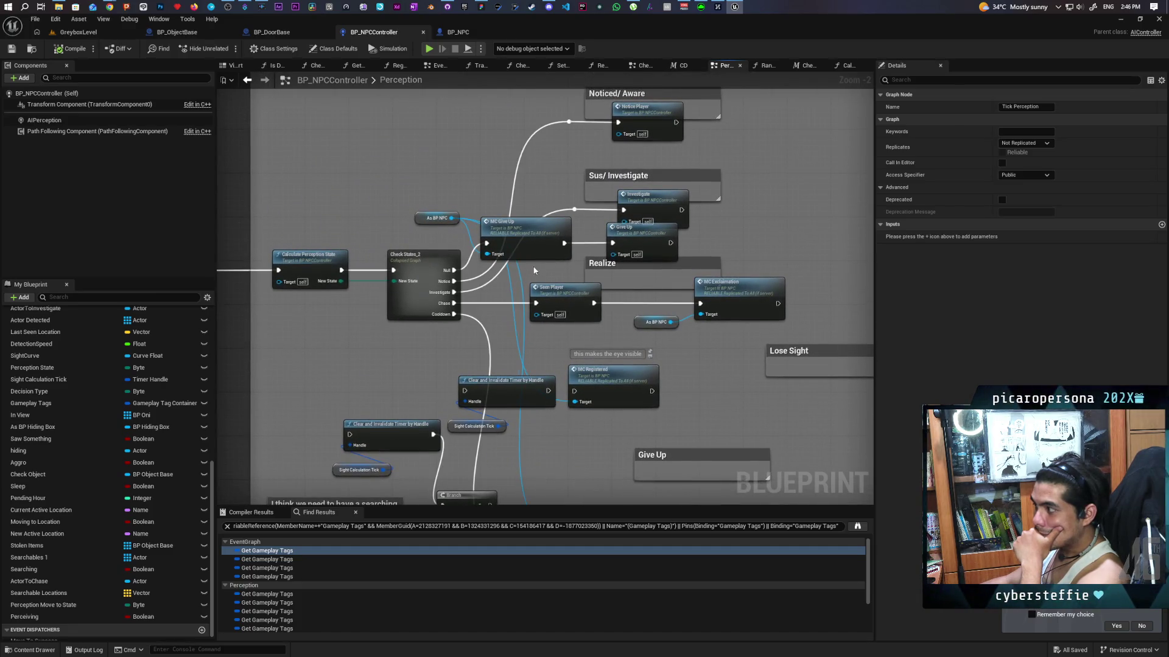
double_click(650, 119)
mouse_move(709, 244)
left_mouse_down()
mouse_move(381, 227)
mouse_move(343, 215)
mouse_move(536, 180)
mouse_move(425, 167)
left_mouse_up()
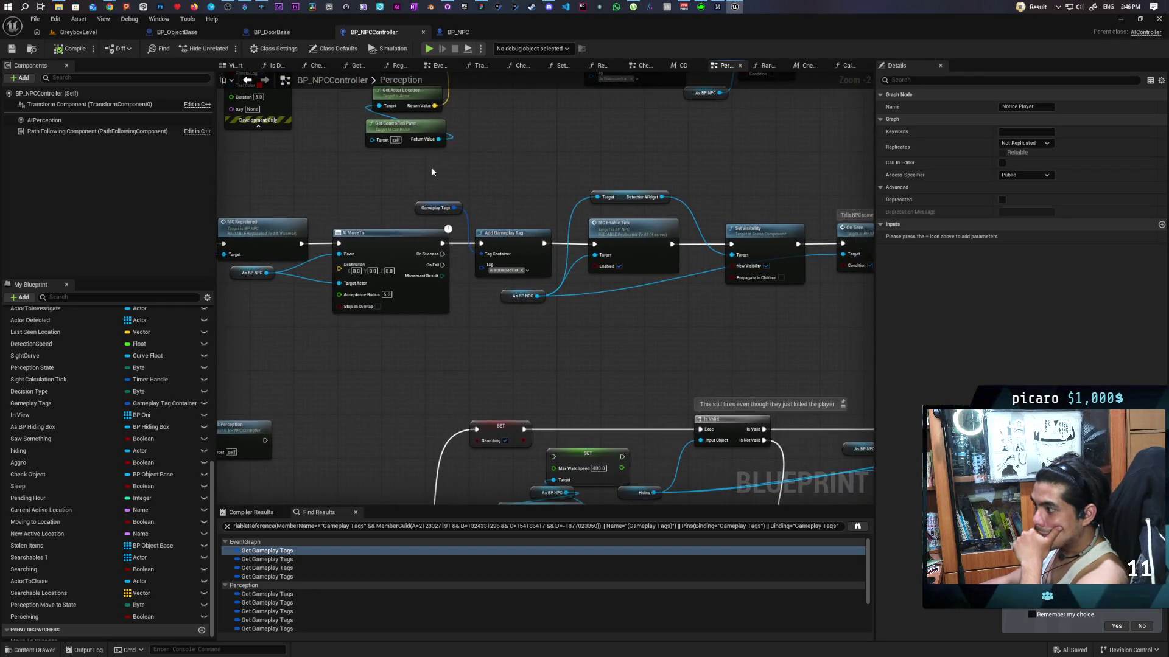
left_click_drag(535, 166, 362, 156)
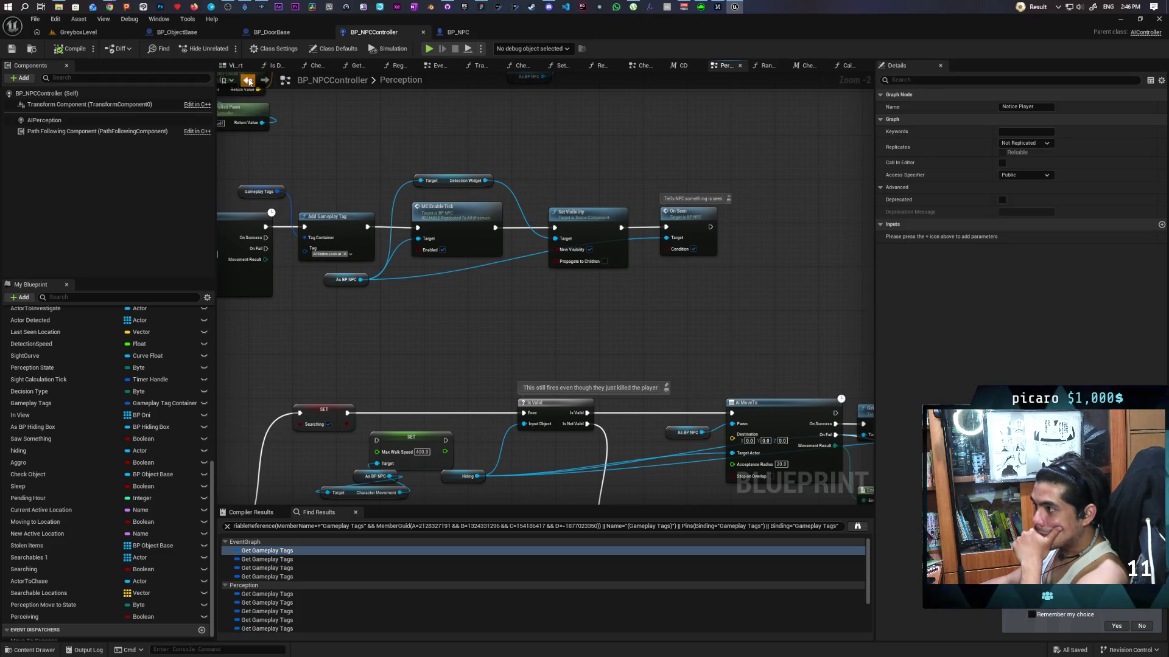
left_click(248, 81)
mouse_move(433, 178)
left_mouse_down()
mouse_move(485, 188)
mouse_move(411, 203)
mouse_move(582, 181)
left_mouse_up()
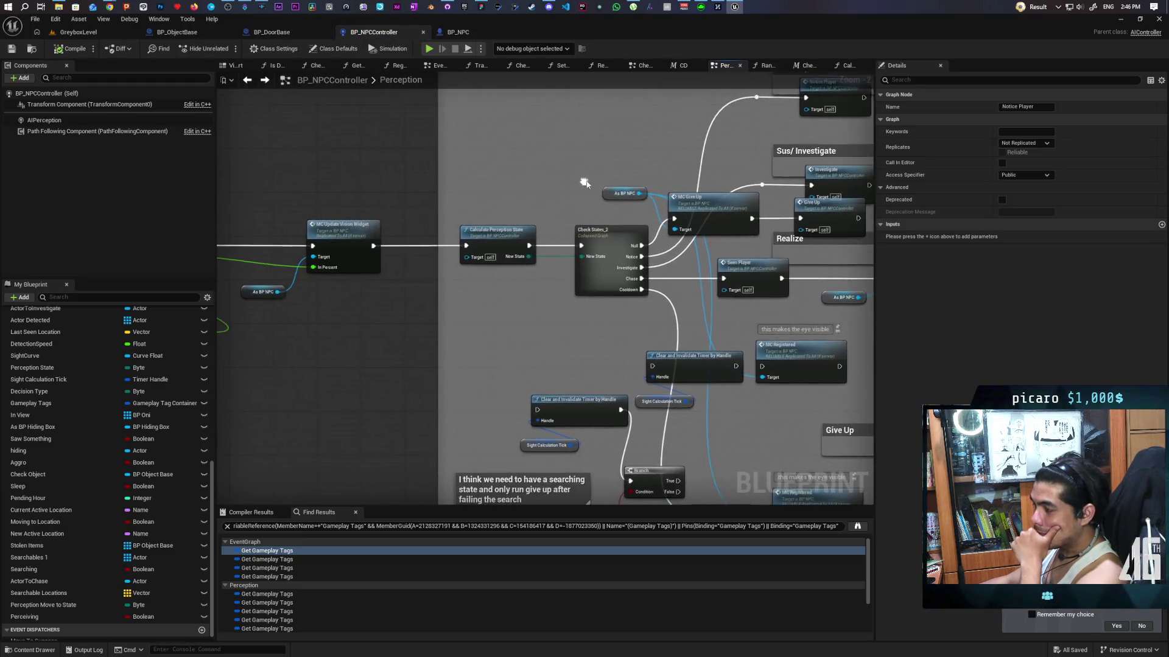
scroll(515, 225, "down", 8)
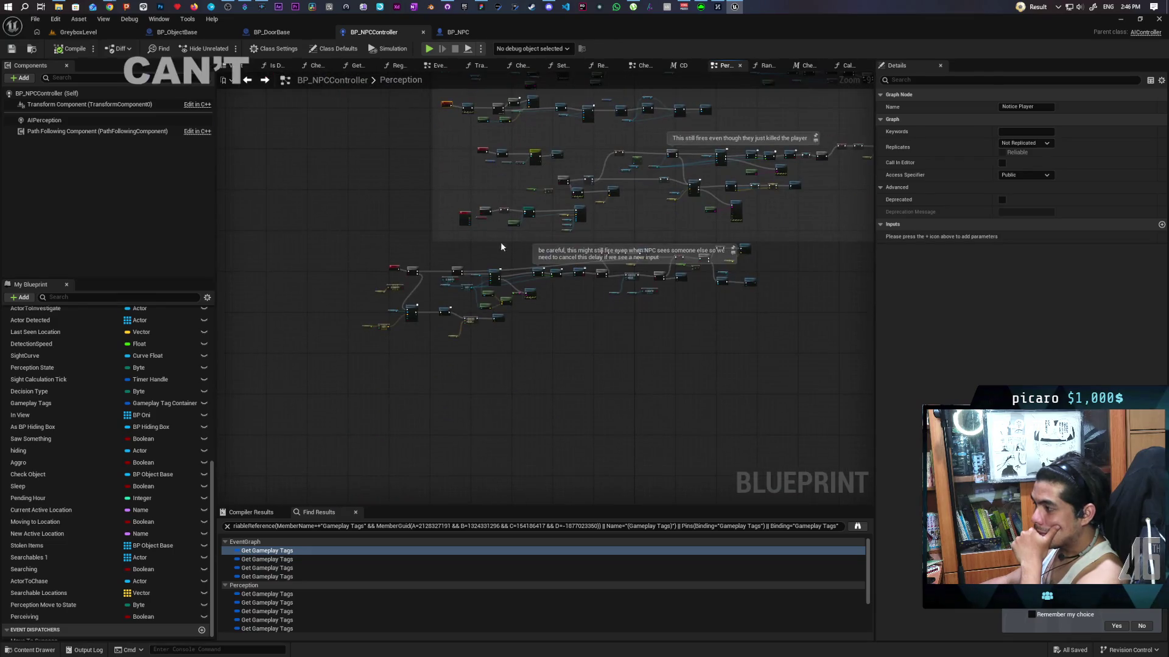
scroll(481, 274, "up", 1)
scroll(487, 265, "up", 1)
scroll(490, 265, "up", 4)
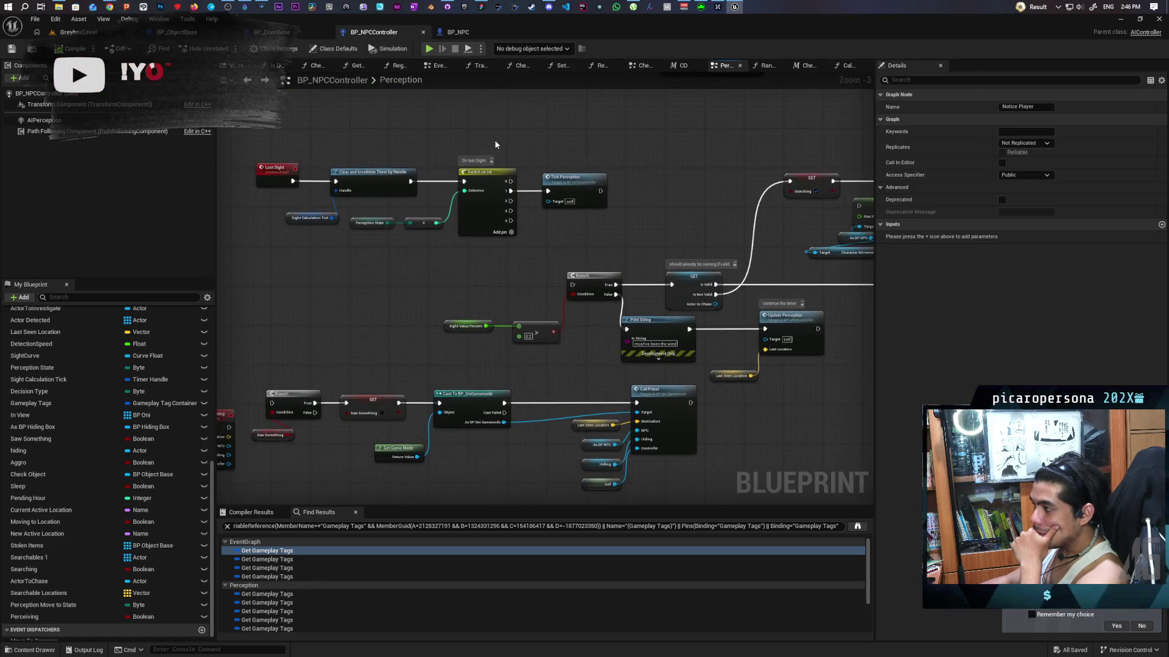
left_click_drag(495, 144, 570, 157)
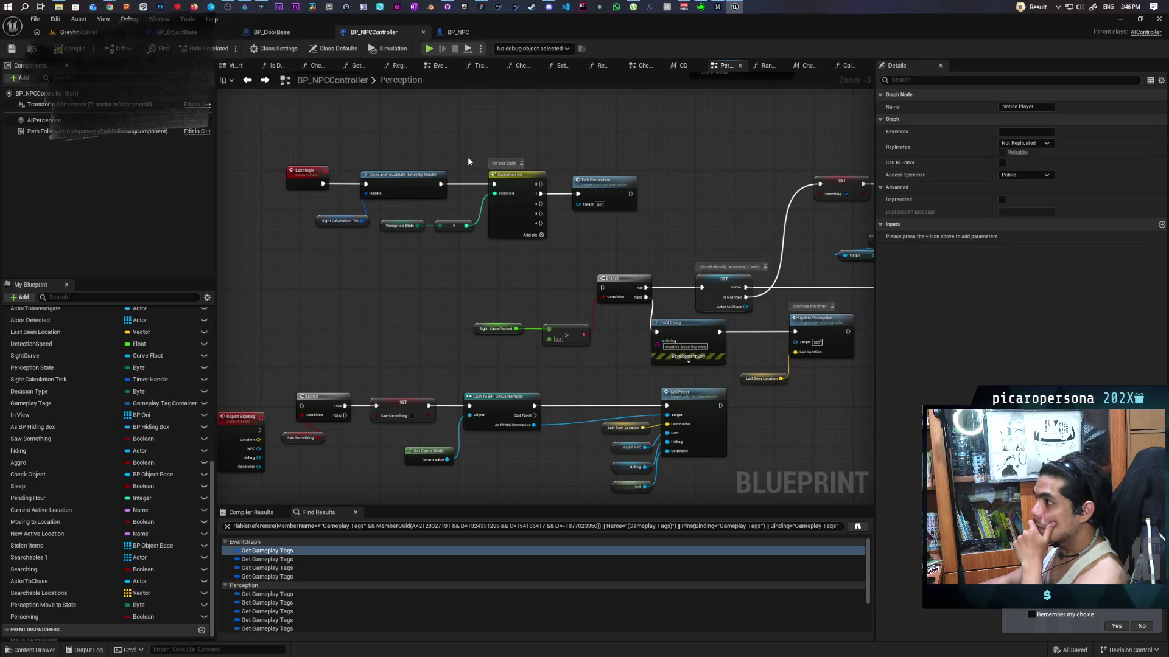
left_click_drag(481, 160, 432, 155)
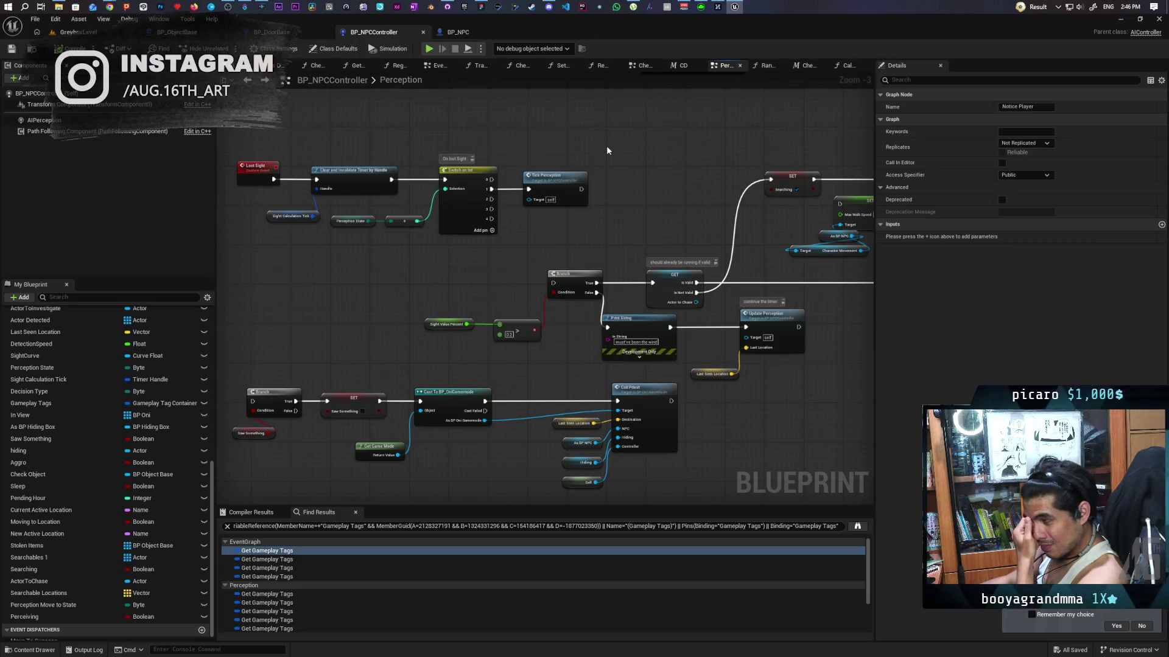
scroll(618, 149, "down", 4)
left_click_drag(648, 148, 564, 243)
scroll(565, 242, "up", 5)
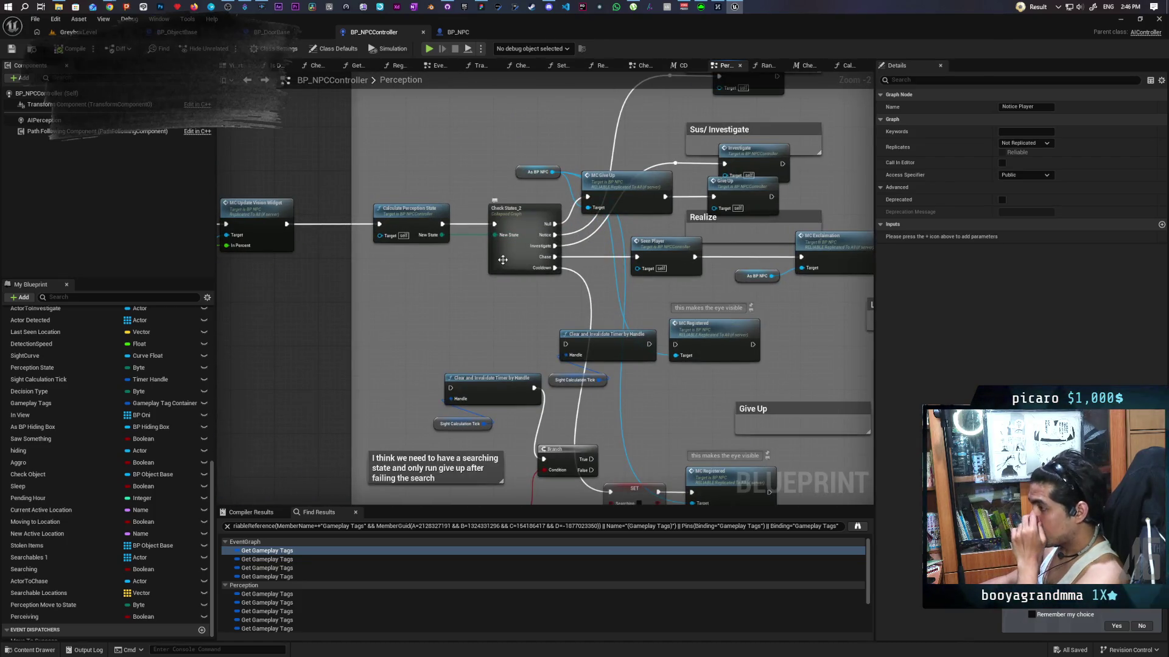
left_click(511, 262)
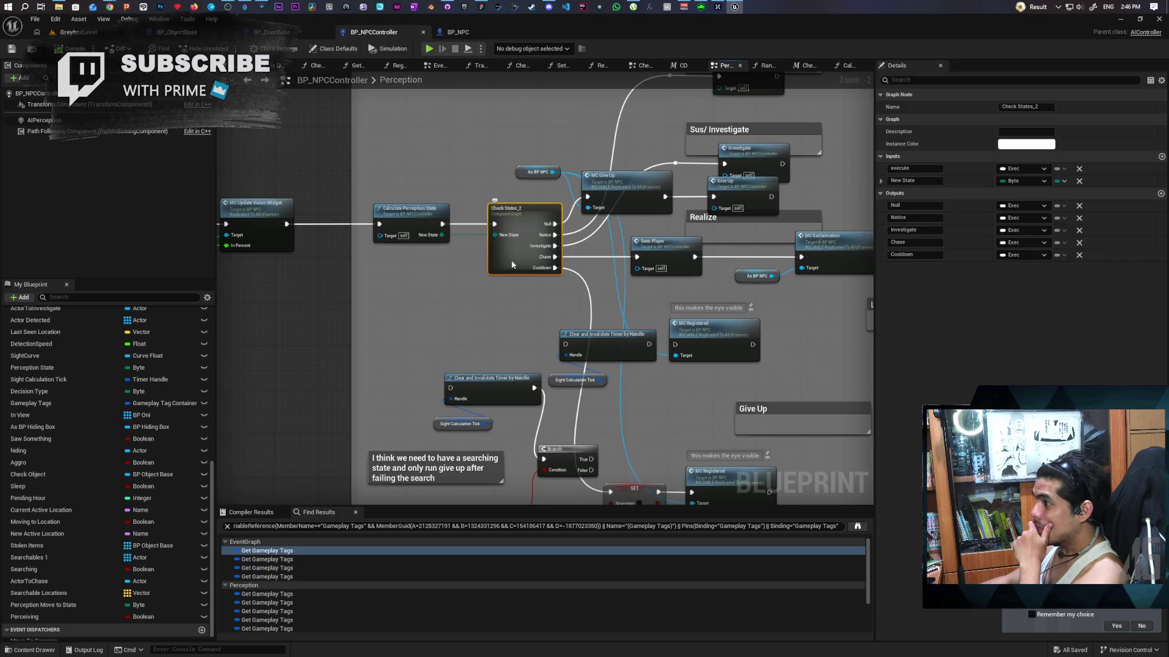
Open Check States_2, move its Outputs node slightly right, and select the Switch on Int with its reroute
double_click(512, 262)
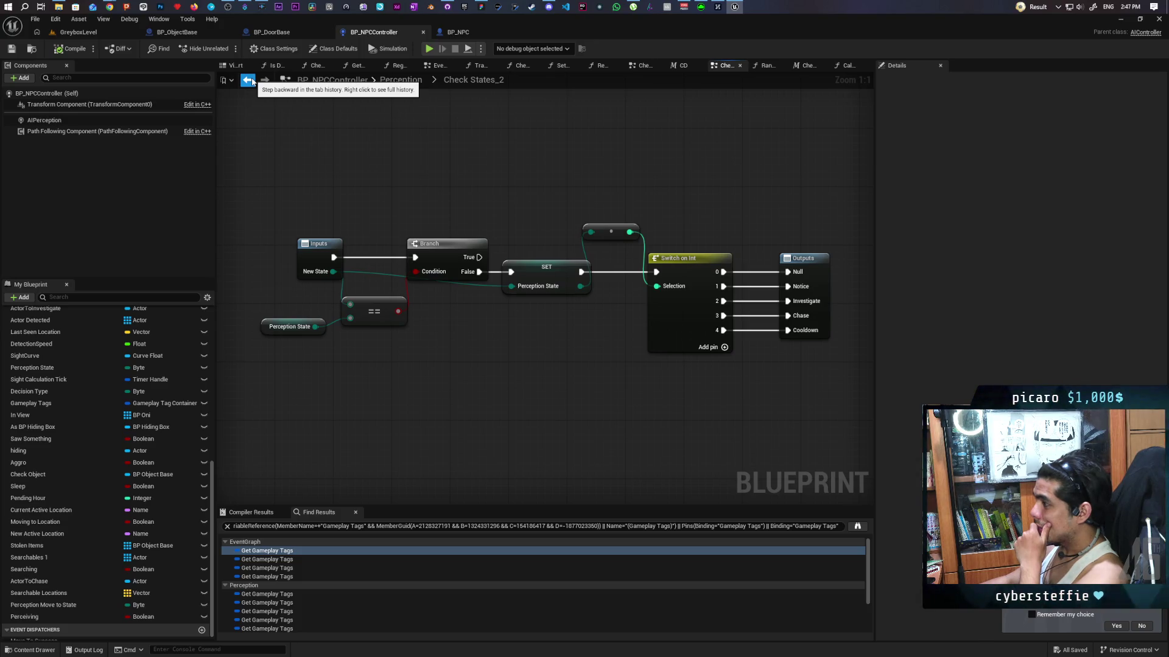
left_click_drag(674, 197, 469, 170)
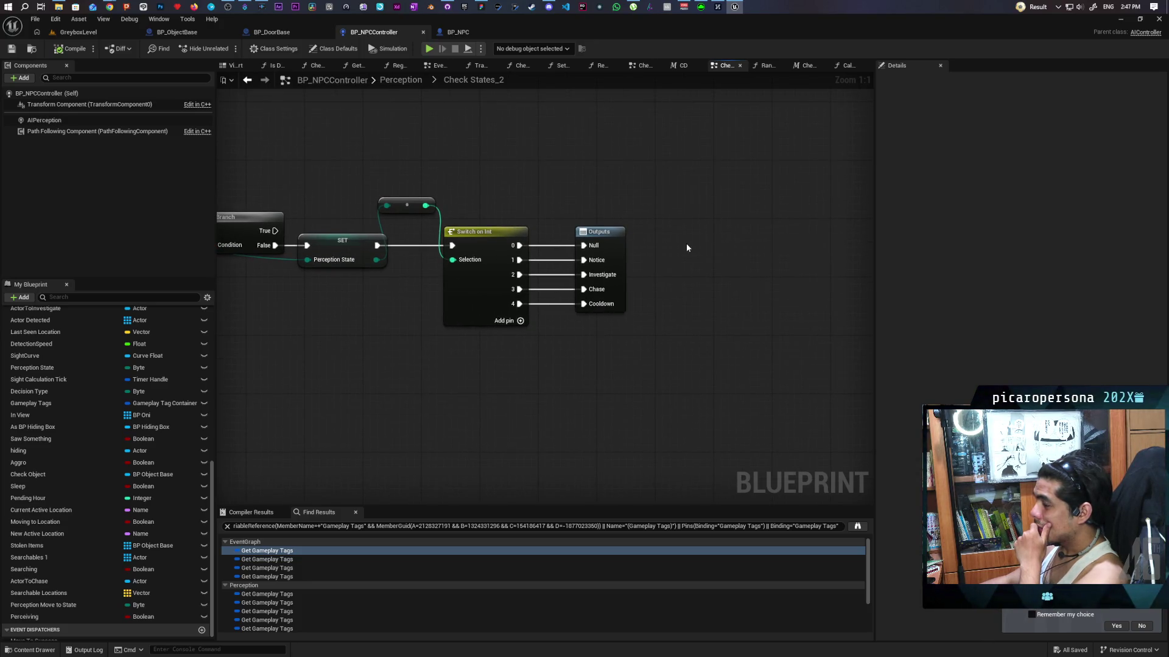
left_click(735, 246)
left_click_drag(735, 246, 759, 245)
left_click(546, 195)
left_click_drag(523, 212, 636, 214)
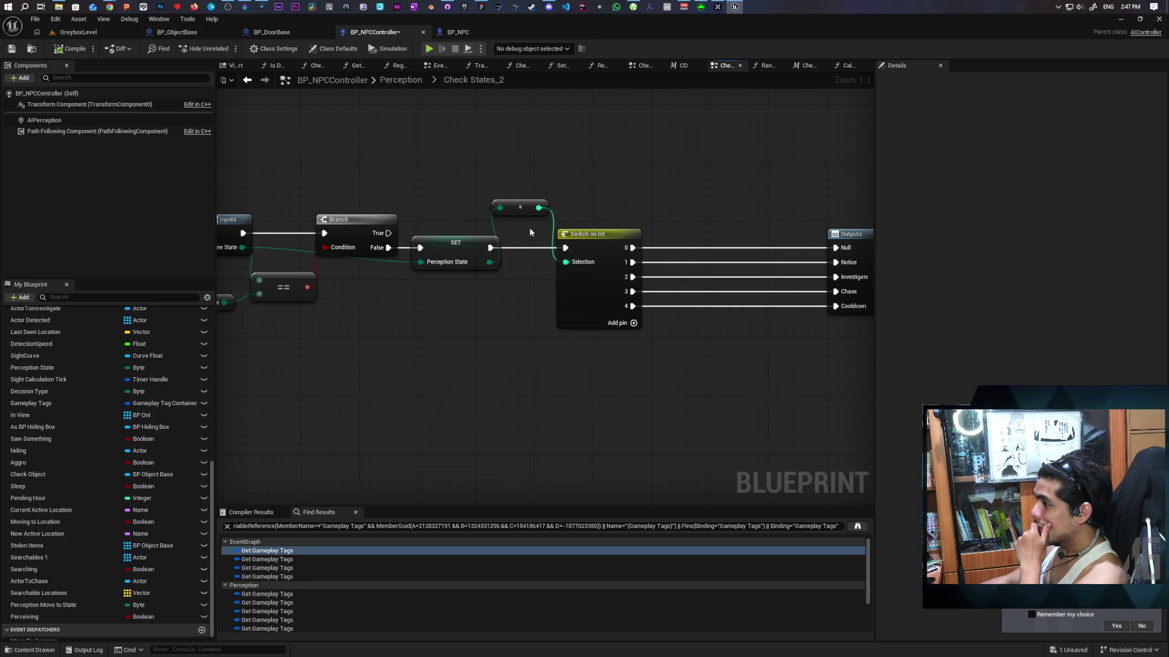
left_click_drag(528, 184, 586, 353)
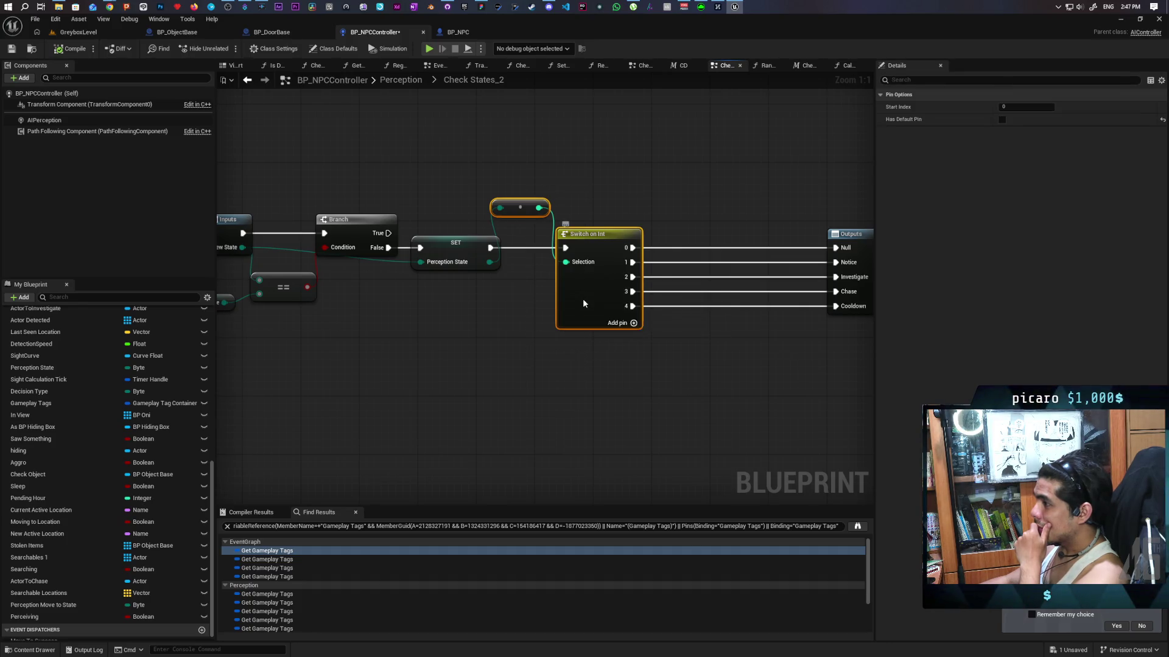
Collapse the Switch on Int and reroute into a macro named Switch Perception State, then open it
right_click(583, 299)
left_click(639, 465)
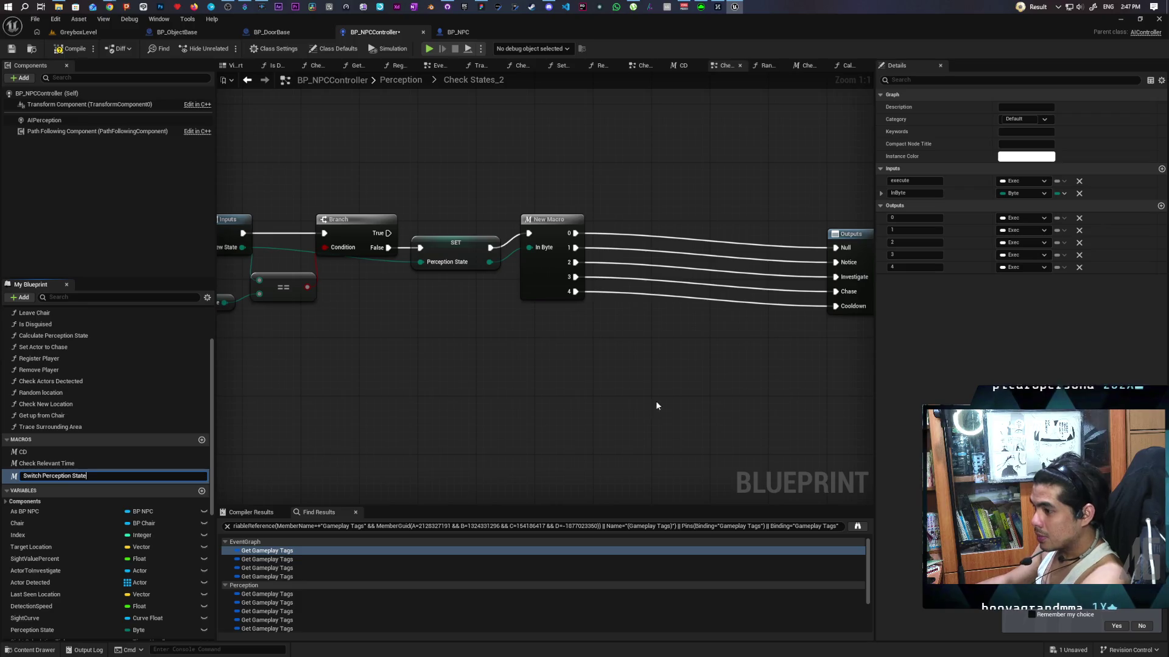
key("Return")
left_click(562, 298)
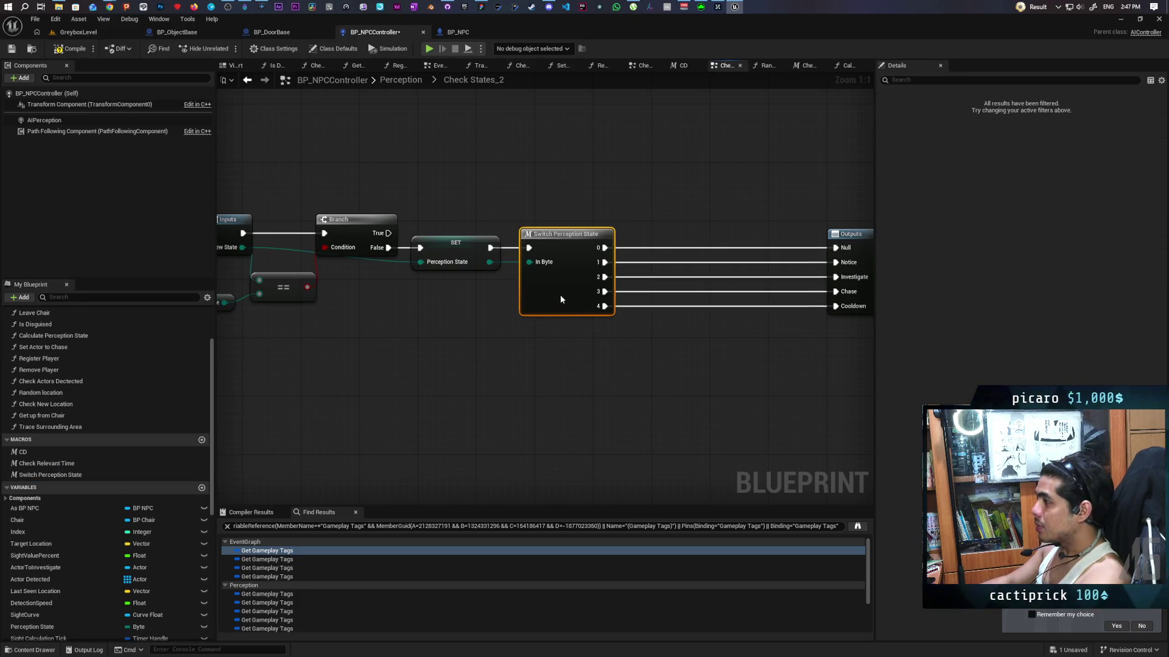
left_click_drag(658, 349, 537, 352)
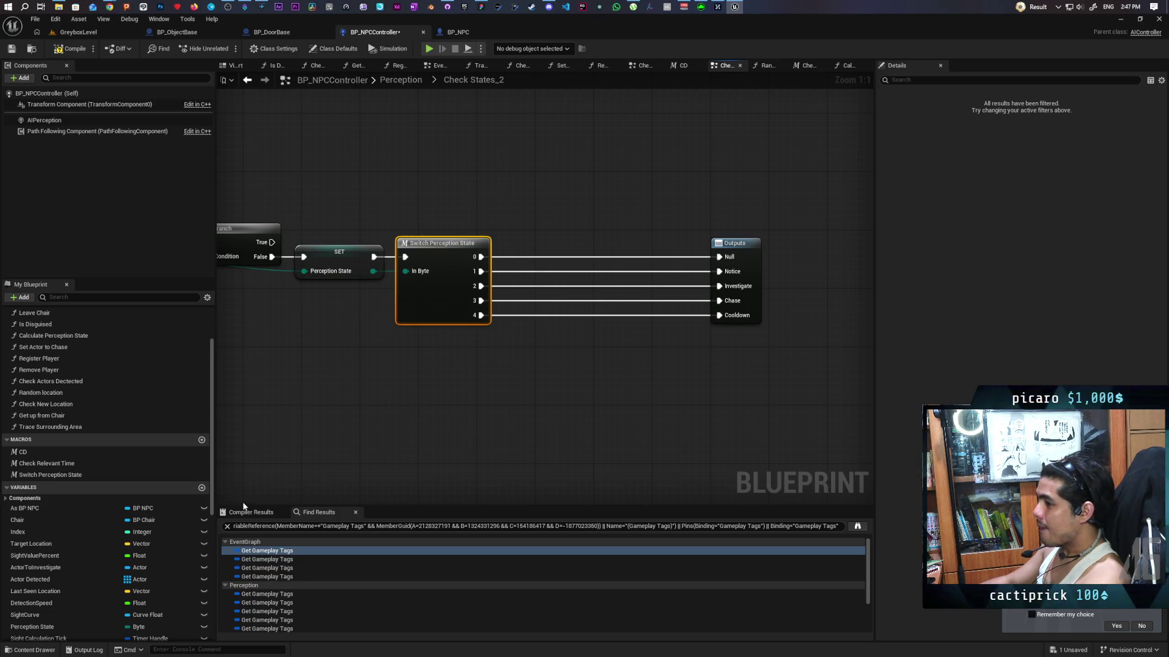
double_click(443, 292)
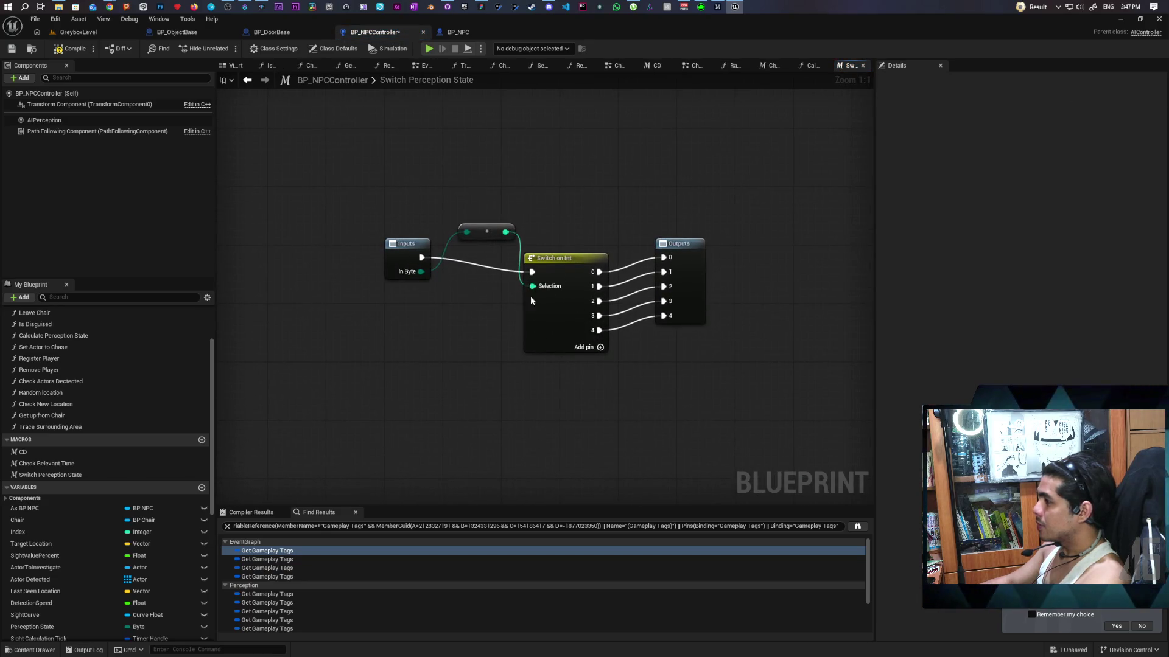
Name the macro's first two outputs Null and Notice
left_click_drag(683, 282, 683, 297)
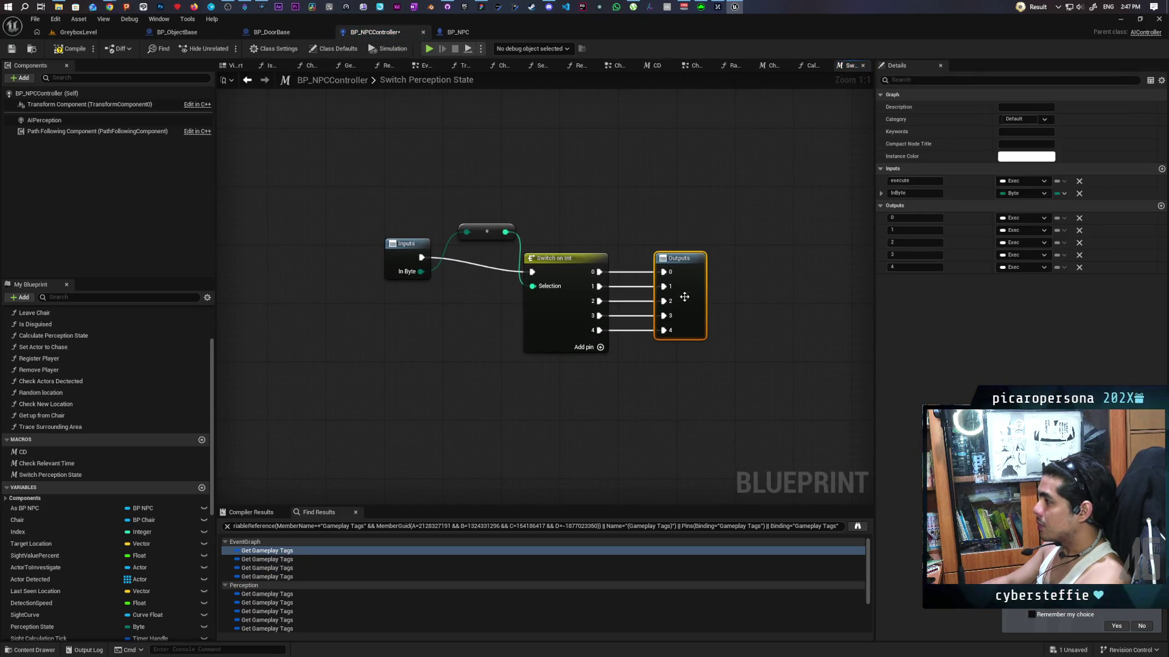
type("No")
key("BackSpace")
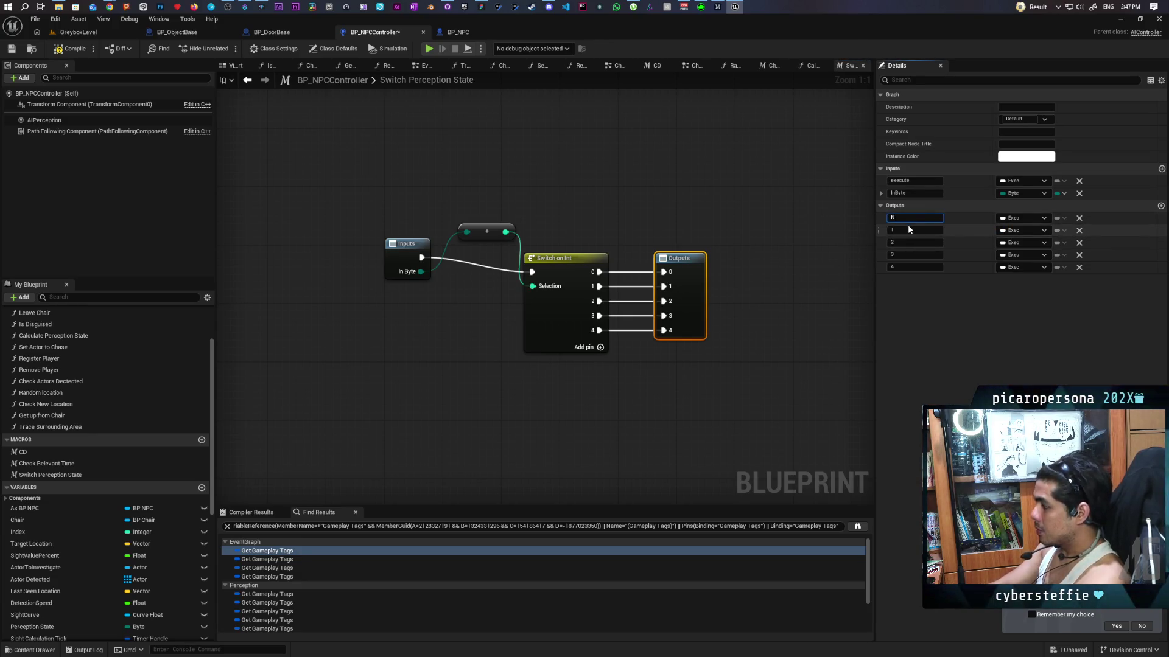
key("Return")
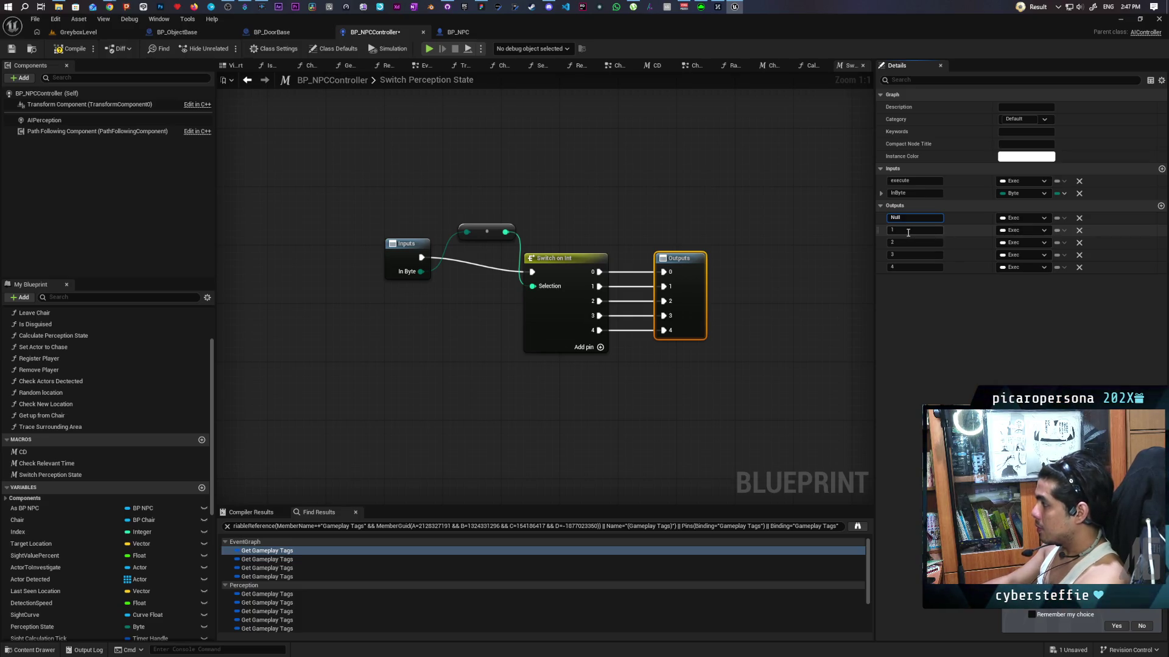
left_click(894, 231)
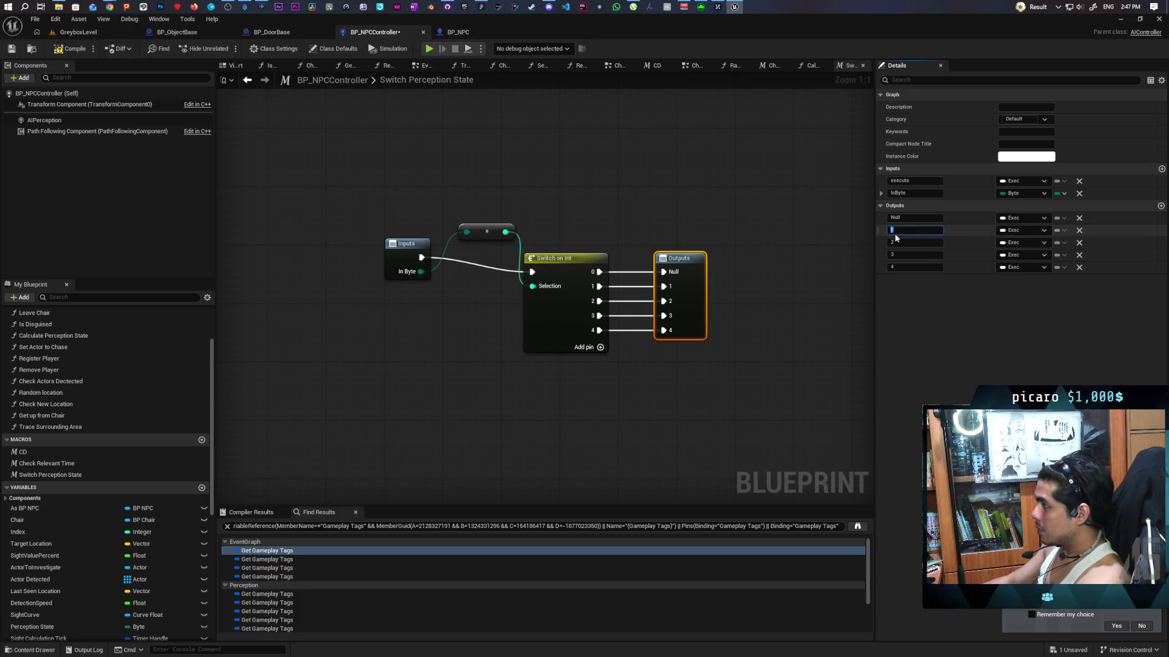
type("Notice")
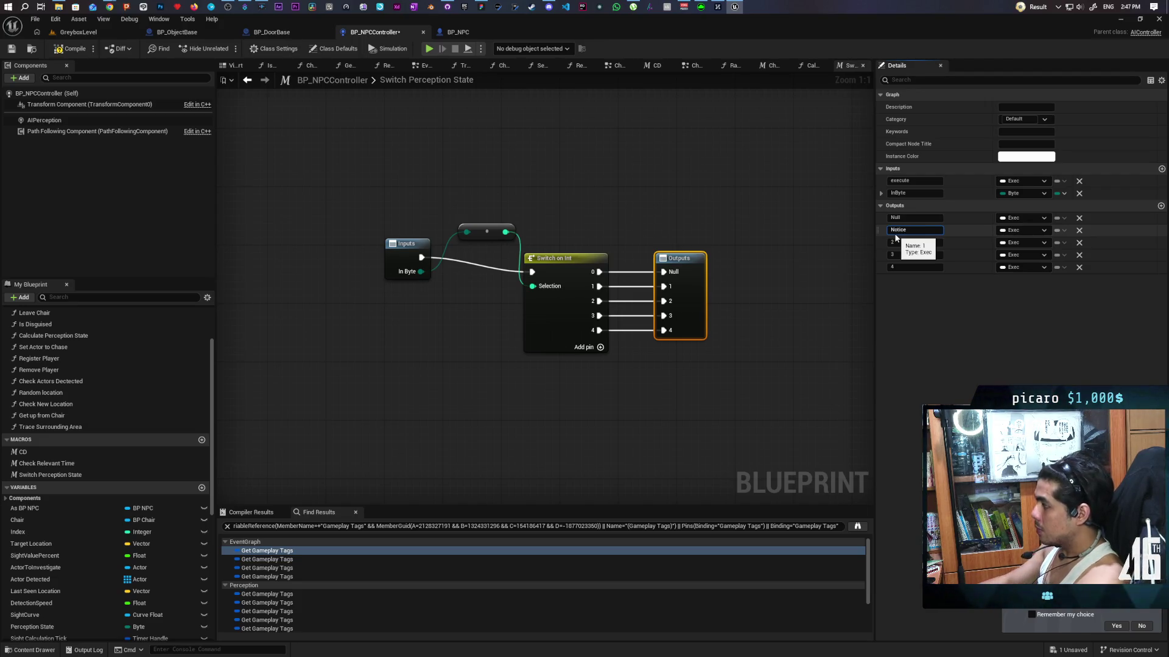
key("Return")
Name the remaining outputs Investigate, Chase and Cooldown, then save the Blueprint
left_click(904, 243)
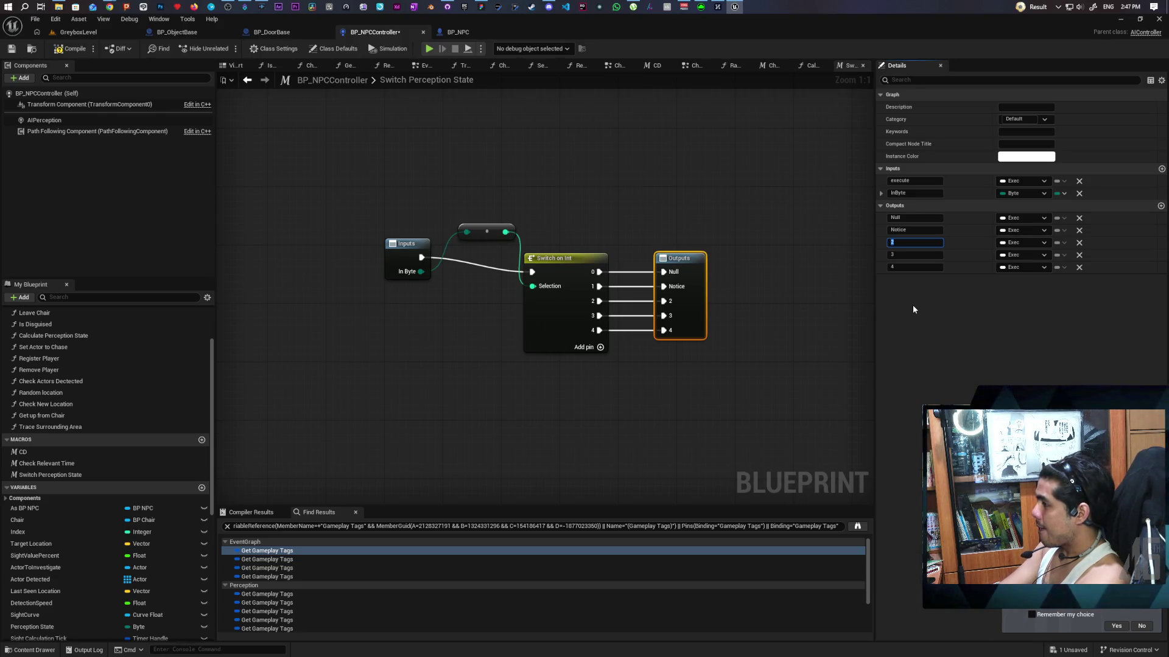
type("Investi")
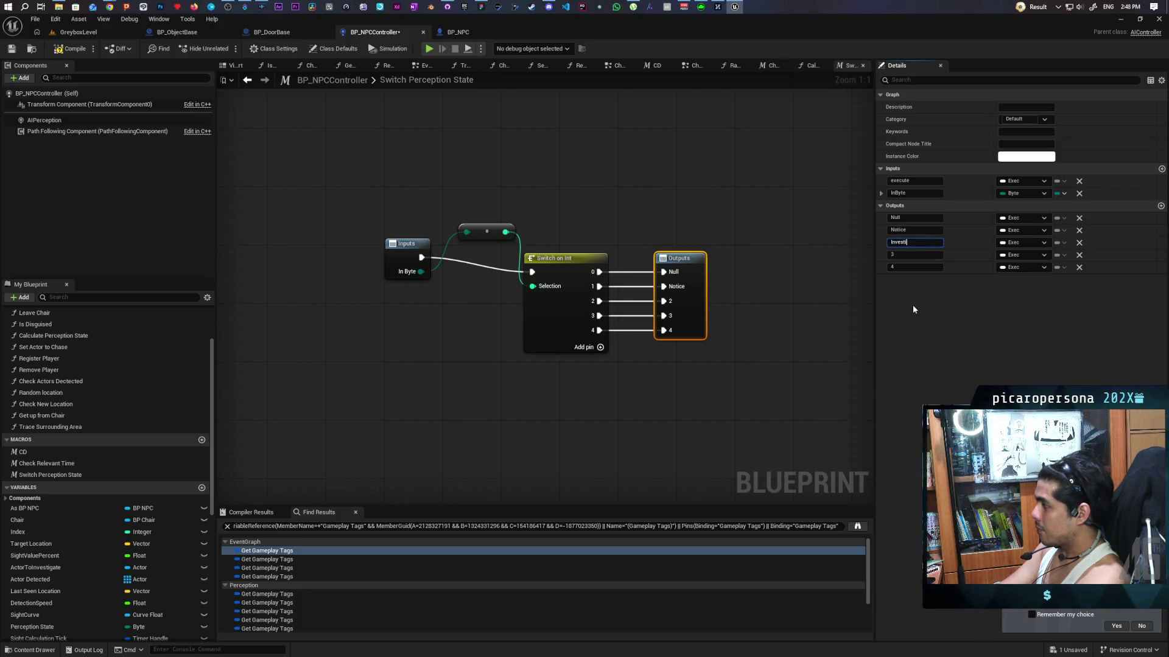
type("gate")
left_click(897, 257)
key("Tab")
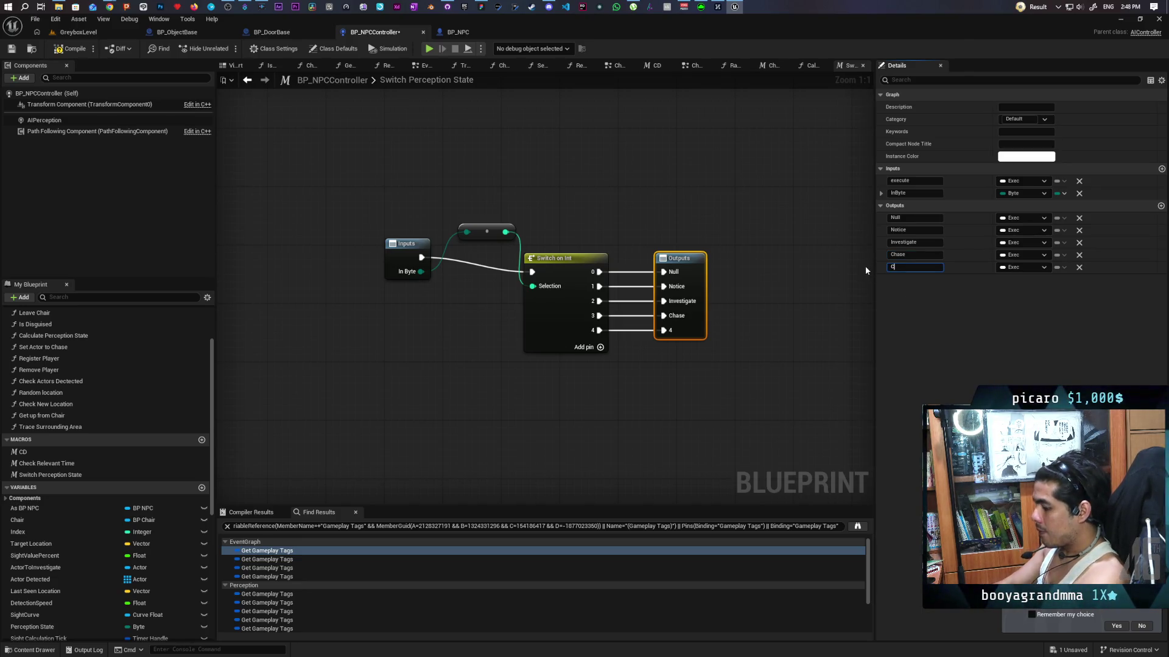
type("down")
left_click(777, 194)
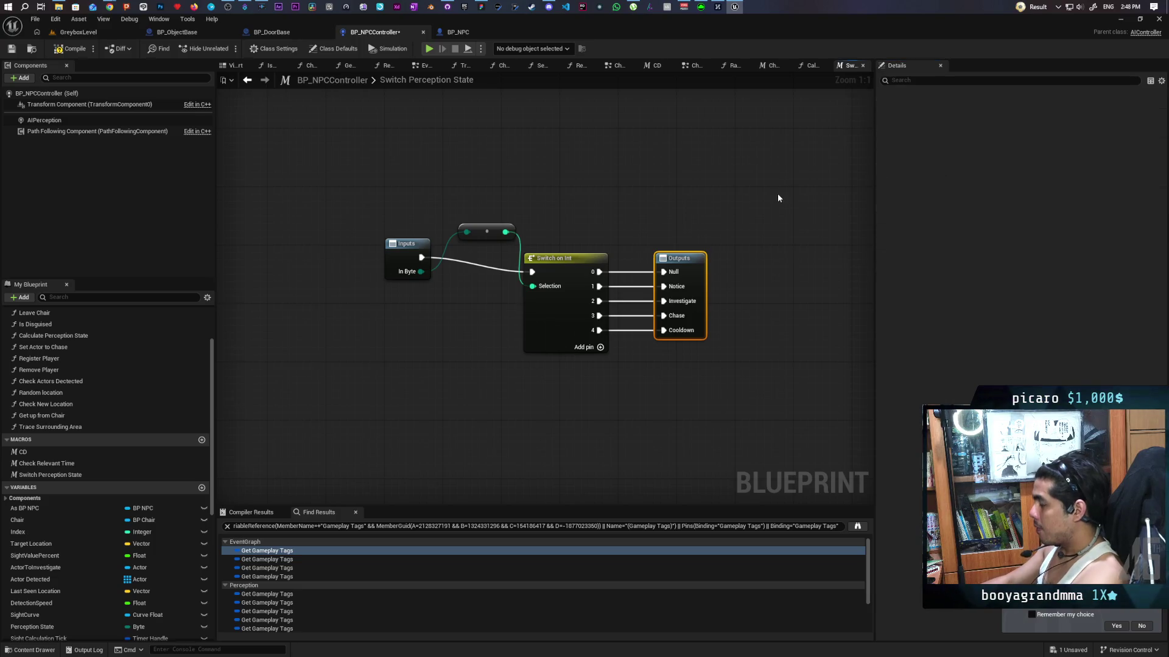
key("ctrl+s")
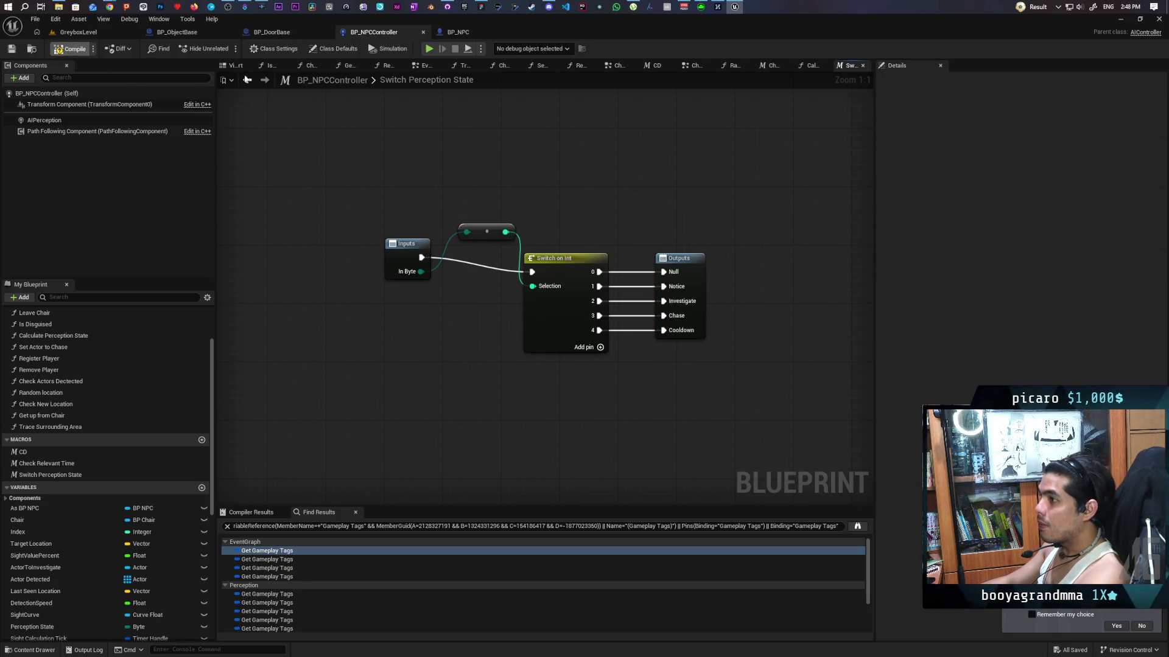
Check the updated node's pins, then rename the macro's InByte input to Perception State
left_click(246, 79)
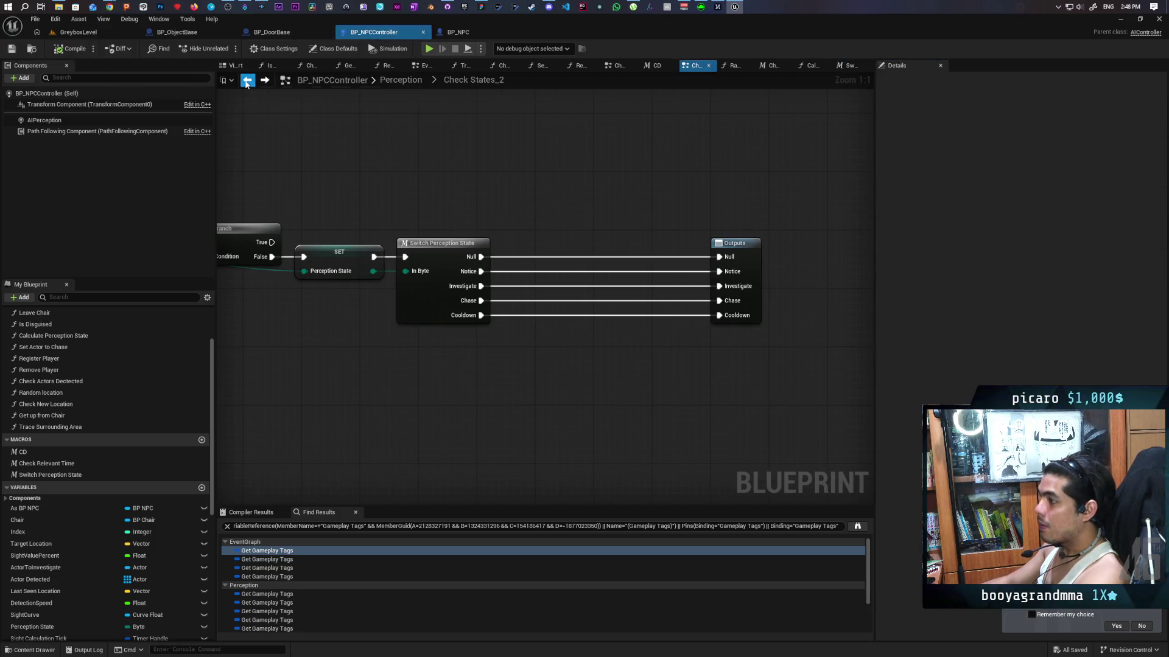
left_click(415, 285)
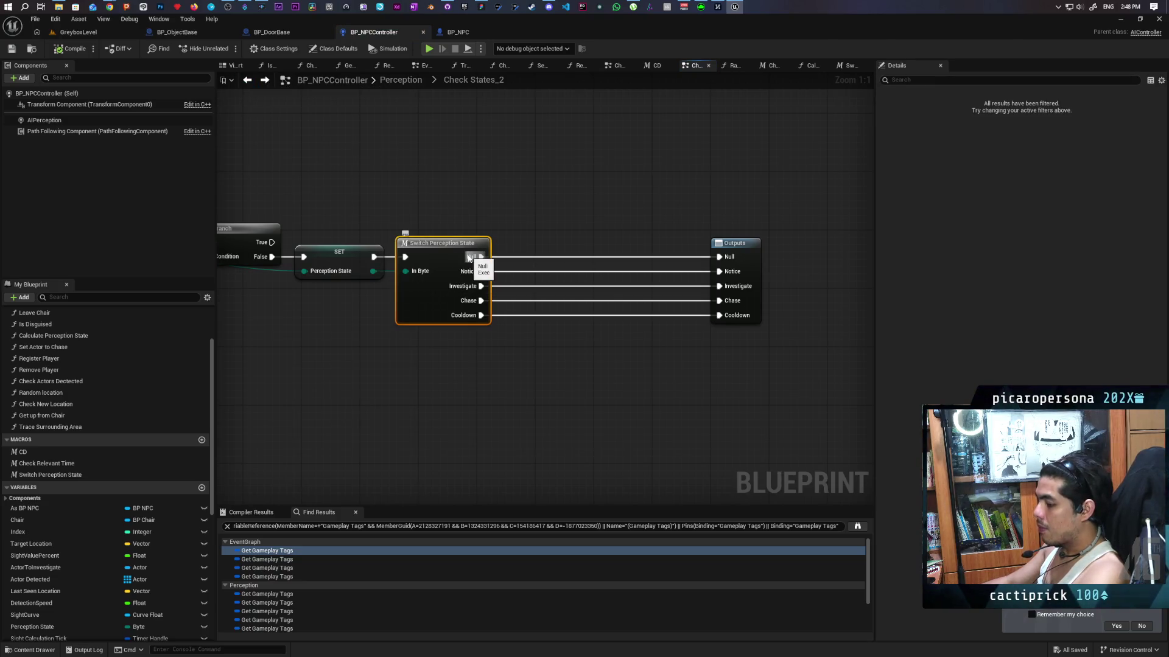
double_click(428, 292)
left_click(397, 257)
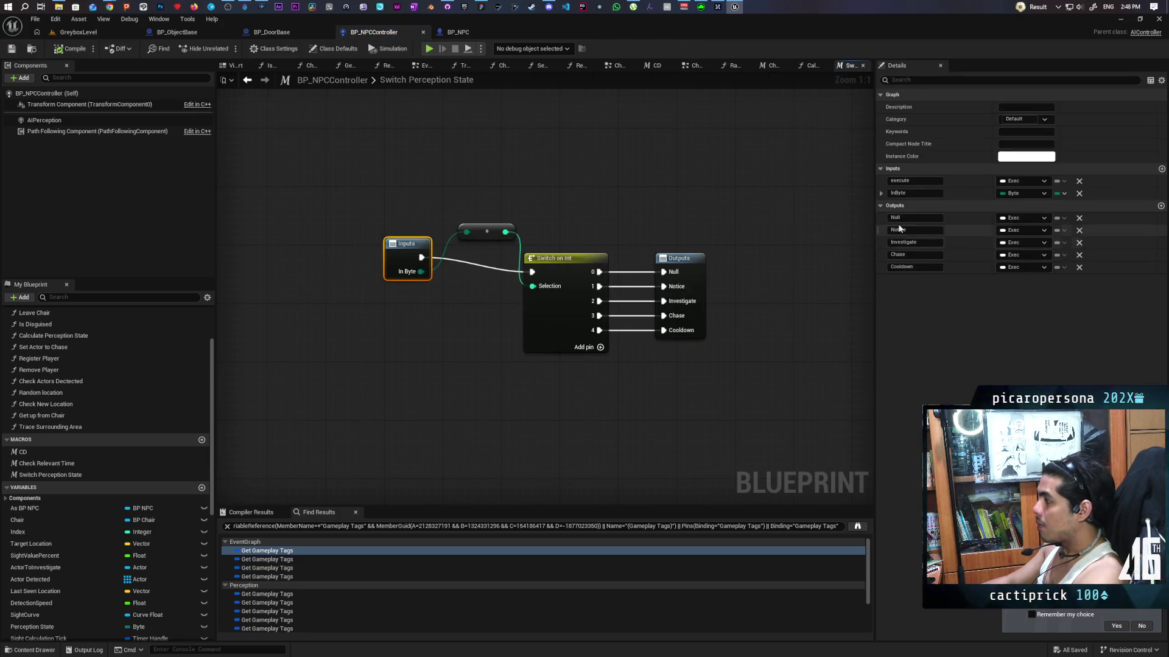
double_click(905, 194)
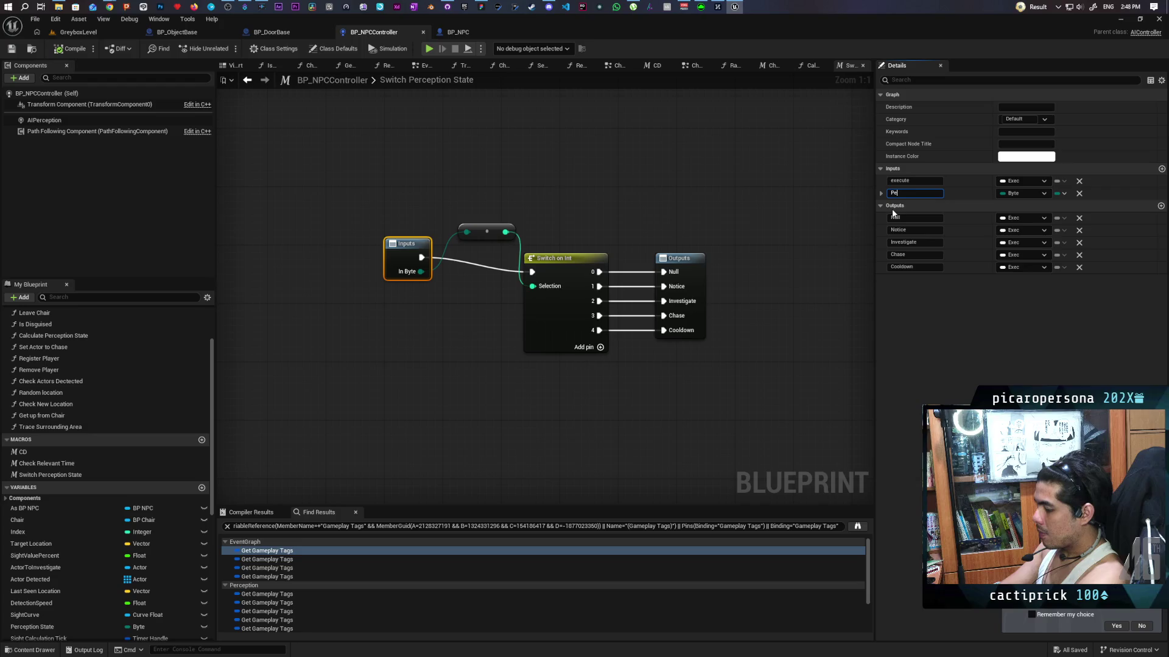
type("ion State")
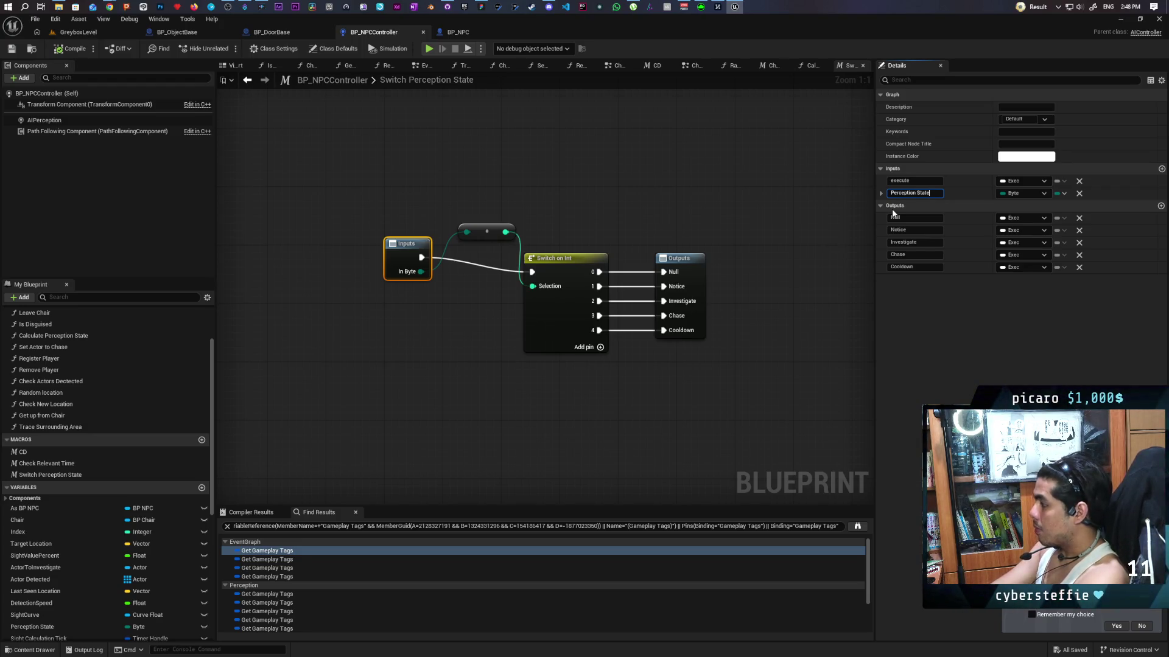
key("Return")
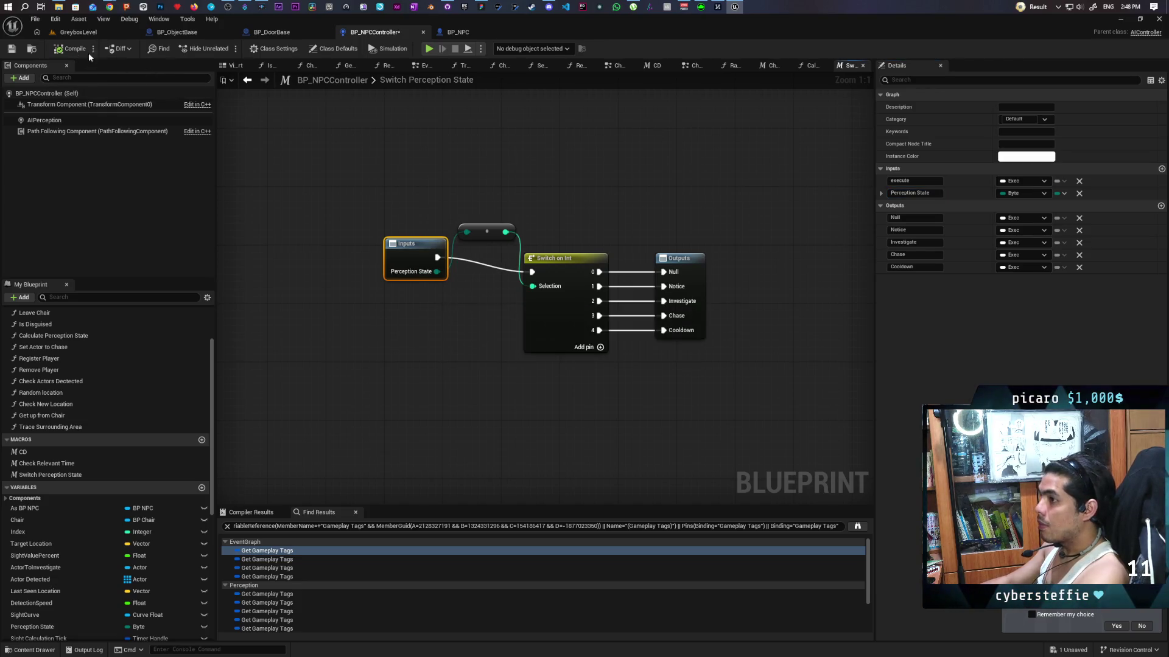
left_click(248, 81)
Add a Switch Perception State node to the Perception graph, fed Perception State, Notice wired to Tick Perception
left_click(449, 297)
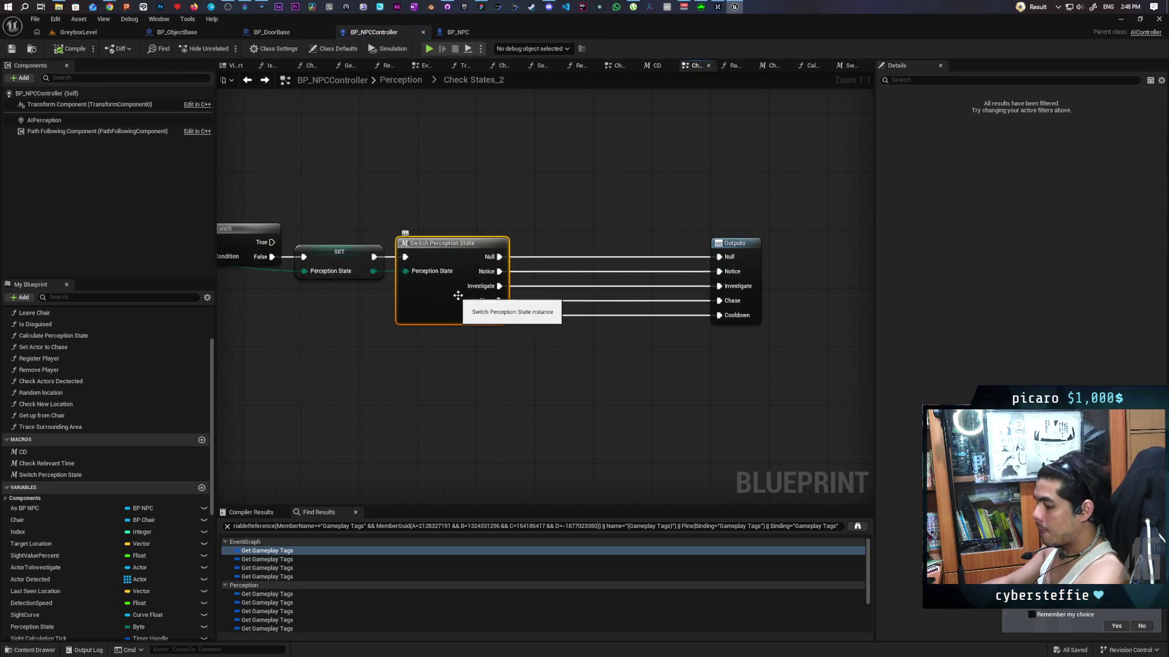
left_click(248, 81)
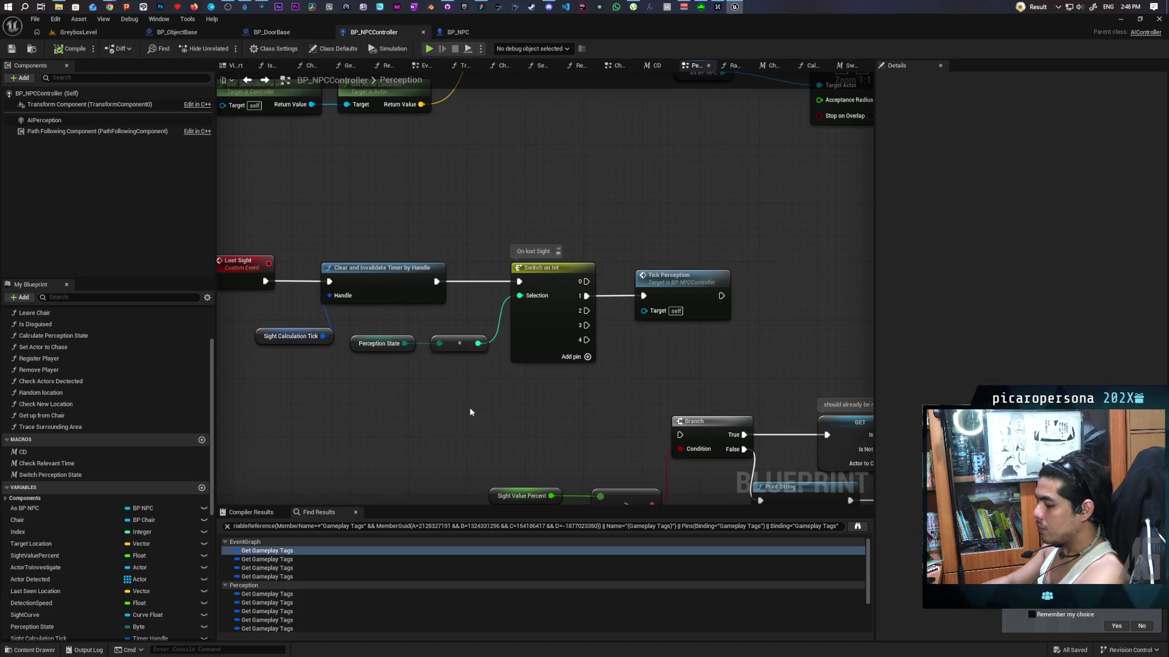
key("ctrl+v")
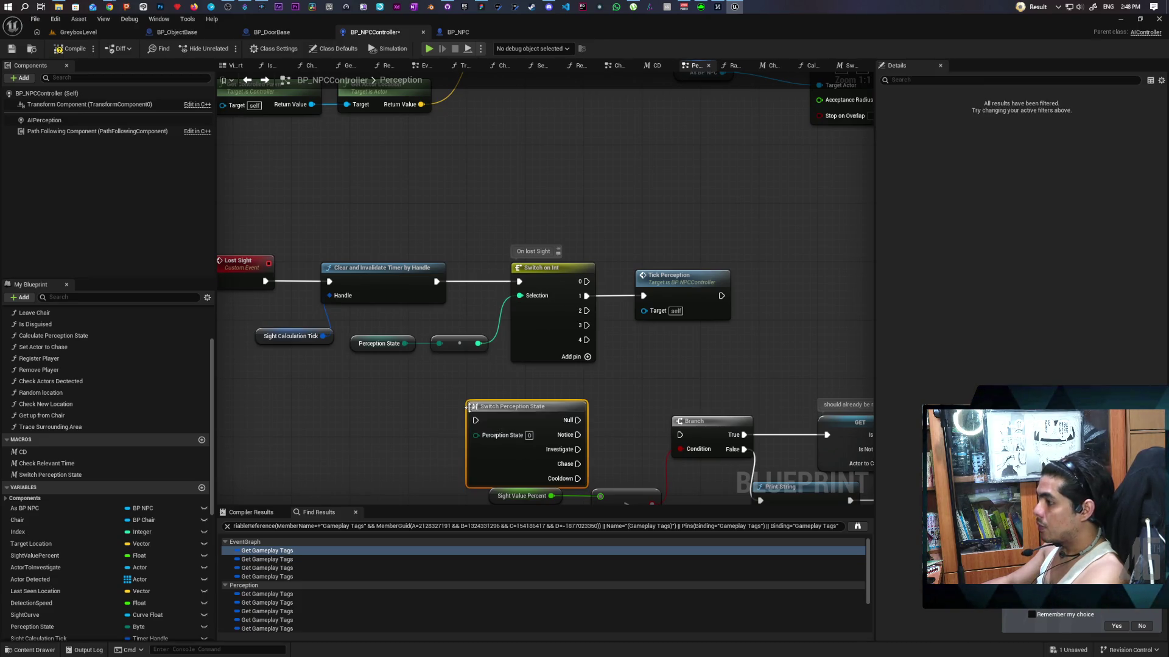
left_click_drag(439, 343, 476, 435)
mouse_move(572, 434)
left_mouse_down()
mouse_move(630, 345)
mouse_move(644, 296)
left_mouse_up()
Delete the old Switch on Int and reroute, wire the timer-clearing node into the macro, and compile
left_click_drag(469, 265, 526, 360)
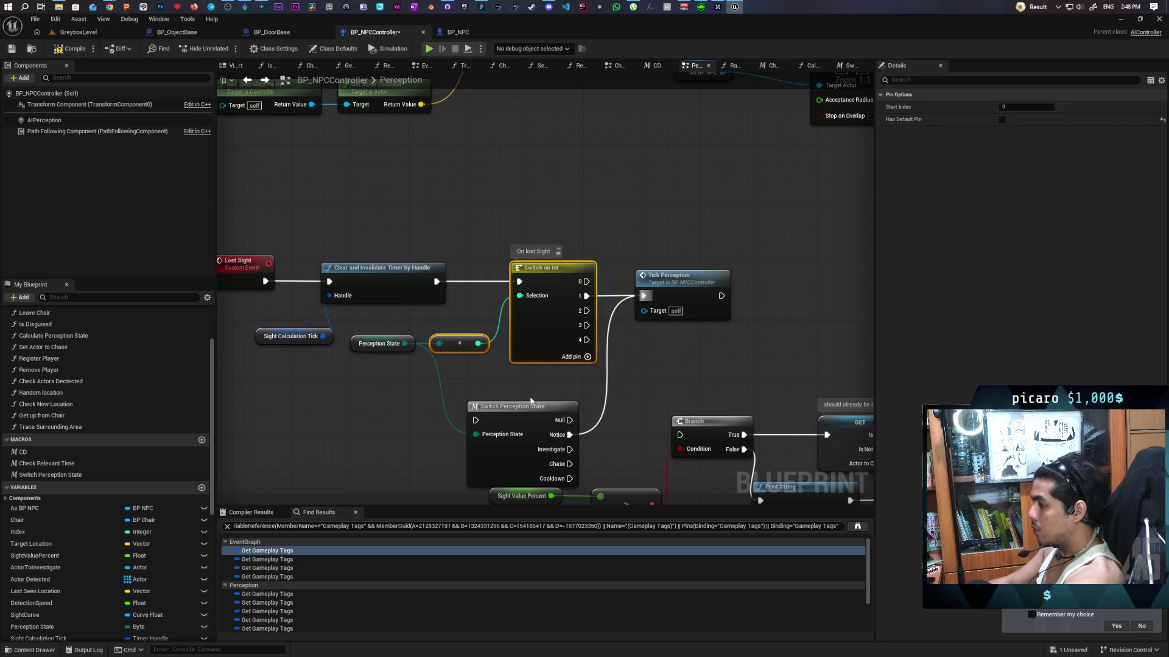
key("Delete")
left_click_drag(531, 401, 533, 274)
left_click_drag(437, 280, 490, 275)
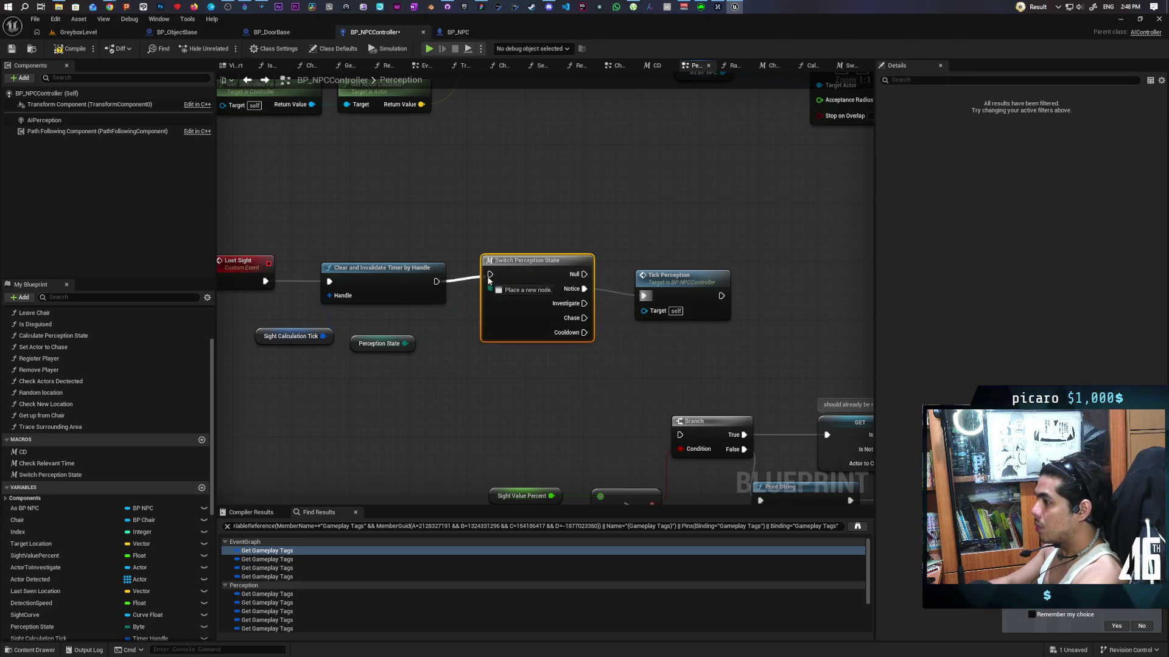
left_click_drag(529, 334, 521, 341)
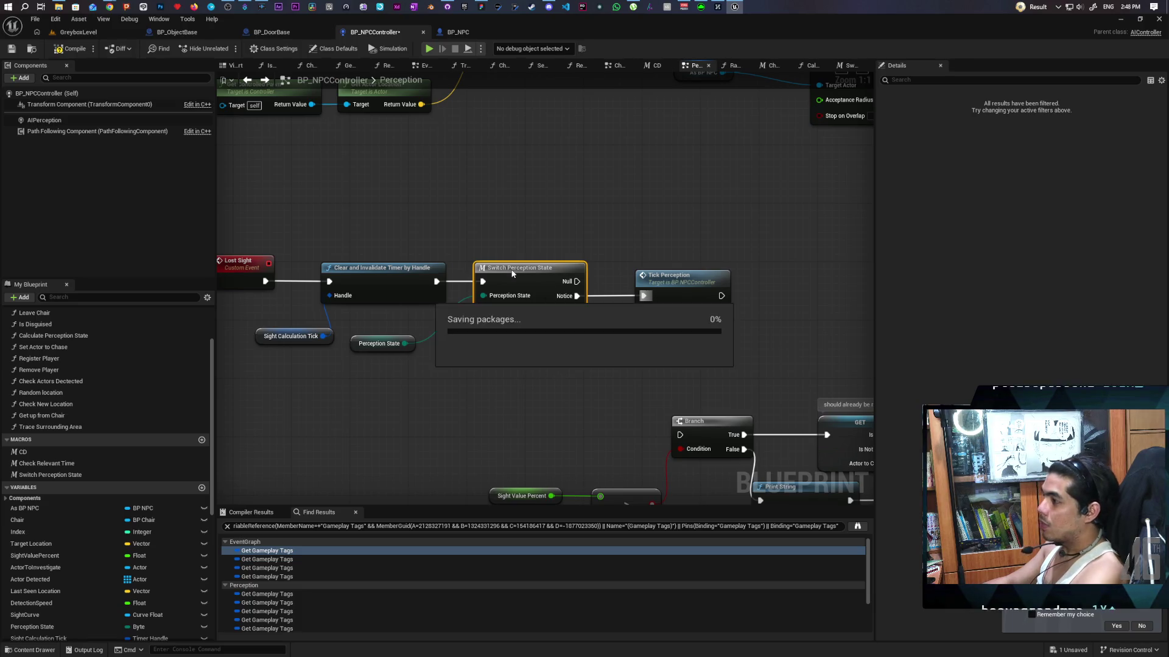
left_click(62, 50)
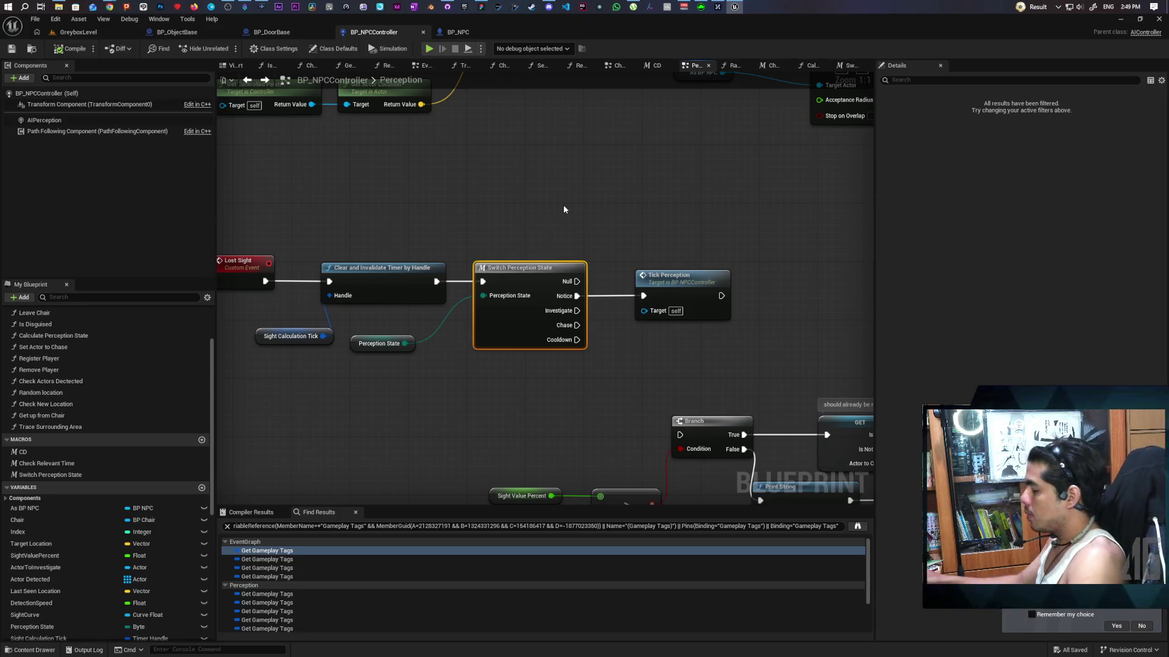
mouse_move(582, 207)
left_mouse_down()
mouse_move(637, 195)
mouse_move(513, 206)
left_mouse_up()
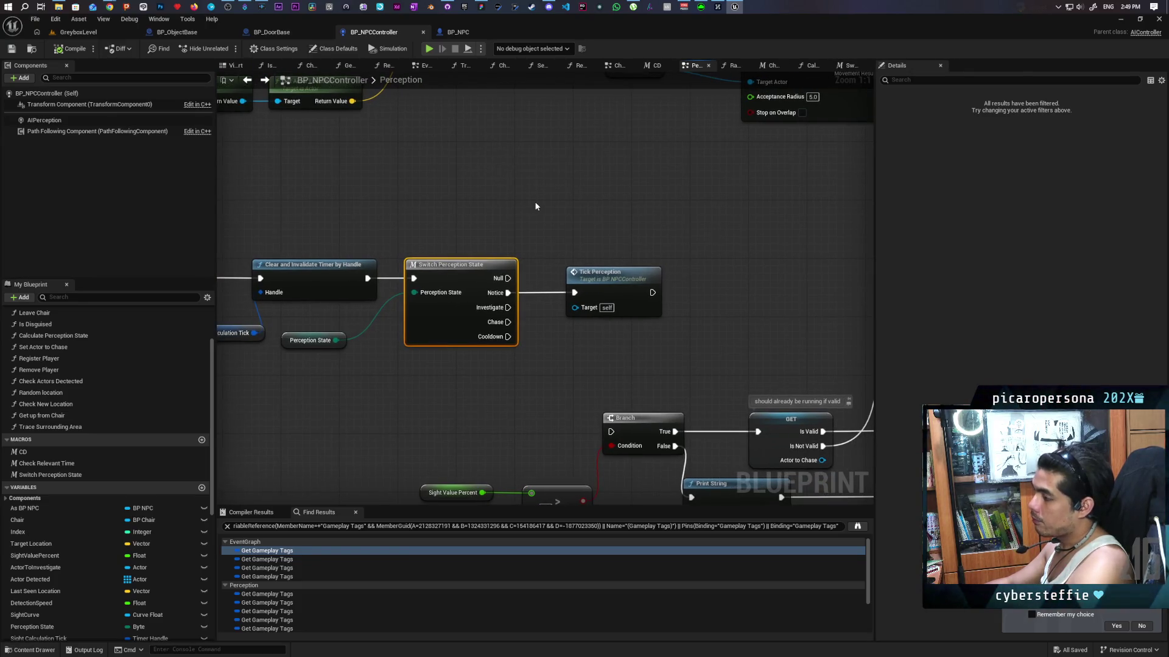
left_click_drag(618, 210, 530, 183)
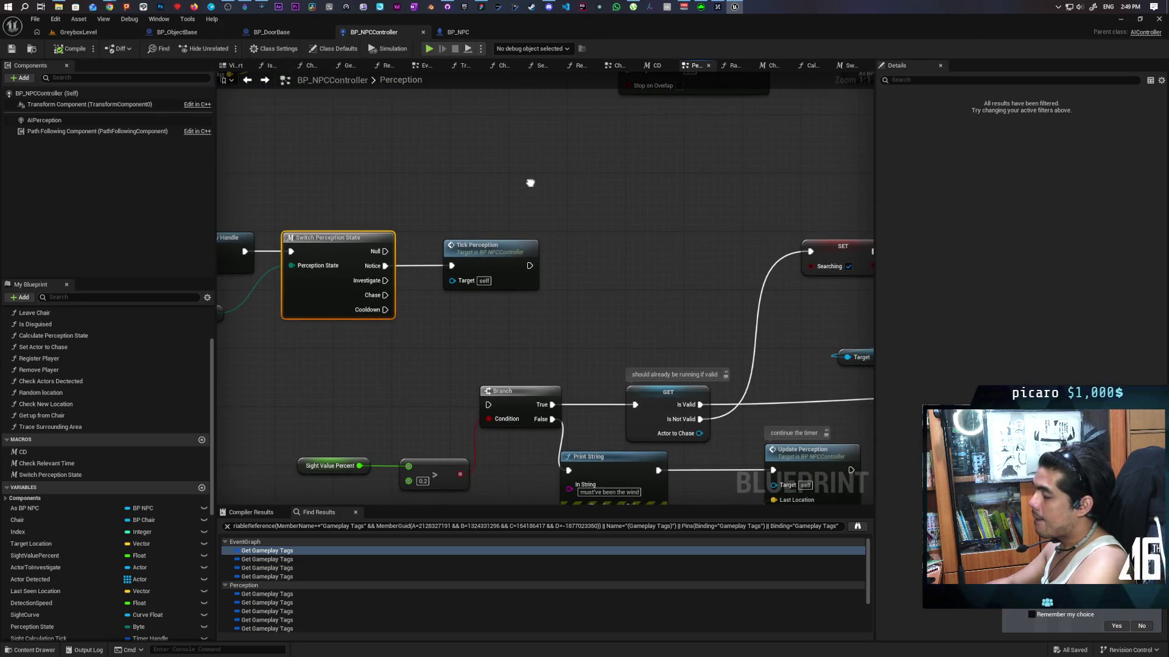
left_click_drag(530, 182, 530, 183)
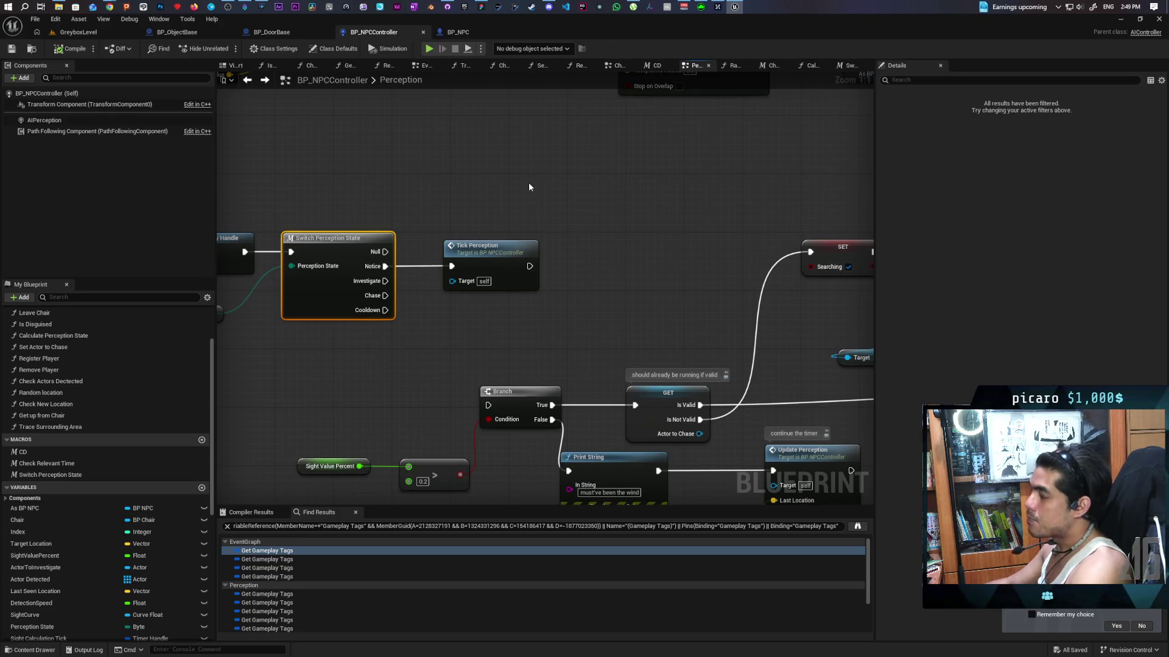
left_click_drag(457, 179, 641, 202)
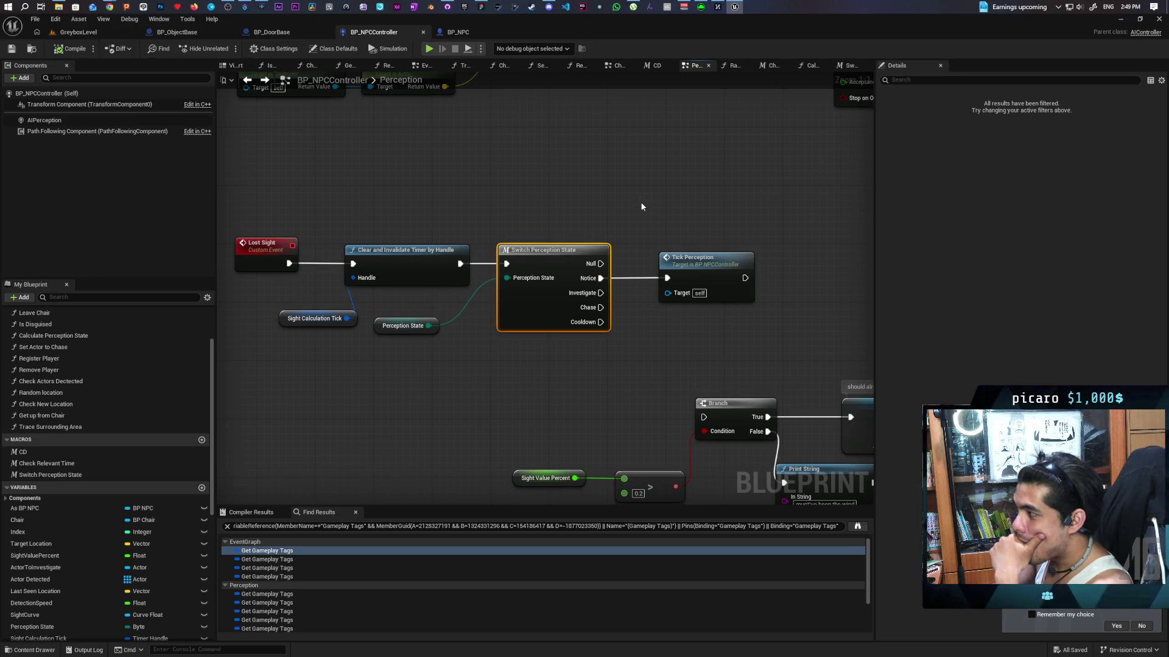
scroll(640, 195, "down", 6)
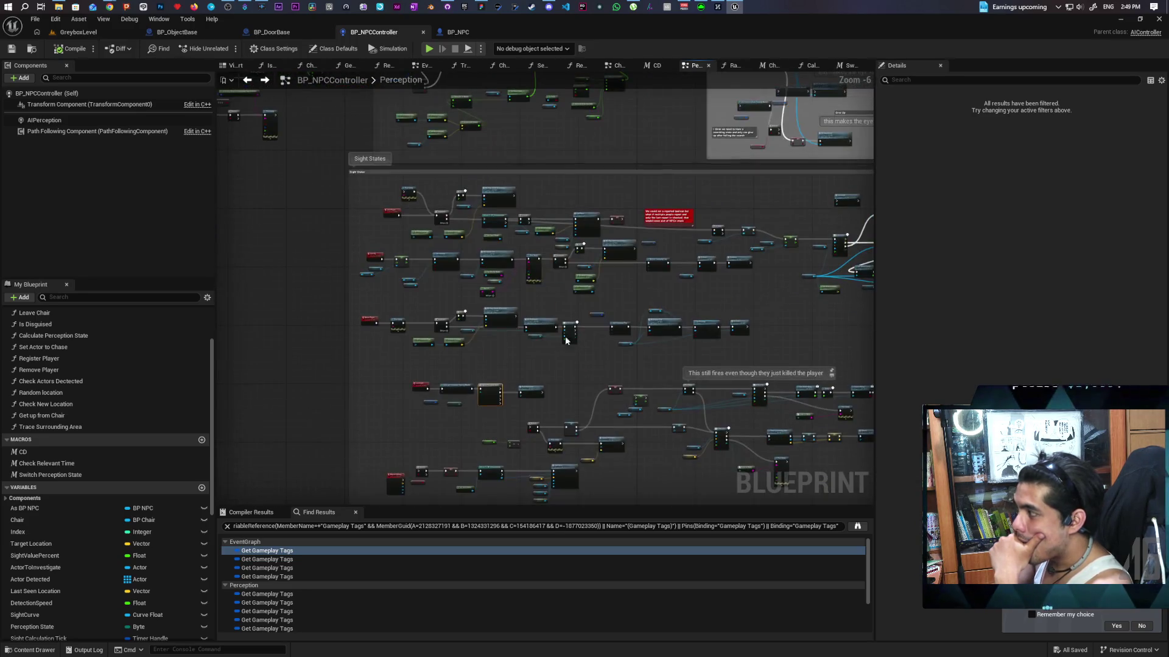
scroll(583, 246, "up", 4)
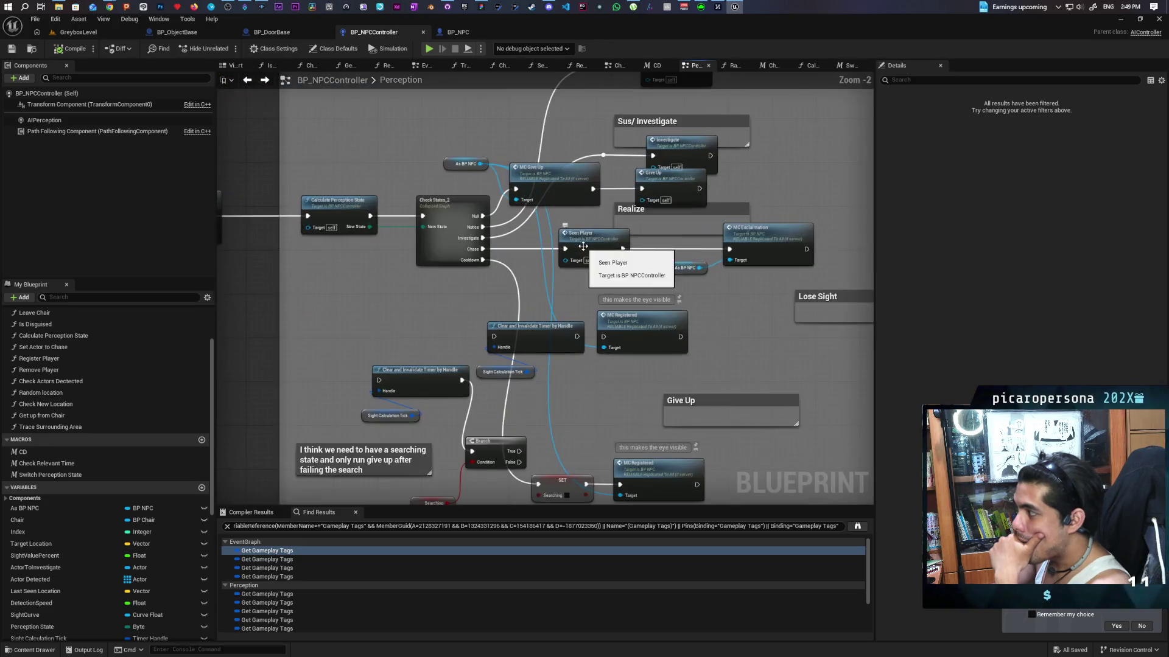
left_click_drag(549, 282, 483, 327)
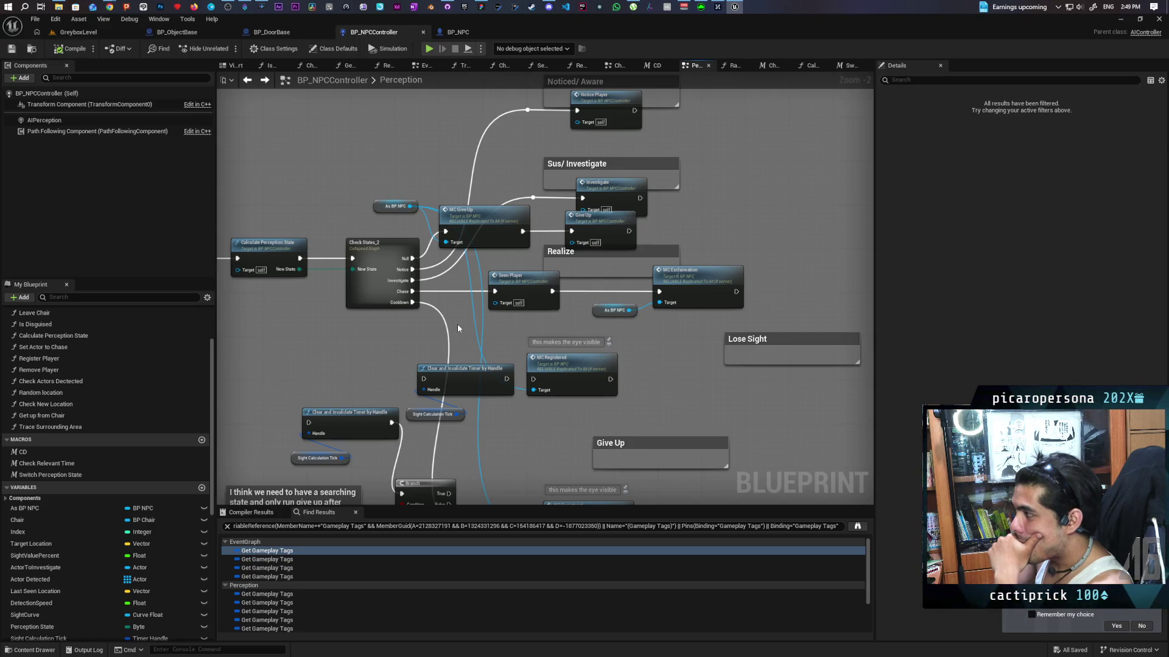
Jump to the SeenPlayer custom event and rename it ChasePlayer in the Details Name field
double_click(522, 284)
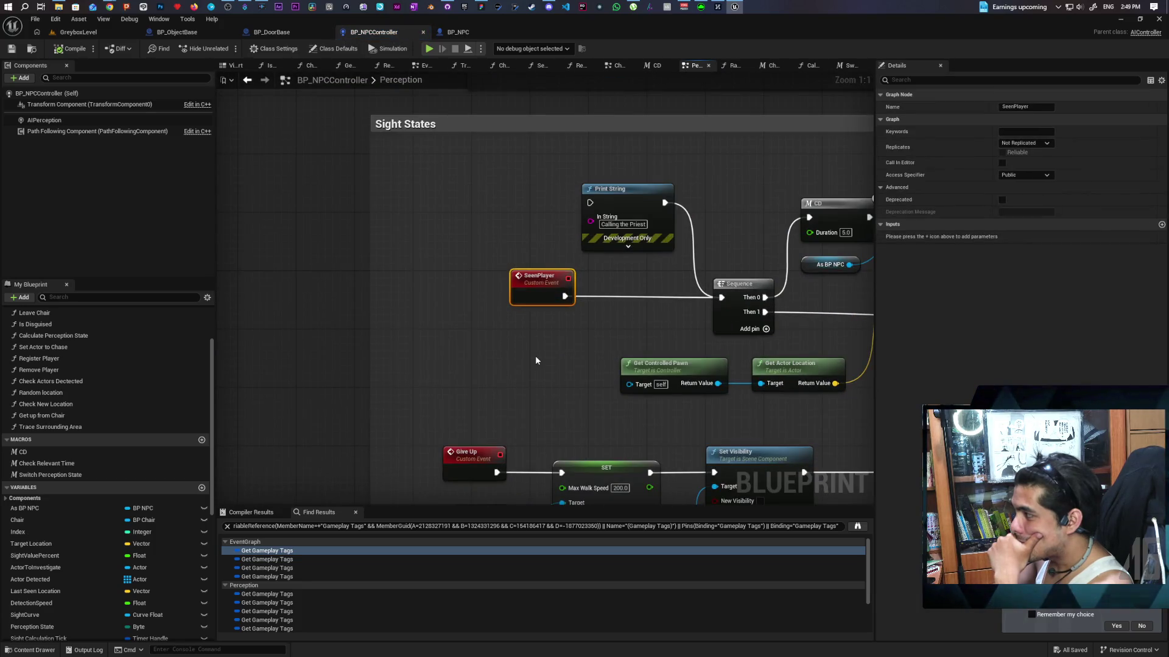
scroll(535, 356, "down", 3)
mouse_move(567, 342)
left_mouse_down()
mouse_move(262, 341)
mouse_move(416, 317)
left_mouse_up()
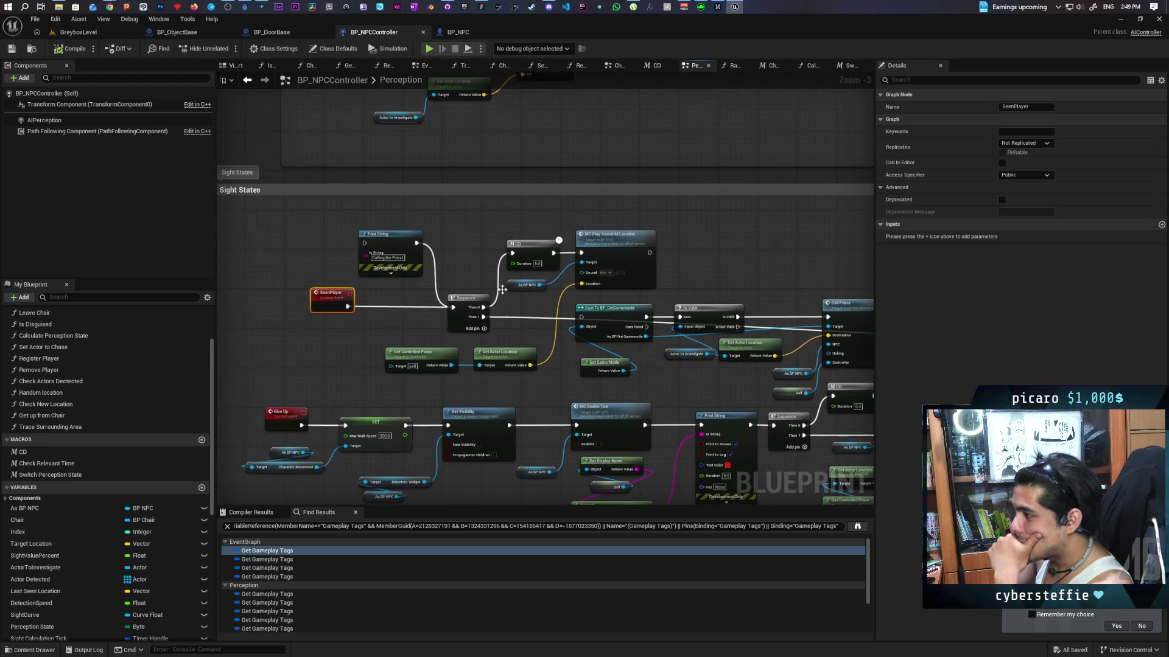
left_click(1013, 107)
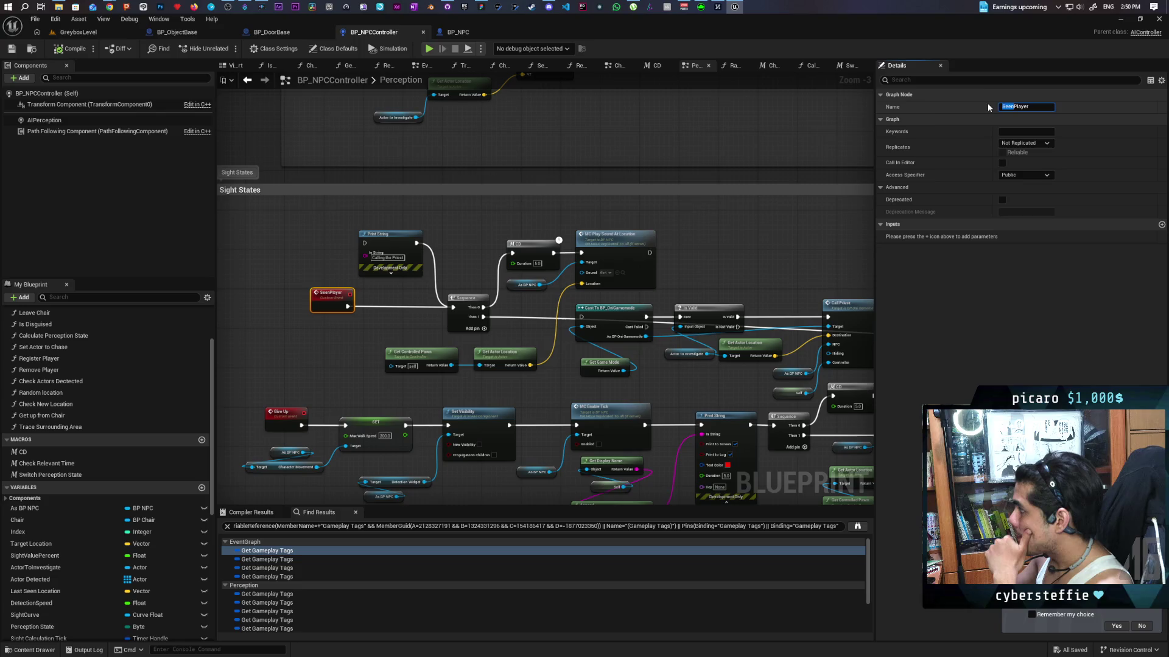
type("ChasePlayer")
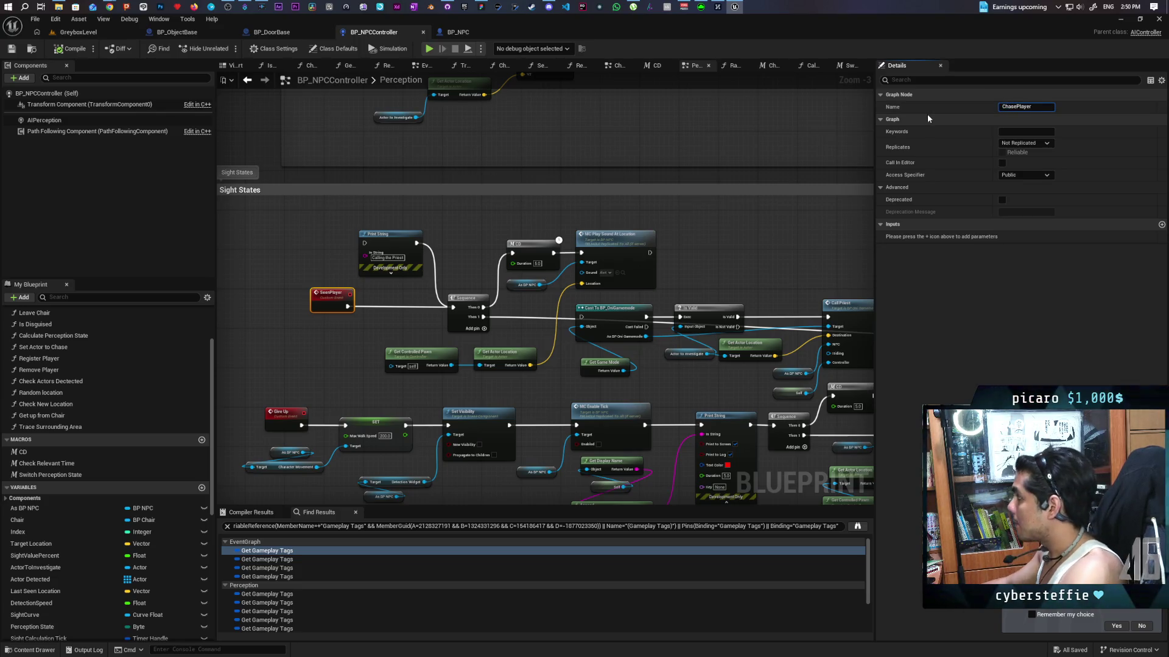
left_click(700, 258)
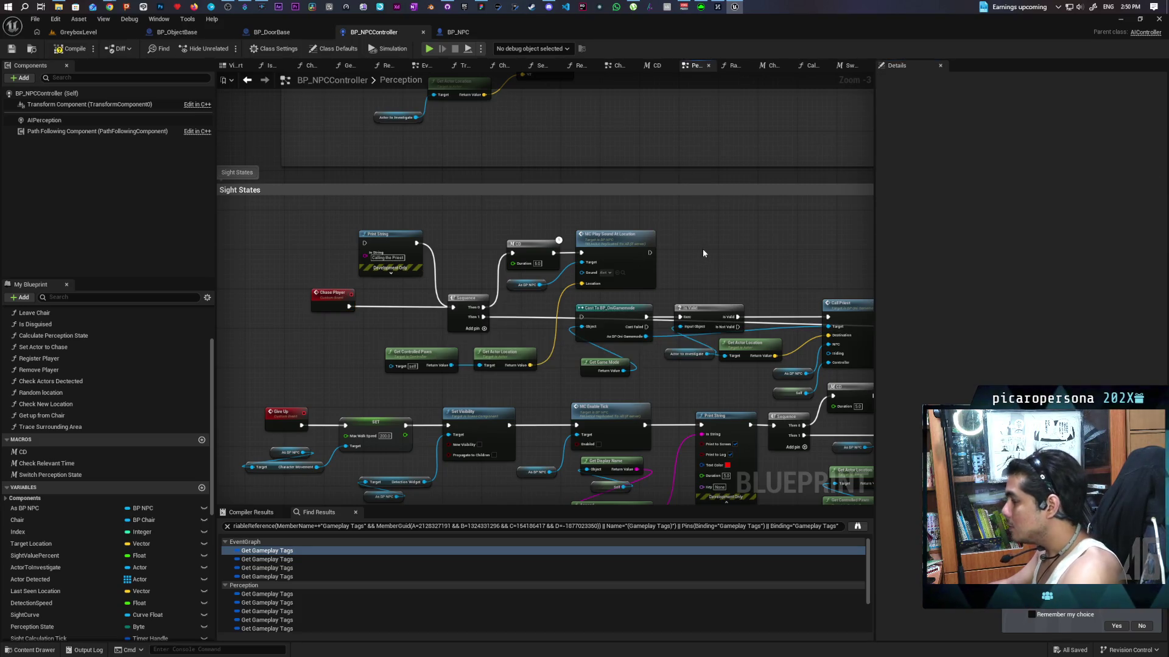
scroll(703, 248, "down", 1)
left_click_drag(703, 240, 572, 255)
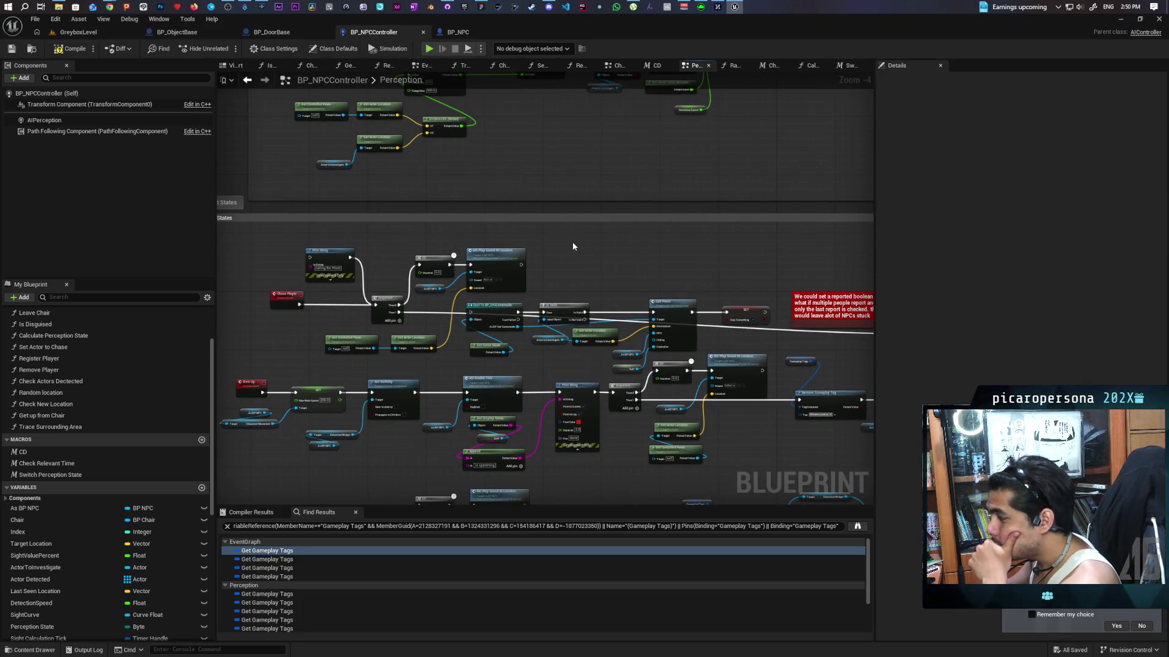
scroll(572, 246, "up", 2)
mouse_move(568, 245)
left_mouse_down()
mouse_move(560, 201)
mouse_move(292, 189)
left_mouse_up()
mouse_move(648, 187)
left_mouse_down()
mouse_move(454, 179)
mouse_move(317, 193)
left_mouse_up()
mouse_move(429, 201)
left_mouse_down()
mouse_move(337, 196)
mouse_move(315, 210)
left_mouse_up()
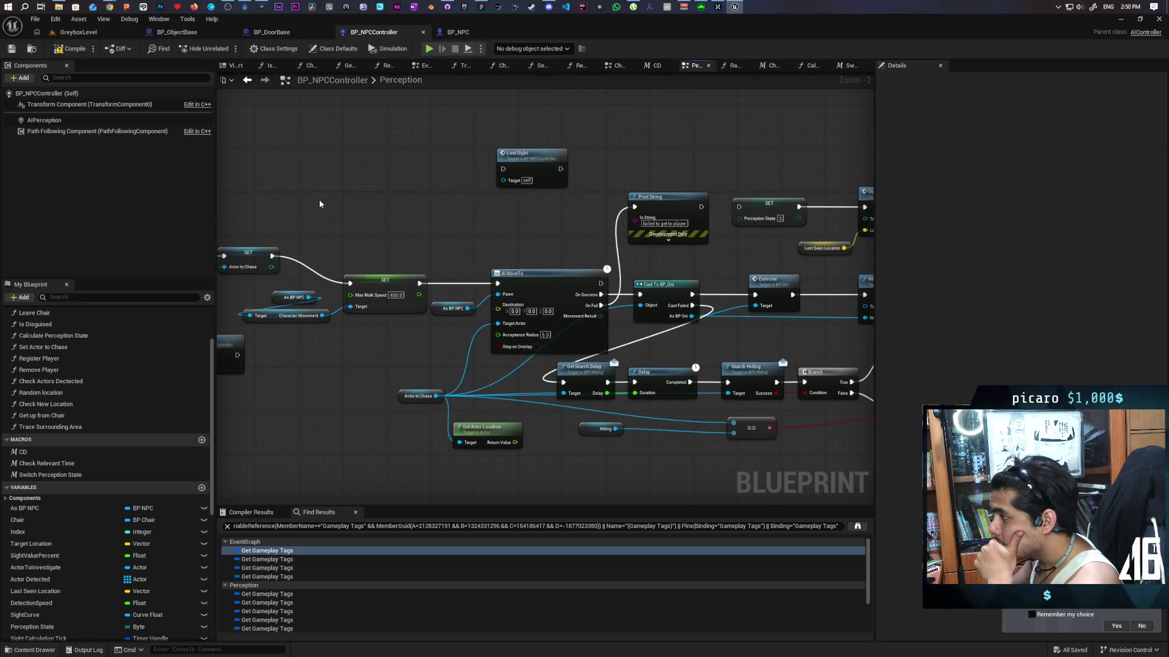
scroll(320, 202, "down", 3)
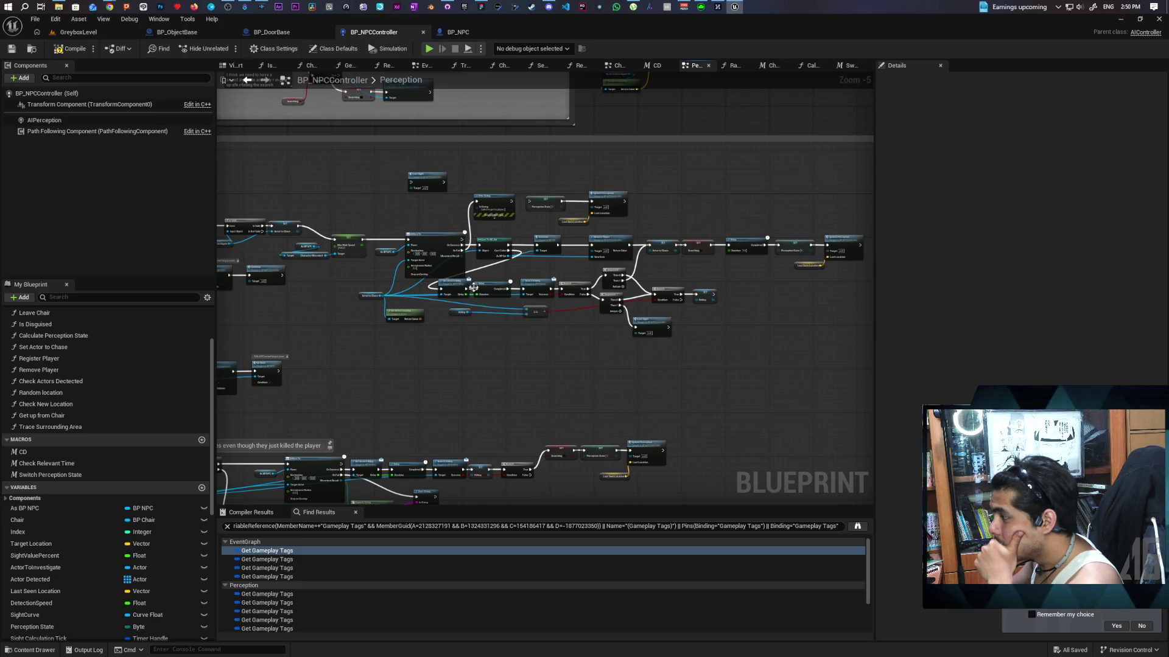
mouse_move(409, 291)
left_mouse_down()
mouse_move(580, 286)
mouse_move(777, 250)
mouse_move(647, 260)
mouse_move(711, 257)
mouse_move(520, 130)
left_mouse_up()
left_click_drag(503, 323, 255, 305)
mouse_move(256, 207)
left_mouse_down()
mouse_move(438, 285)
mouse_move(592, 392)
left_mouse_up()
left_click_drag(313, 269, 533, 311)
scroll(487, 302, "up", 4)
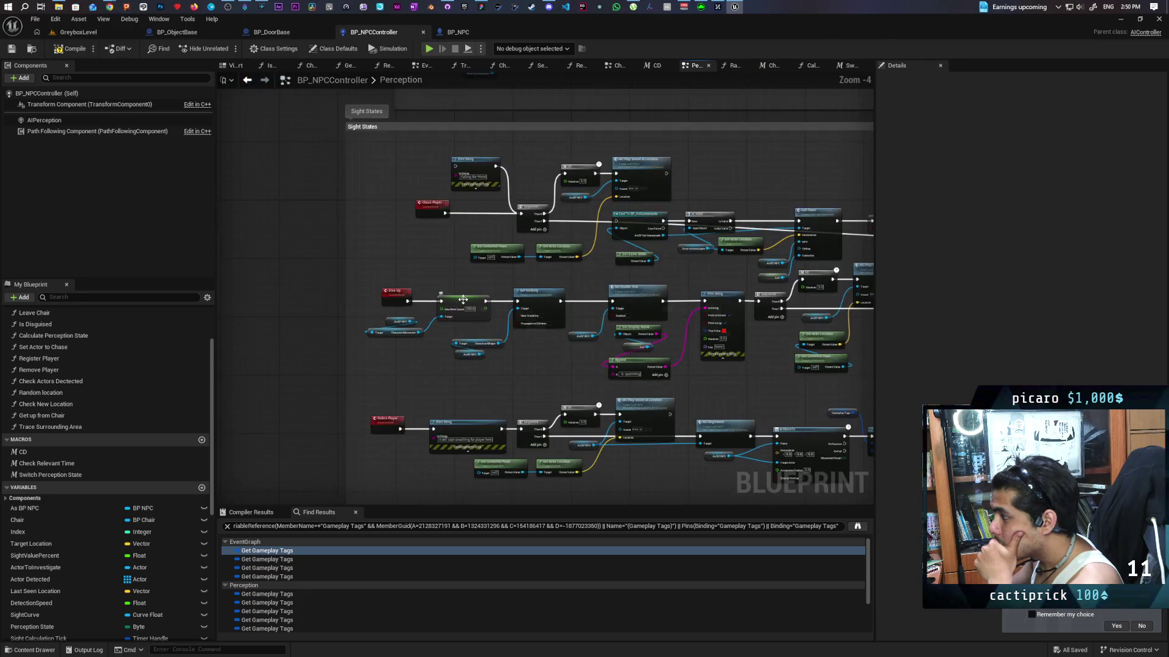
scroll(452, 294, "down", 3)
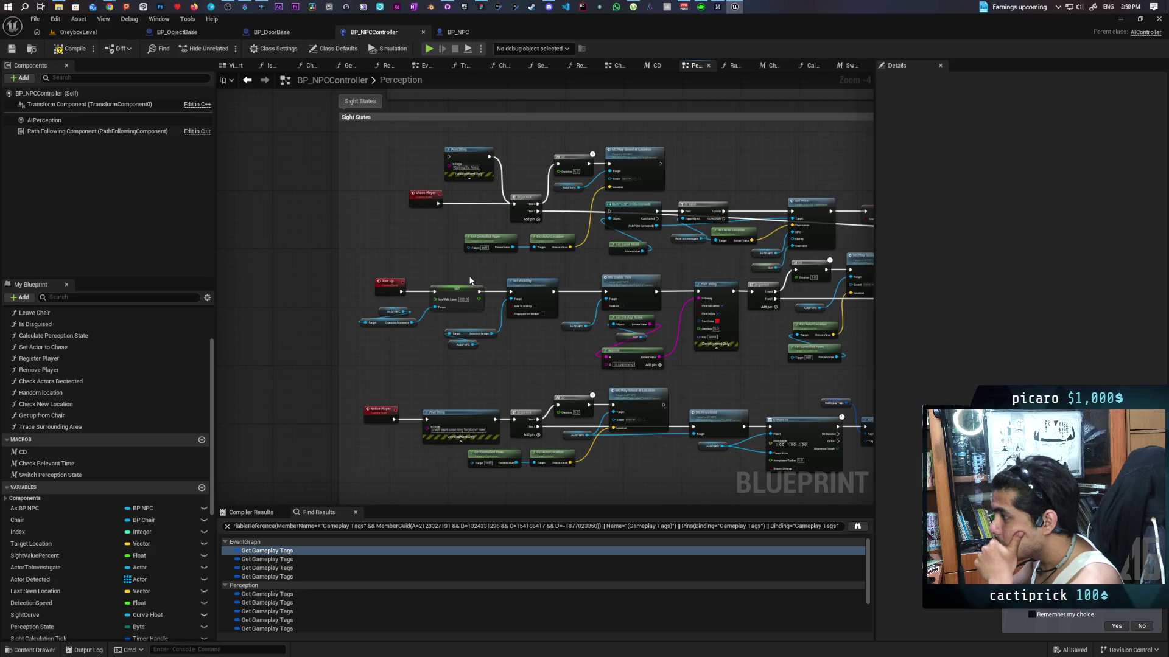
scroll(469, 281, "down", 3)
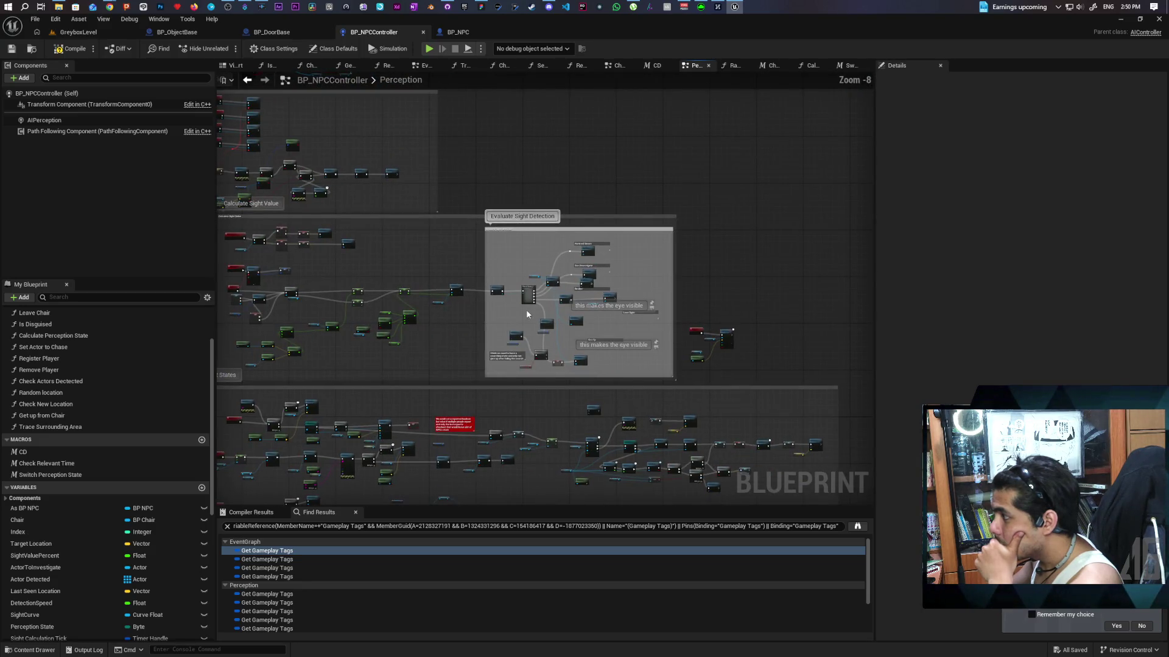
scroll(526, 309, "up", 3)
mouse_move(525, 309)
left_mouse_down()
mouse_move(434, 301)
mouse_move(420, 353)
left_mouse_up()
scroll(433, 302, "up", 1)
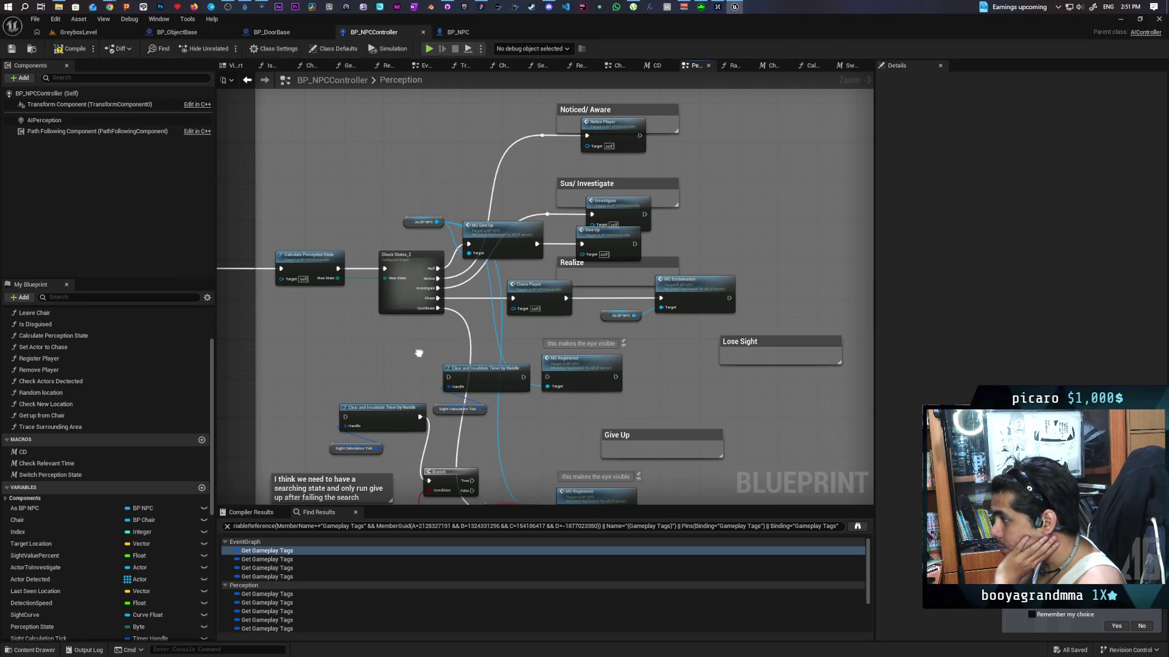
mouse_move(418, 353)
left_mouse_down()
mouse_move(413, 266)
mouse_move(408, 292)
left_mouse_up()
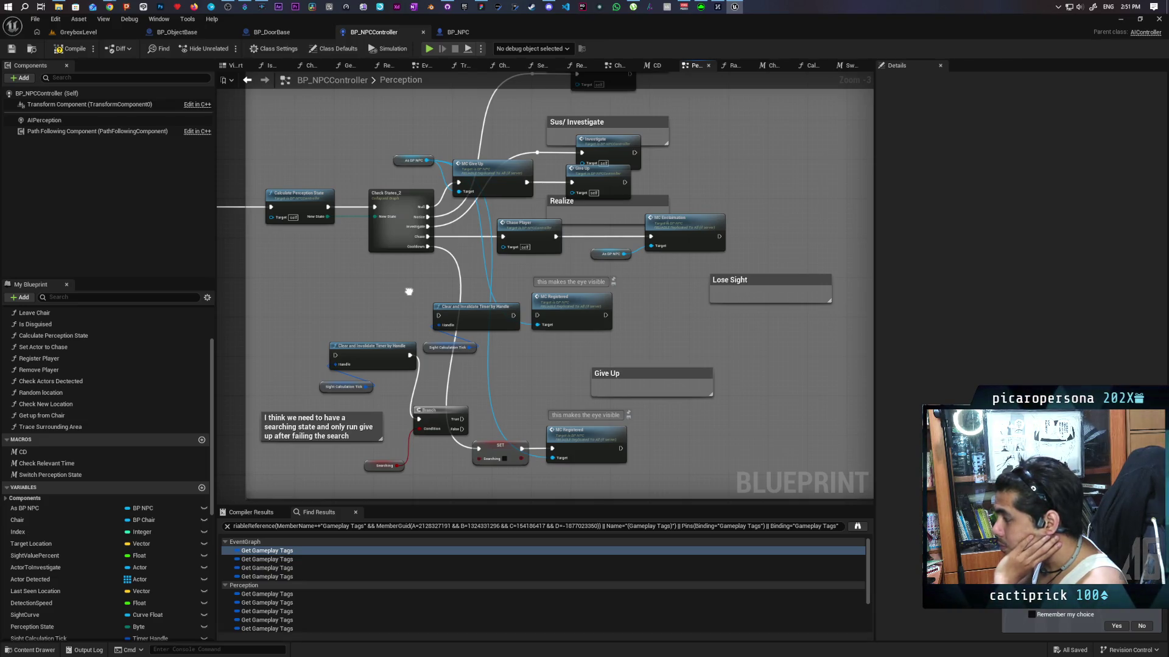
left_click_drag(408, 292, 408, 295)
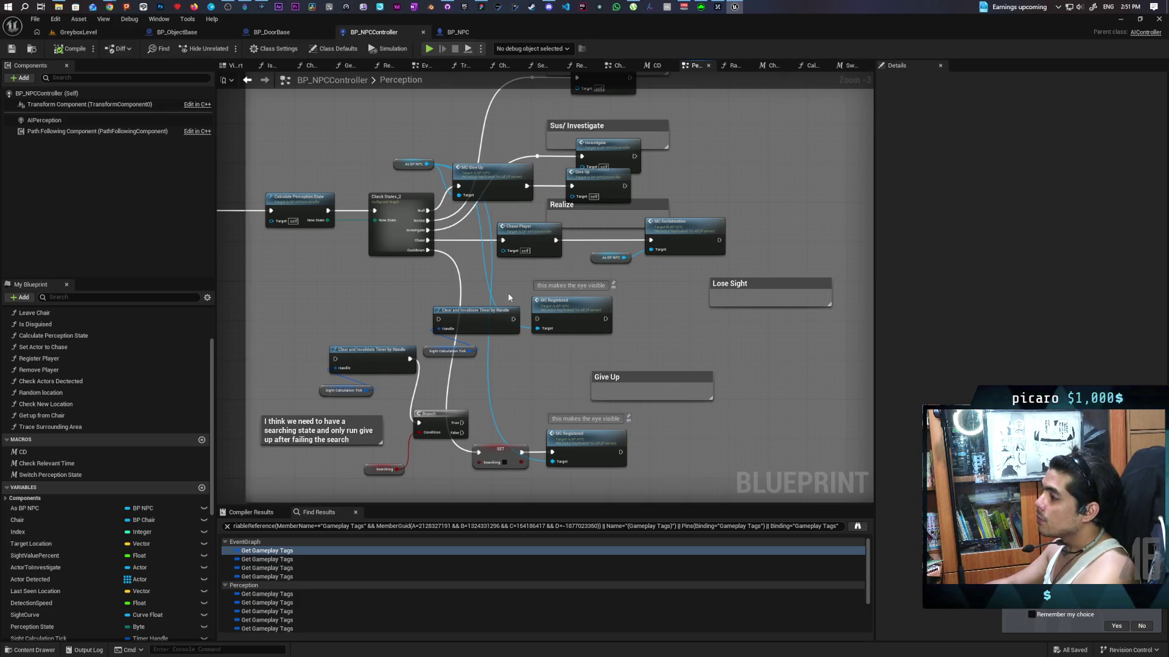
scroll(474, 294, "down", 4)
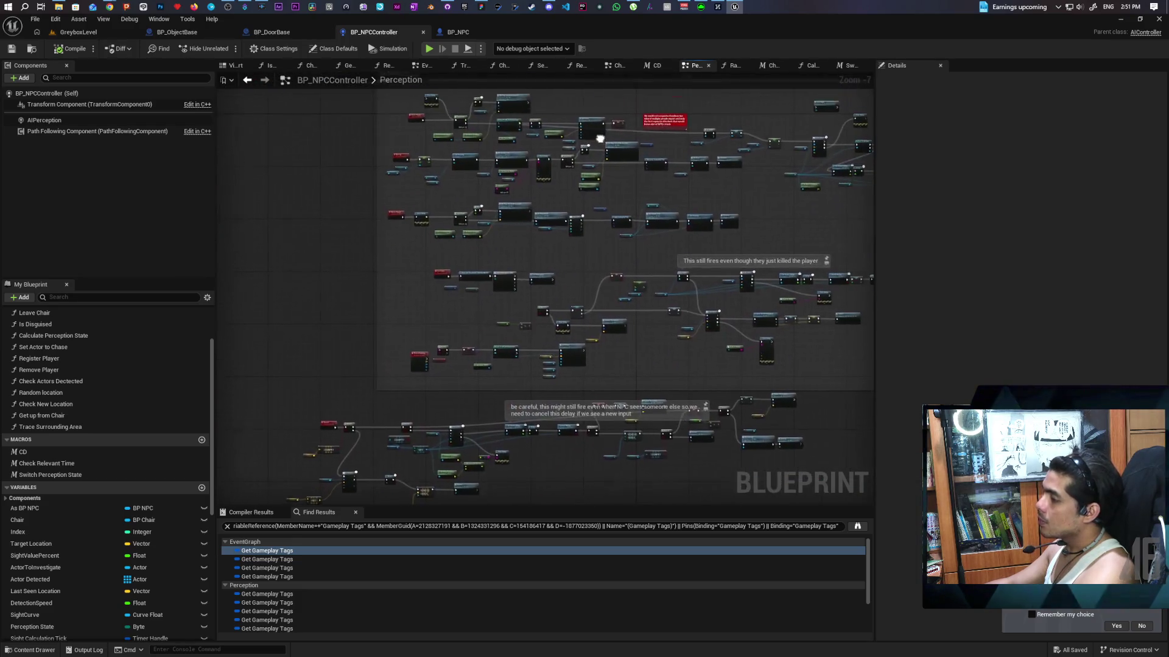
scroll(617, 207, "up", 8)
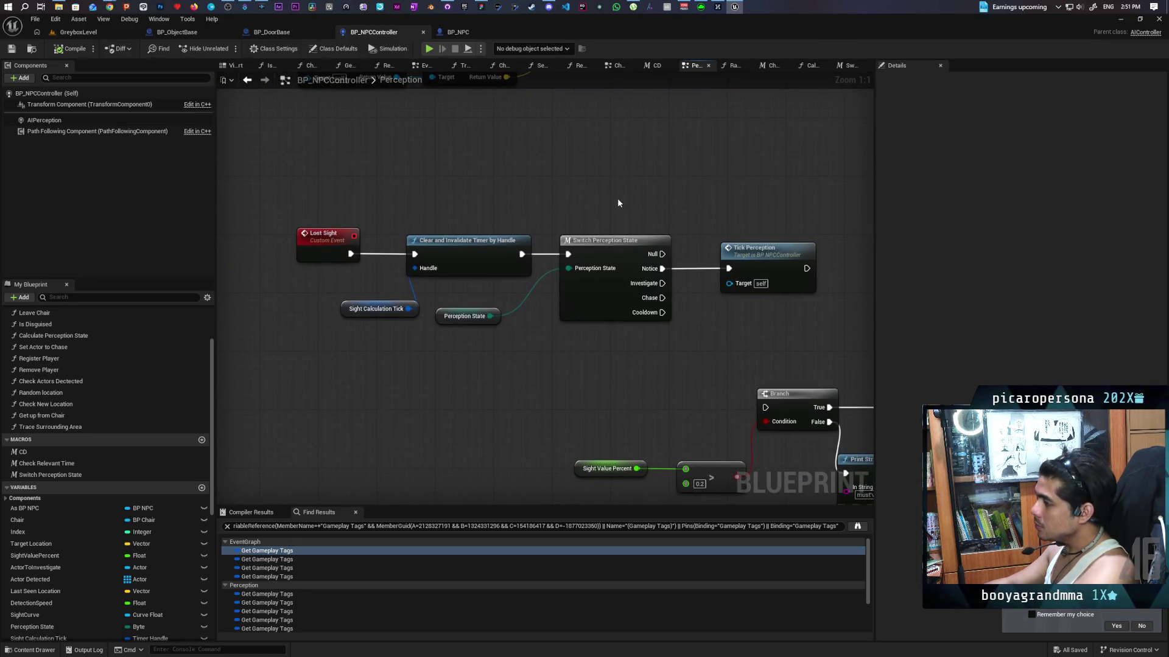
scroll(617, 201, "down", 3)
mouse_move(434, 178)
left_mouse_down()
mouse_move(535, 148)
mouse_move(601, 161)
left_mouse_up()
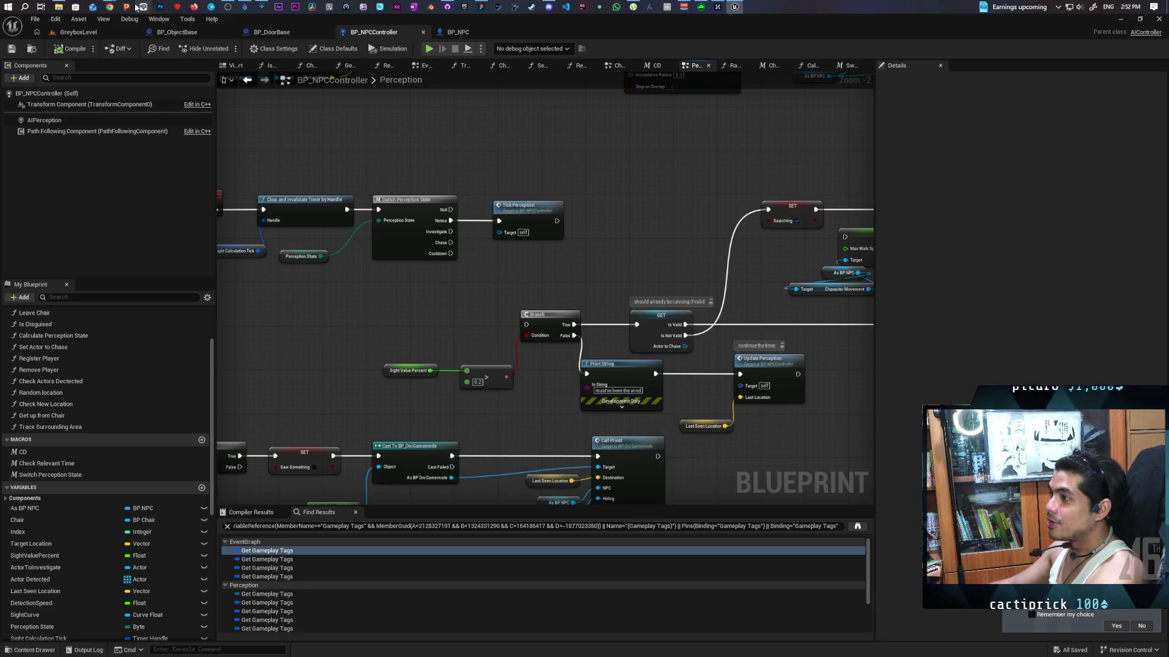
Search 'pokemon everything changes' in a new Chrome tab and open the Bulbapedia article
mouse_move(109, 7)
left_click(789, 63)
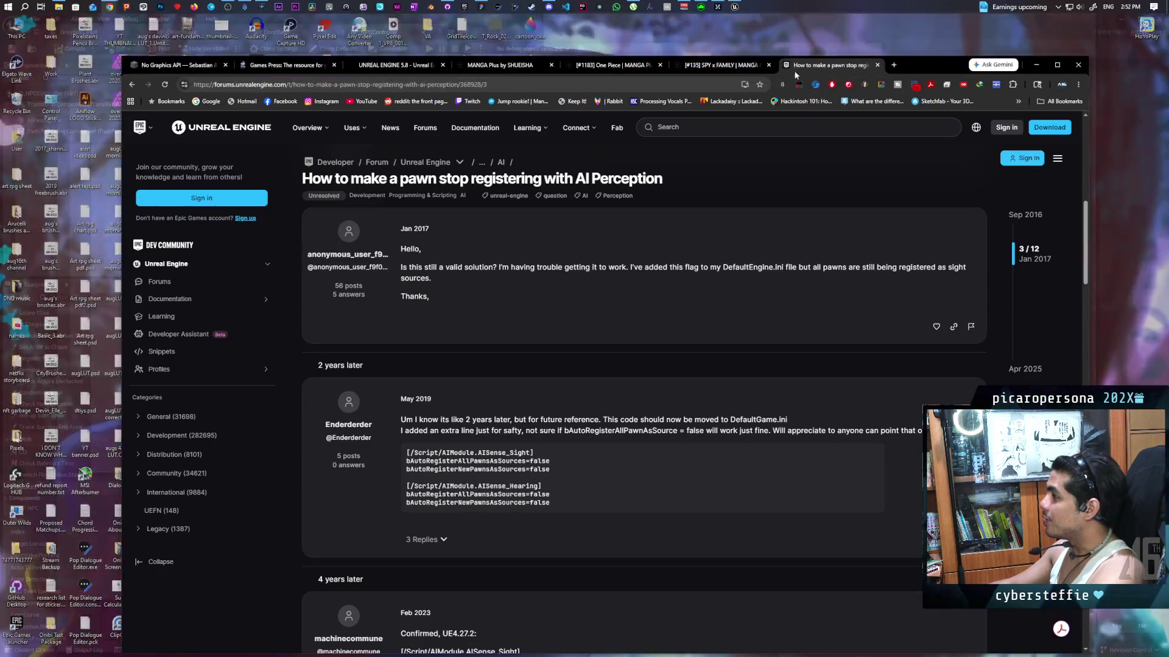
key("ctrl+t")
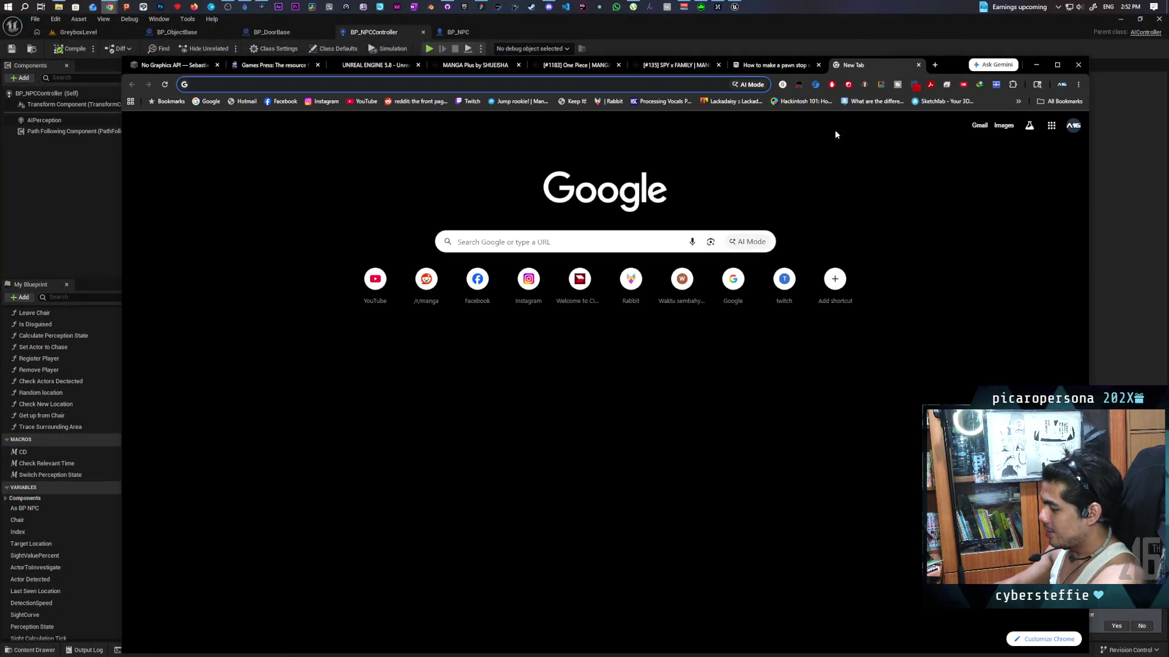
type("pokemon")
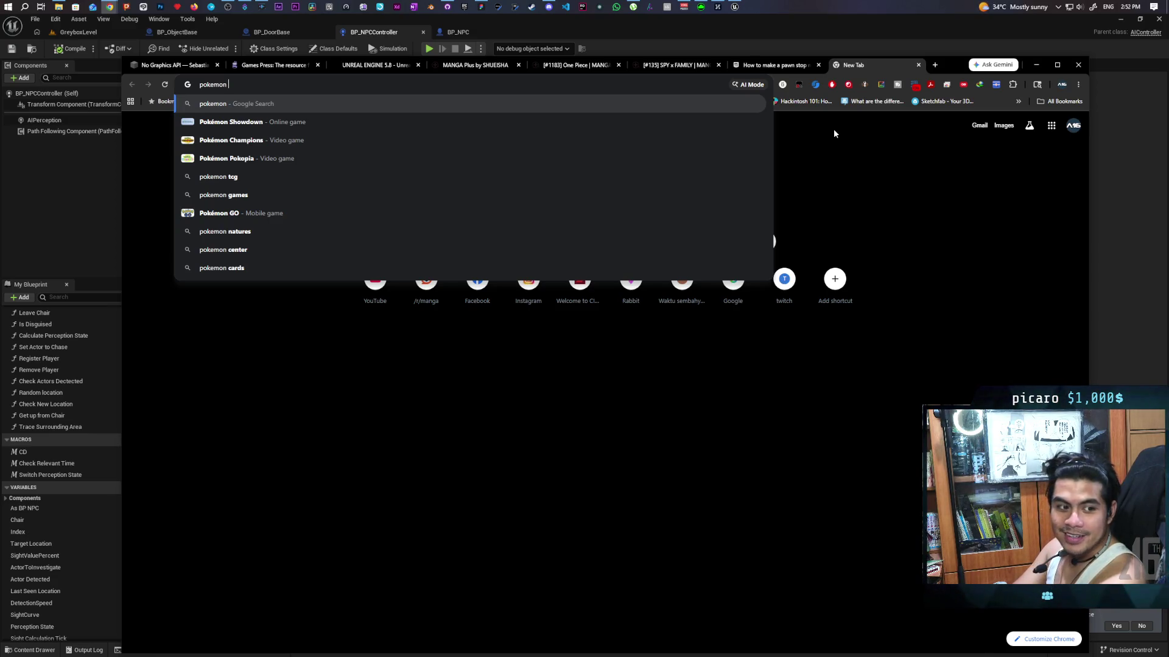
type("everythin")
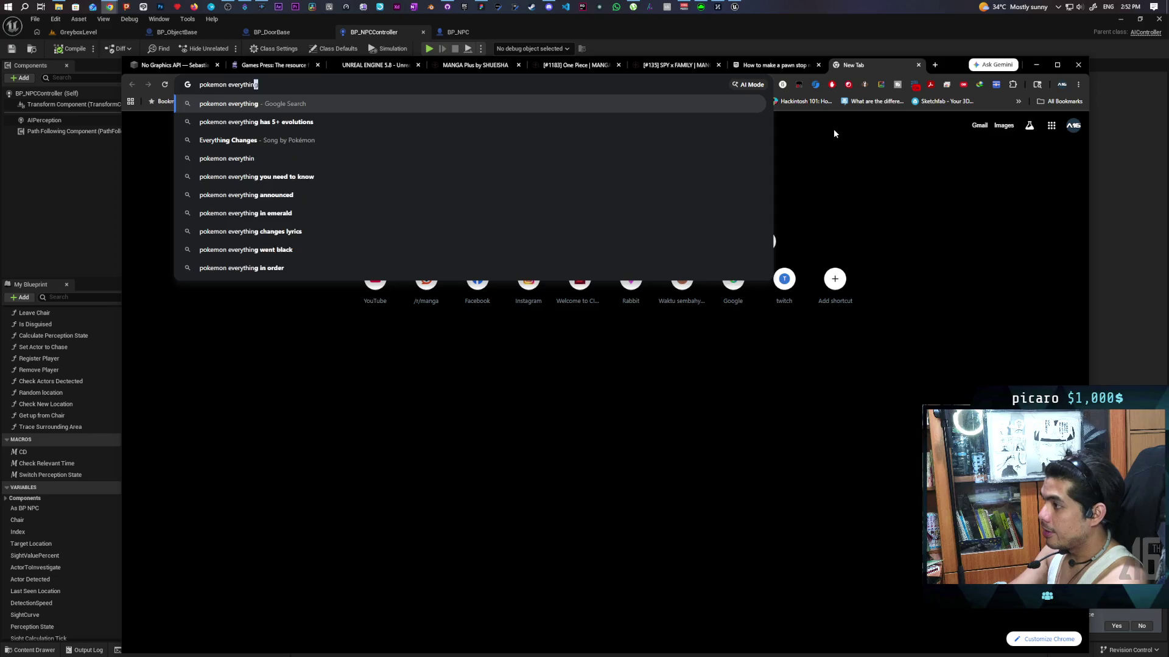
type("g cha")
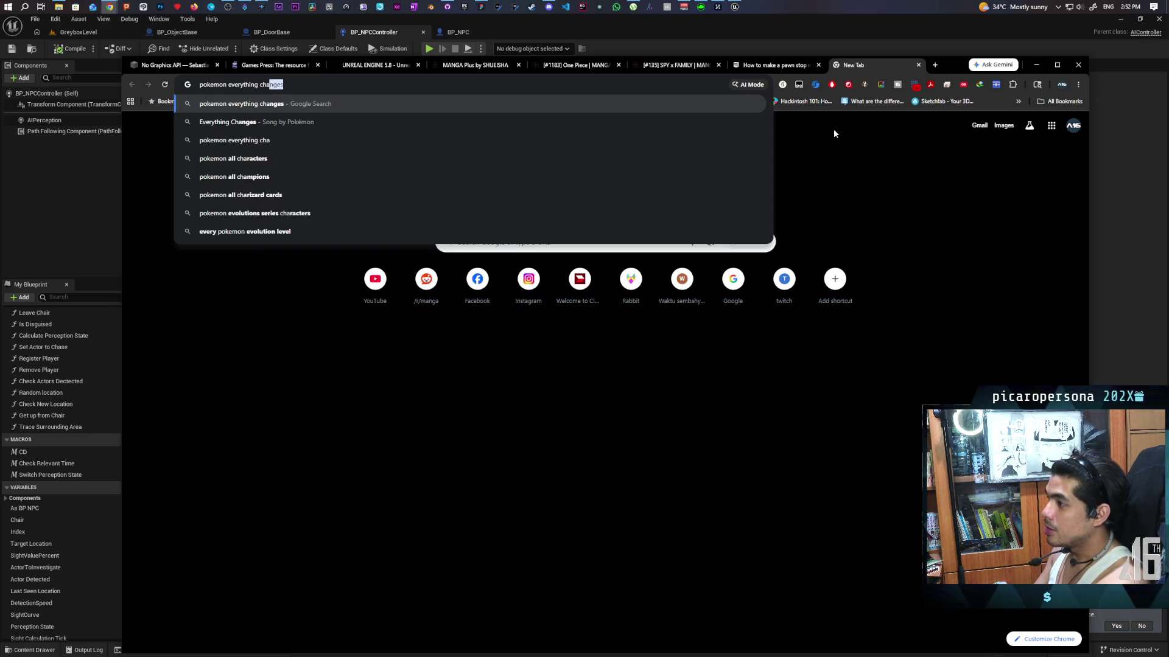
key("Return")
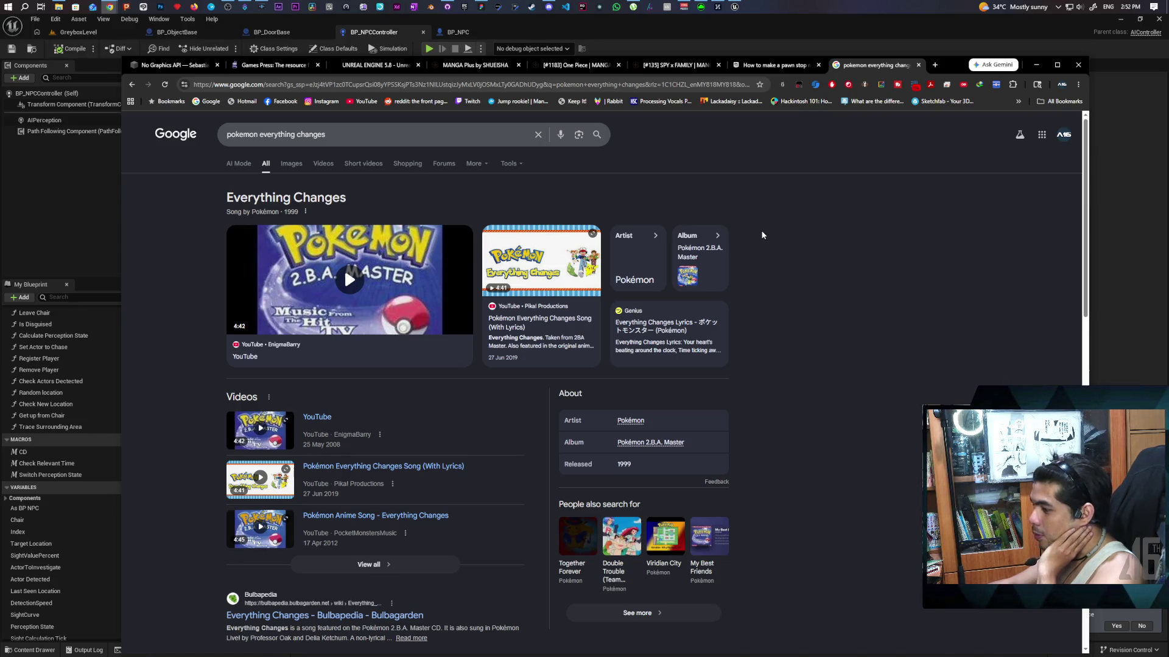
scroll(761, 235, "down", 3)
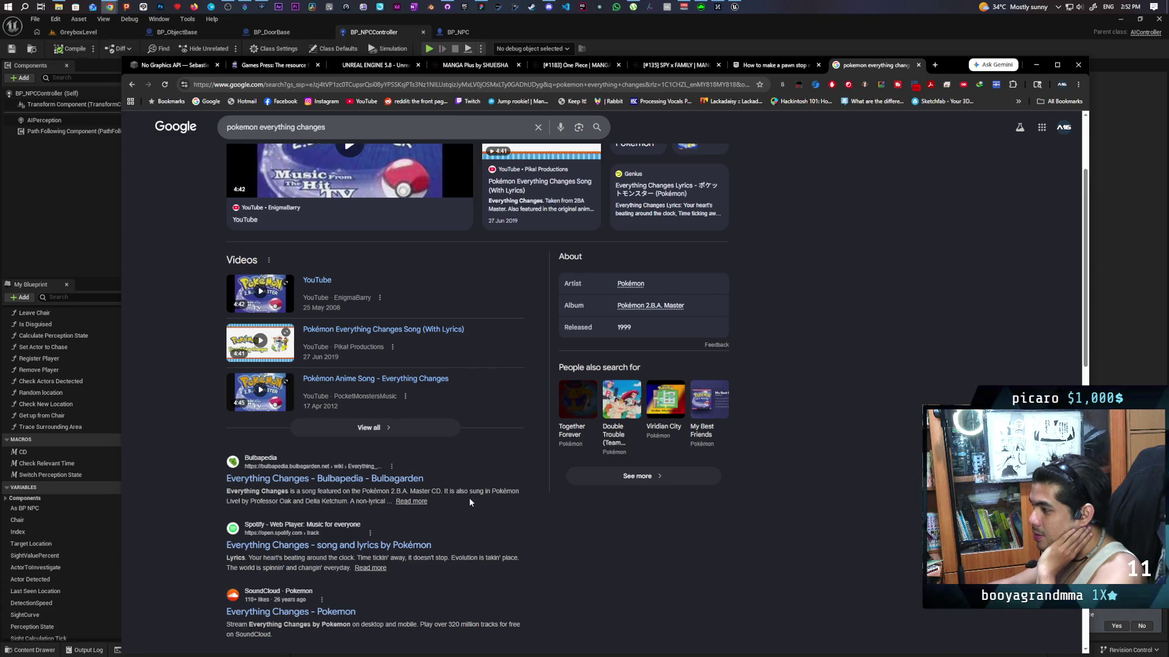
left_click(369, 481)
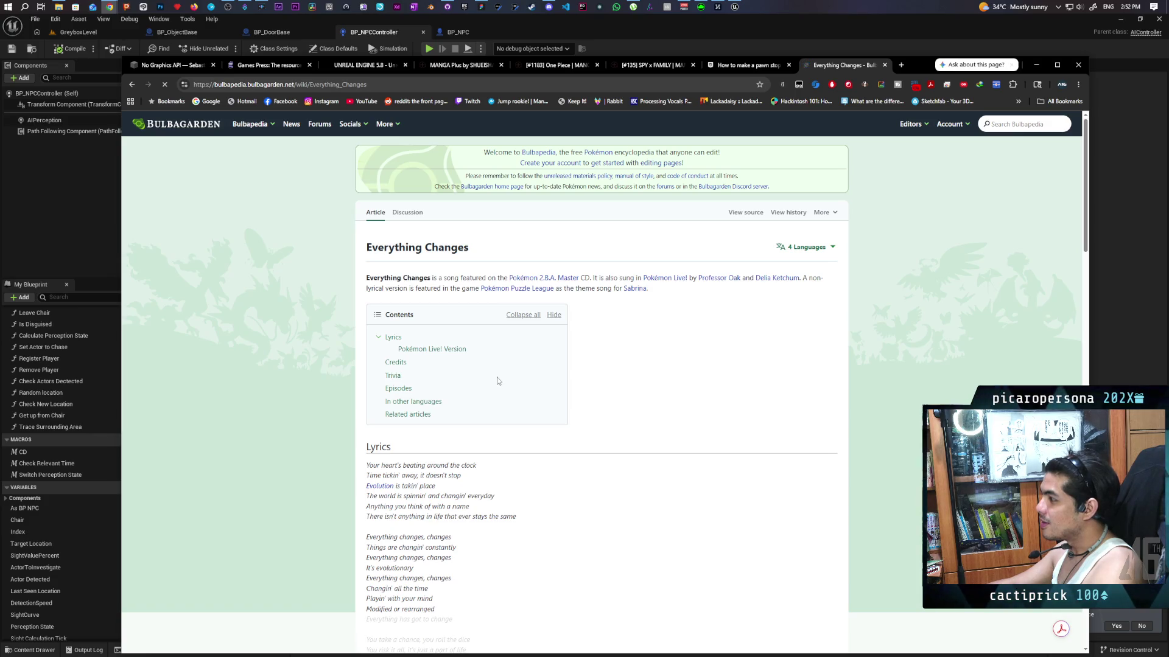
scroll(498, 382, "down", 1)
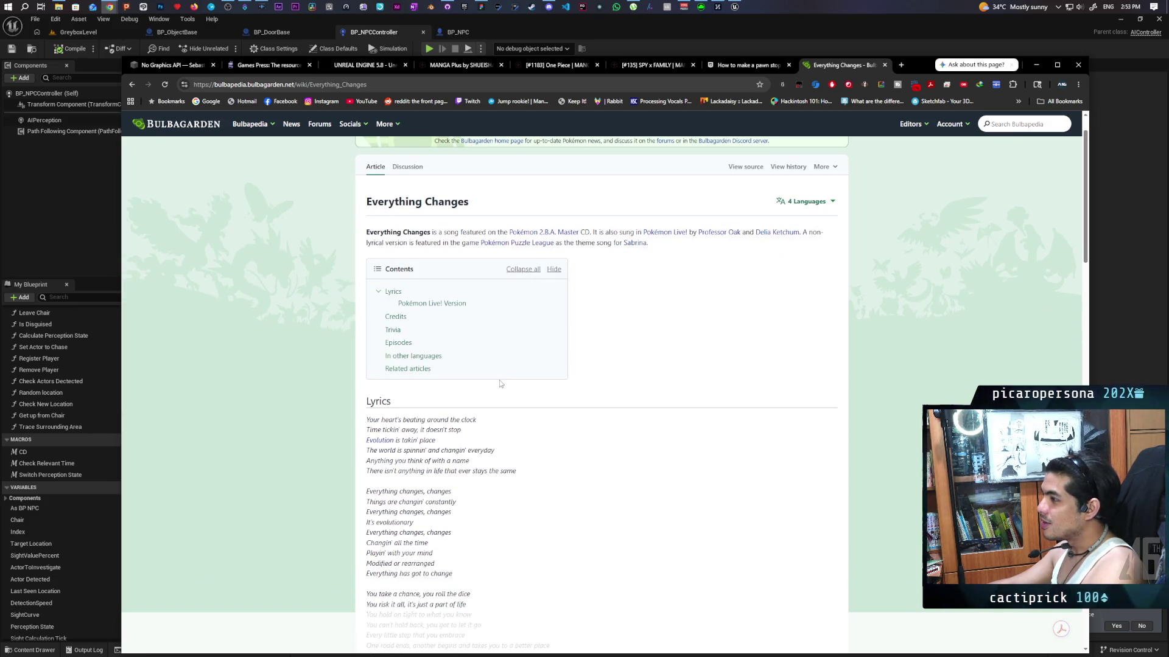
scroll(563, 372, "down", 15)
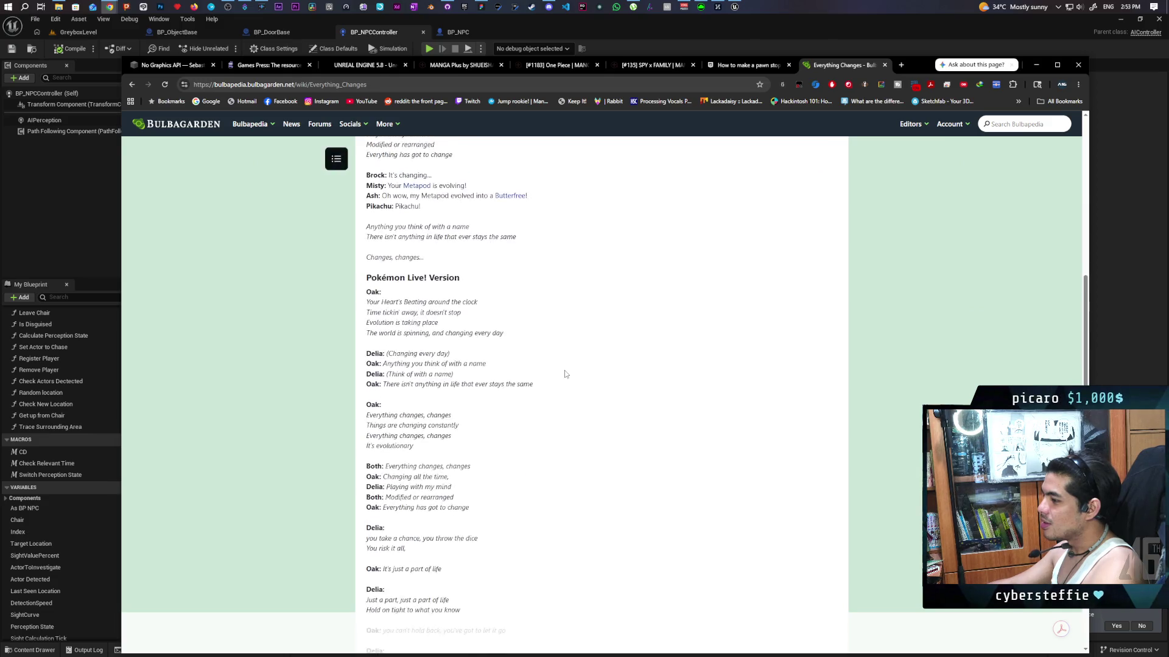
scroll(565, 374, "down", 10)
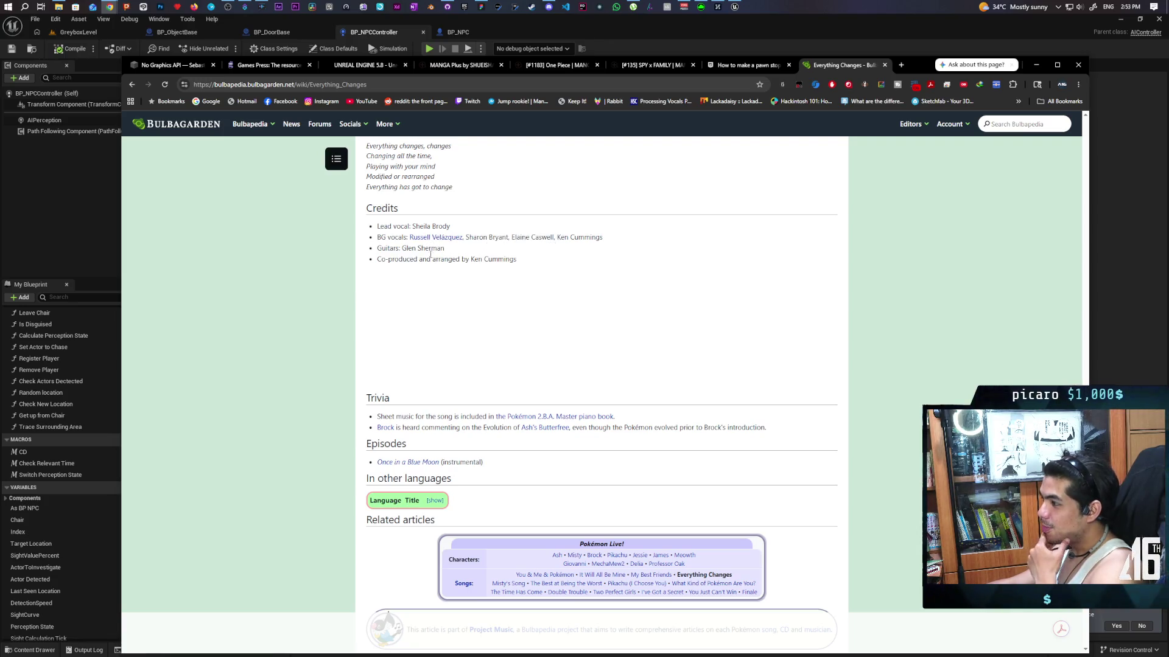
mouse_move(450, 243)
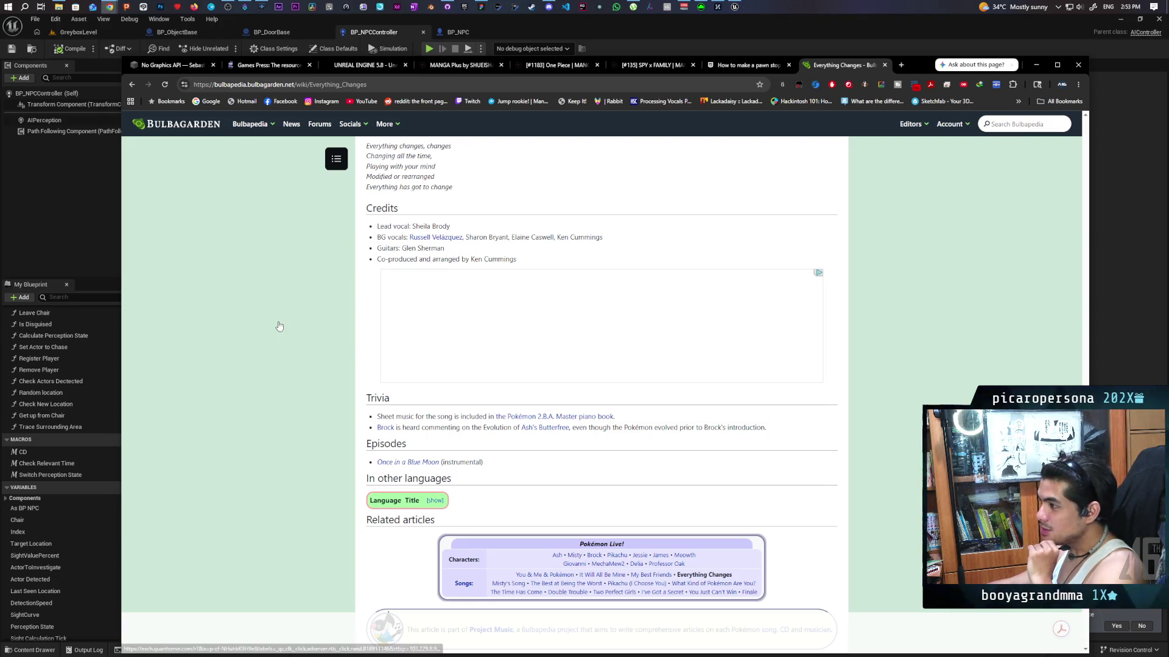
scroll(278, 326, "down", 3)
scroll(279, 324, "down", 1)
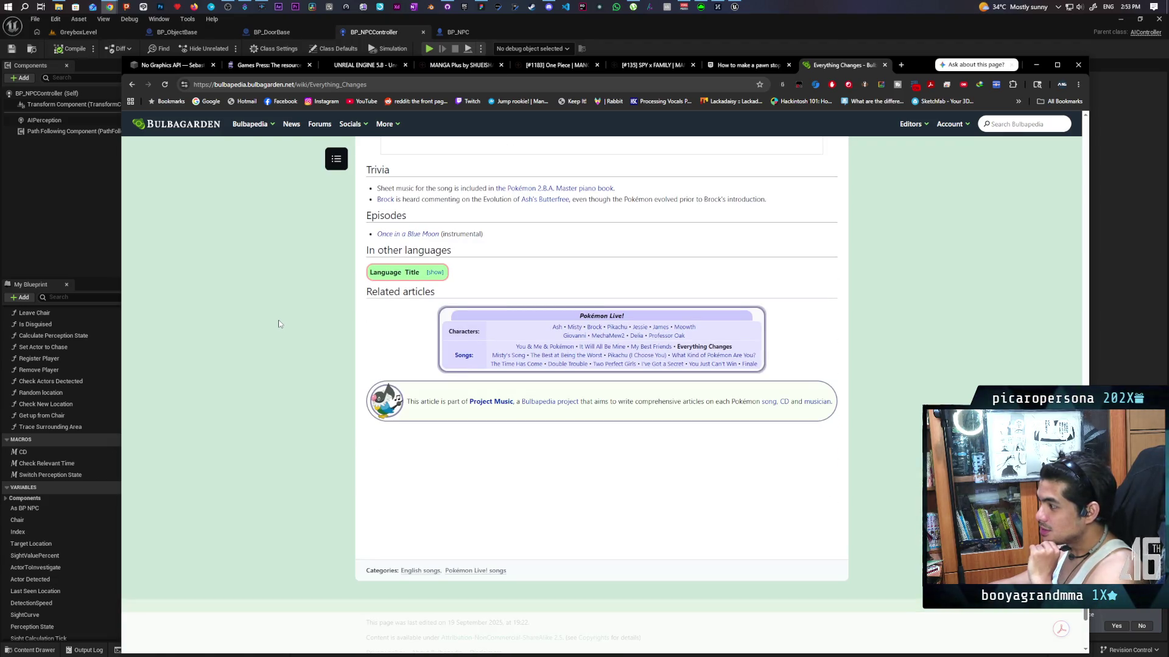
scroll(278, 324, "up", 8)
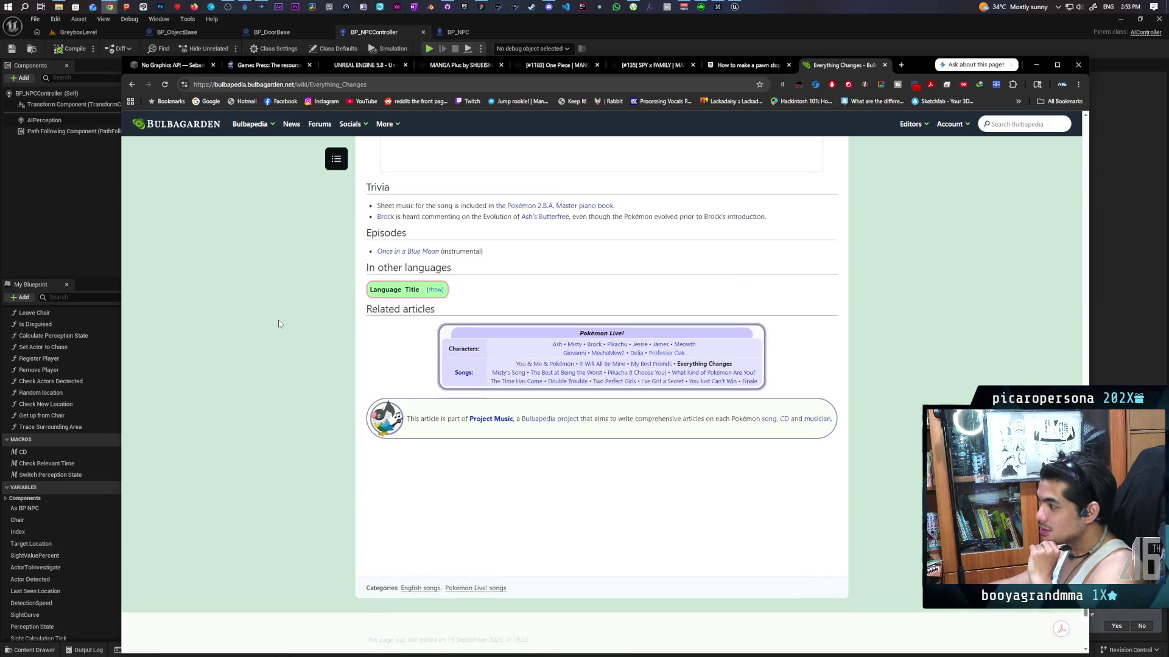
scroll(279, 325, "up", 5)
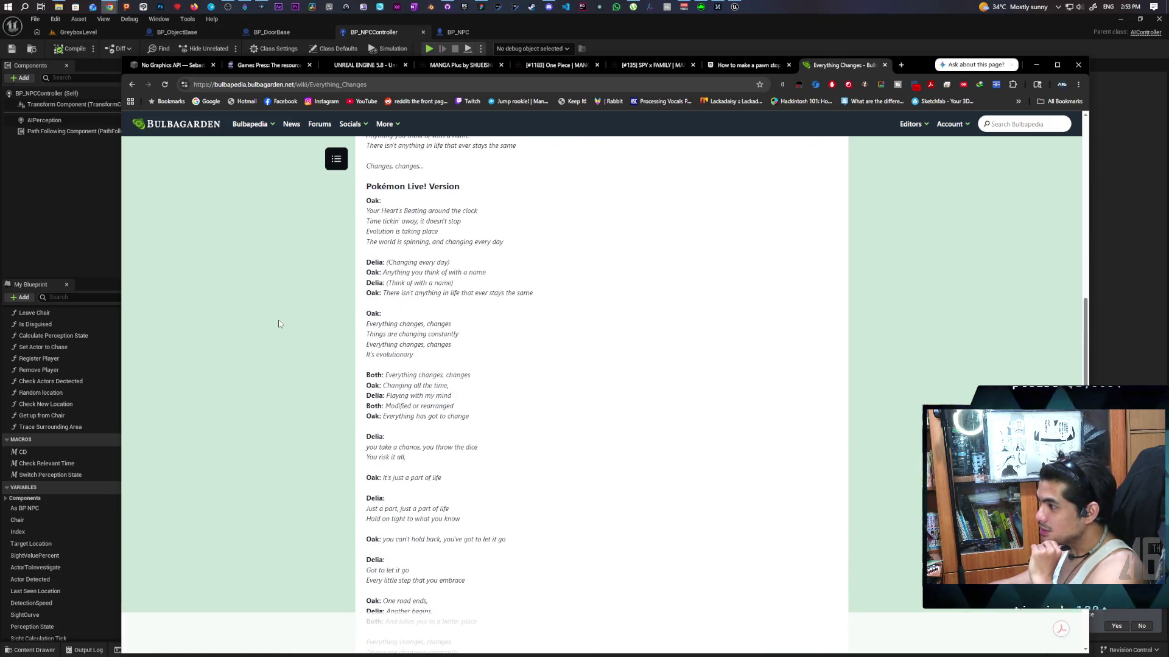
scroll(279, 324, "up", 2)
scroll(279, 325, "up", 7)
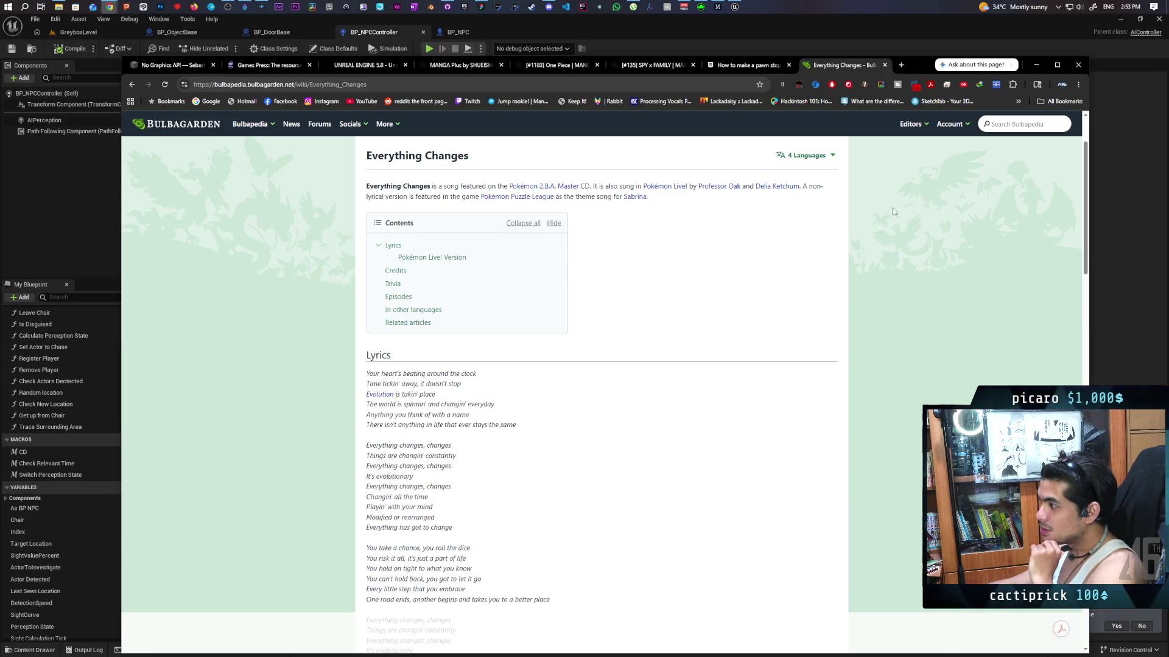
left_click(557, 186)
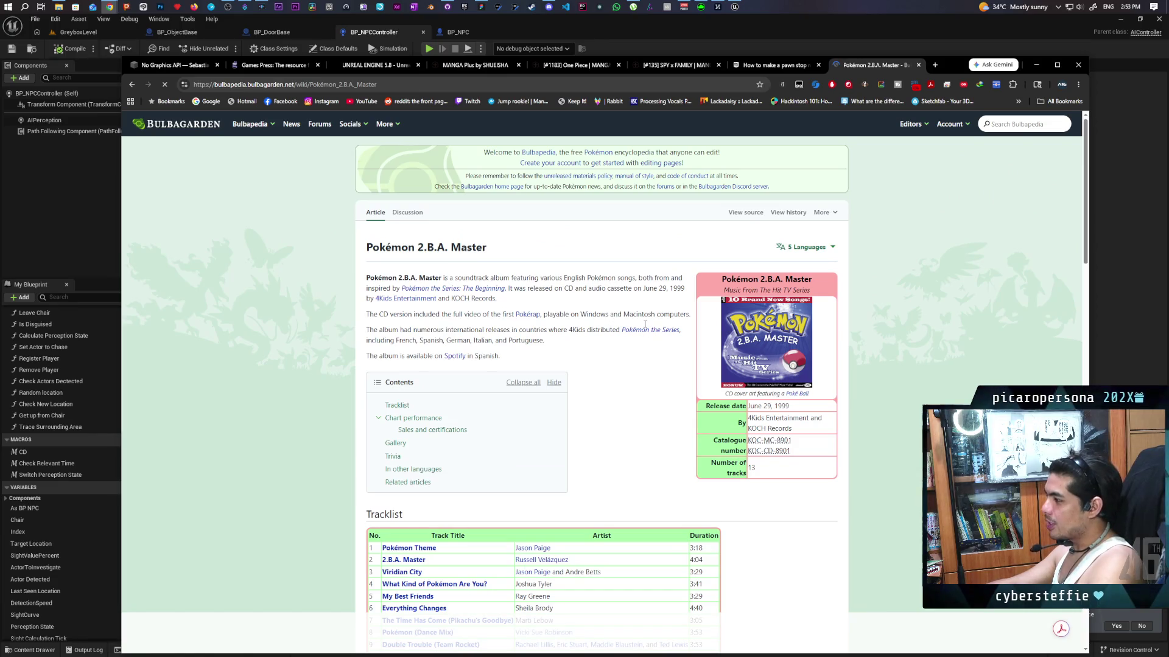
Browse the Pokémon 2.B.A. Master album page and its tracklist links, then close the tab
scroll(645, 324, "down", 2)
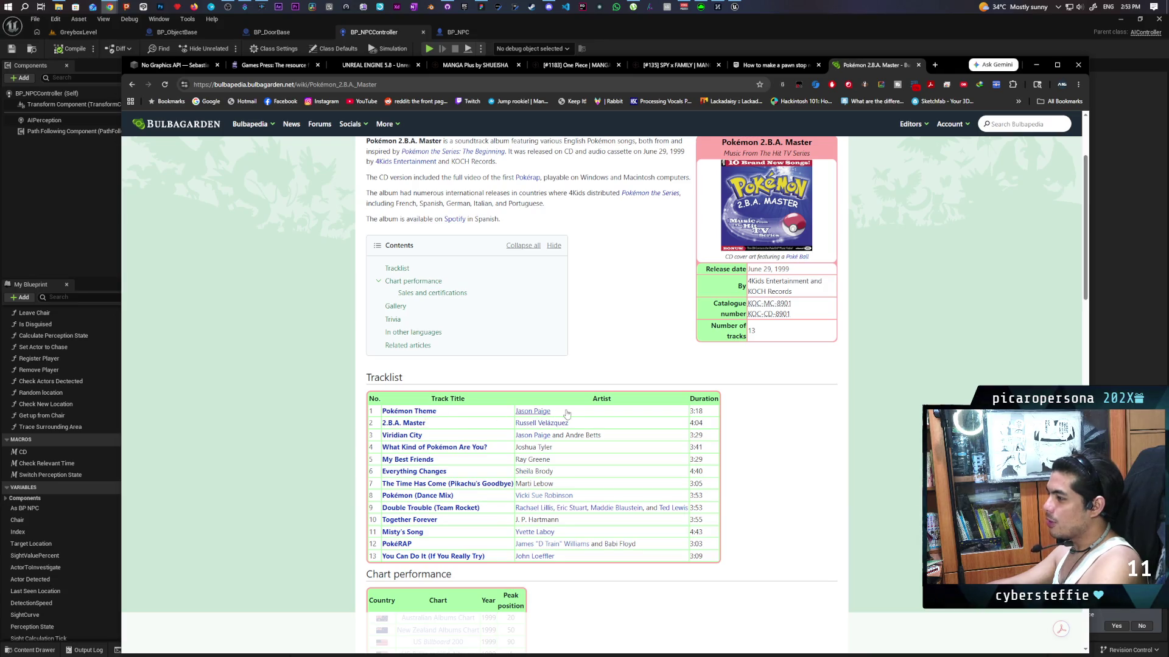
scroll(567, 403, "down", 1)
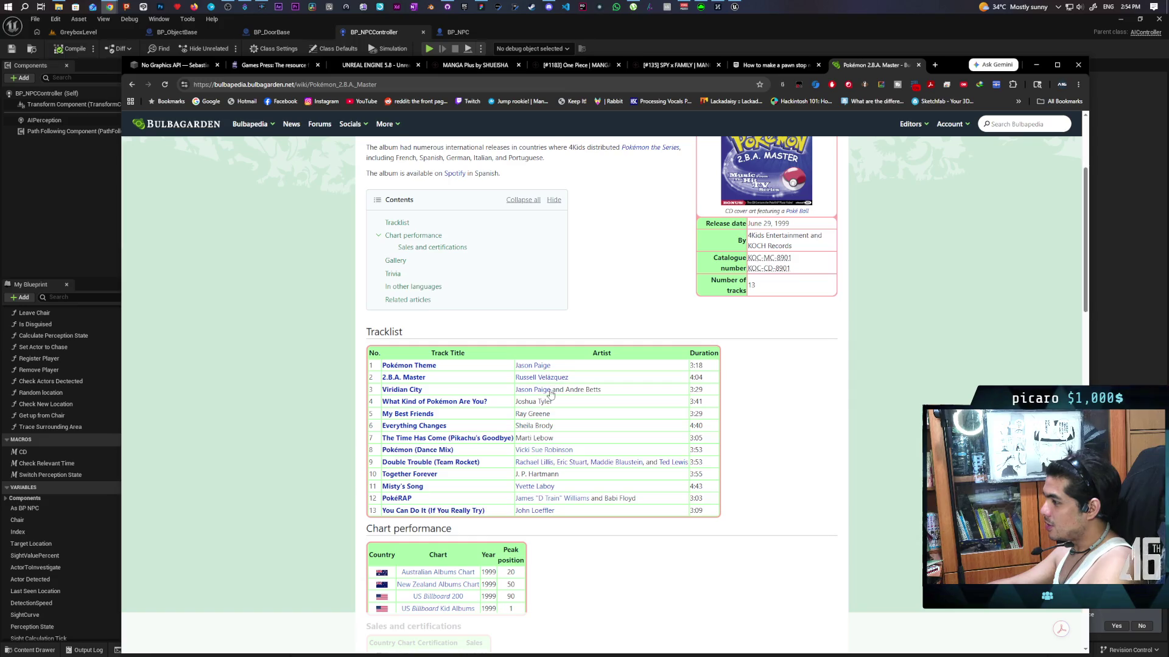
mouse_move(546, 393)
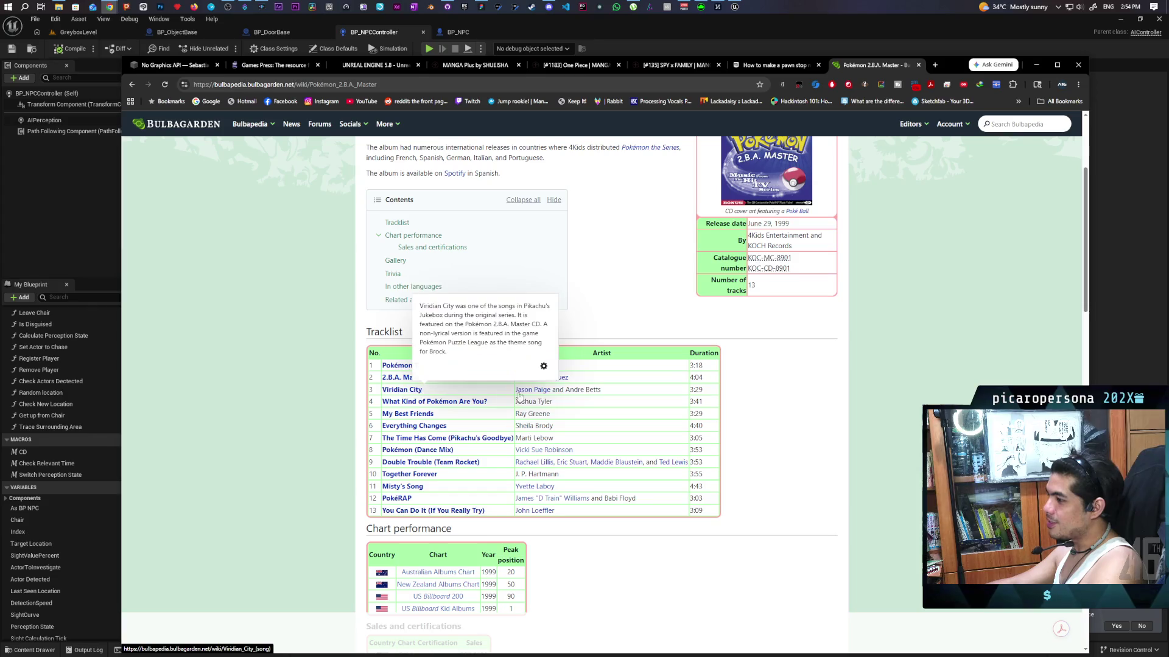
mouse_move(415, 396)
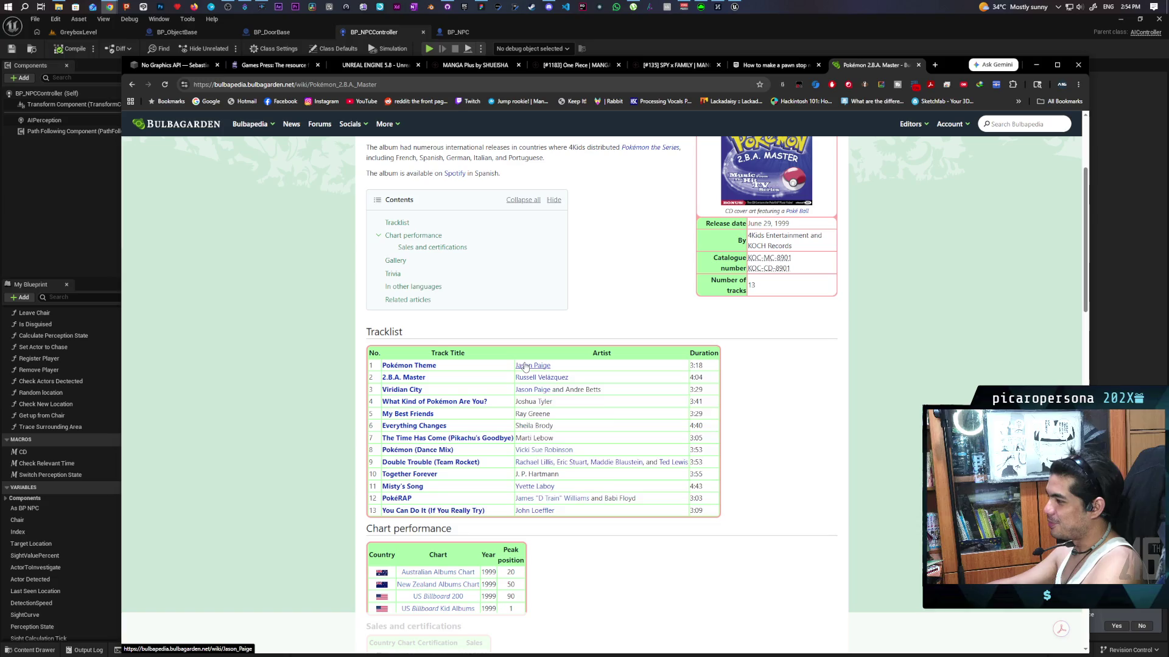
mouse_move(529, 371)
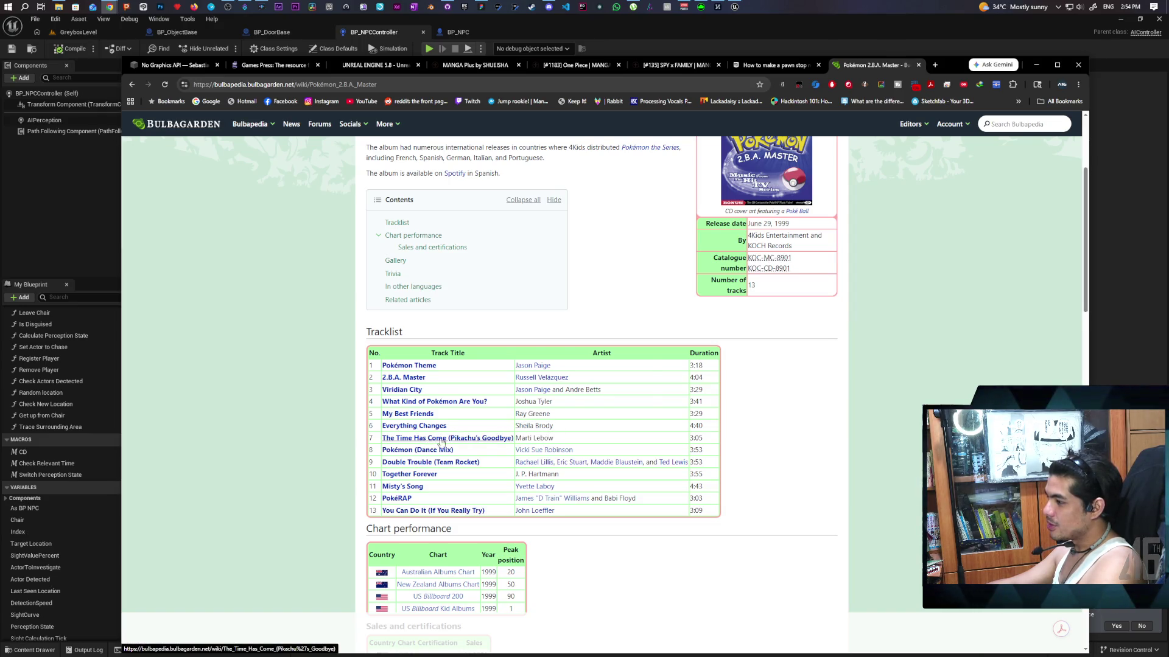
mouse_move(467, 444)
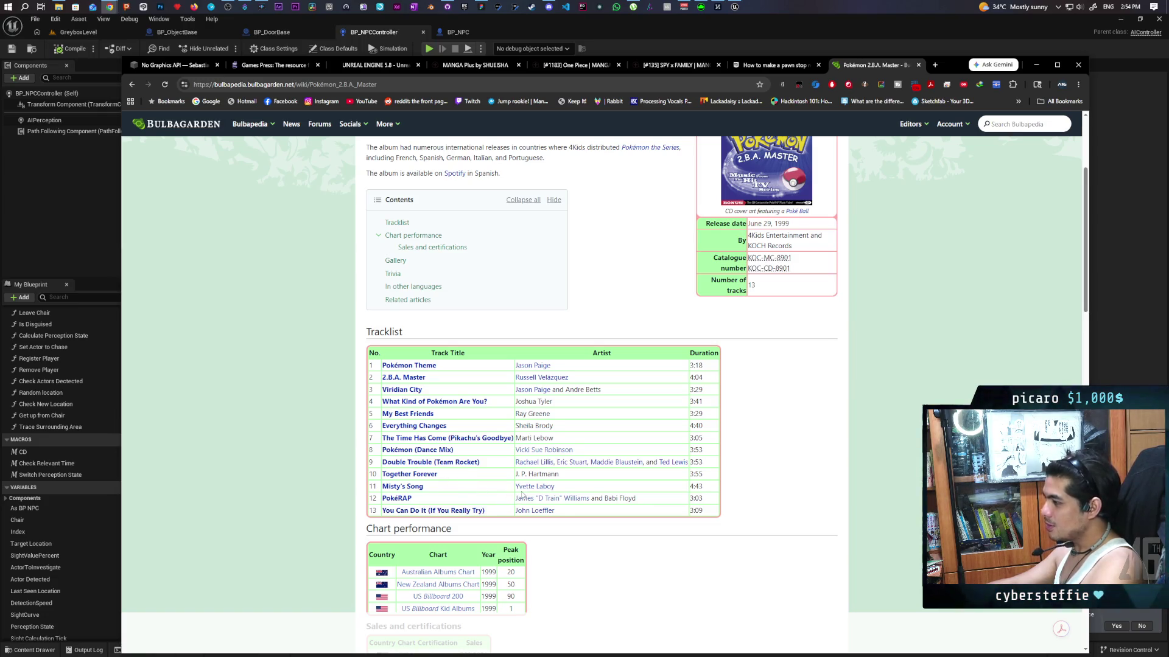
mouse_move(519, 488)
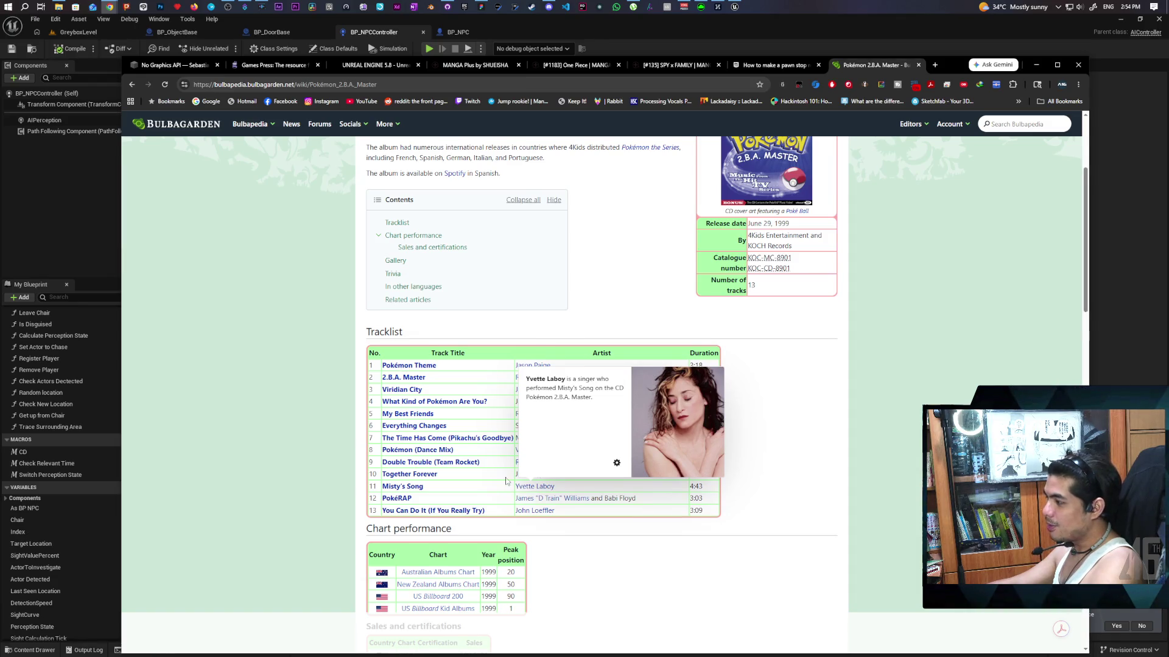
scroll(505, 480, "down", 1)
mouse_move(481, 419)
scroll(637, 449, "down", 1)
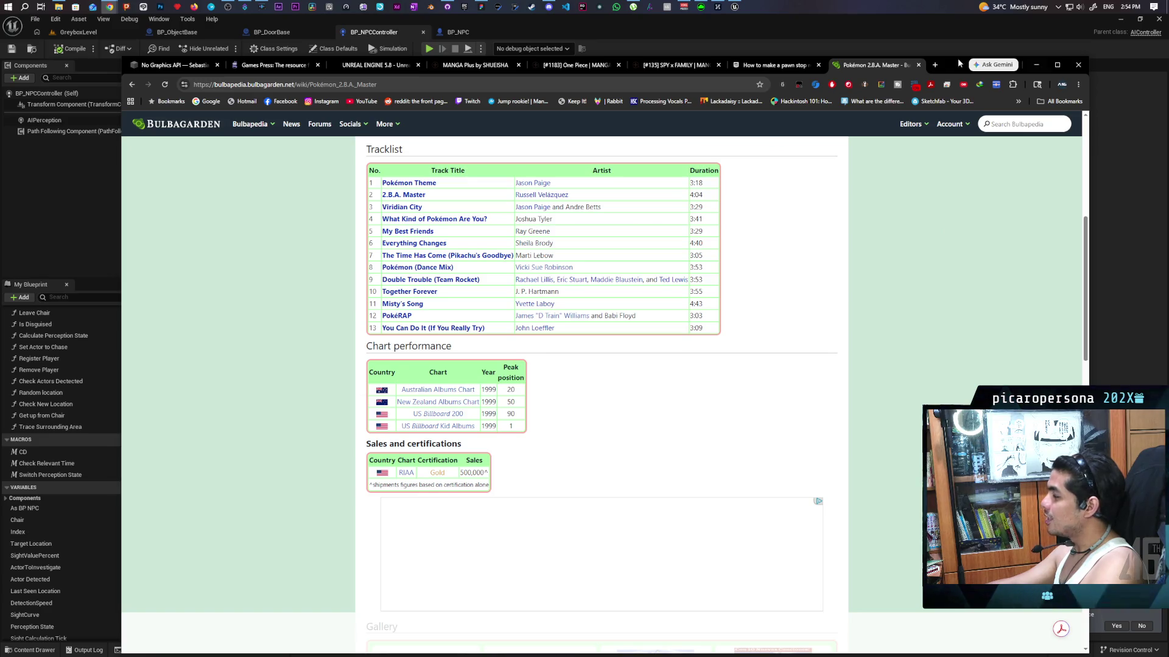
key("ctrl+w")
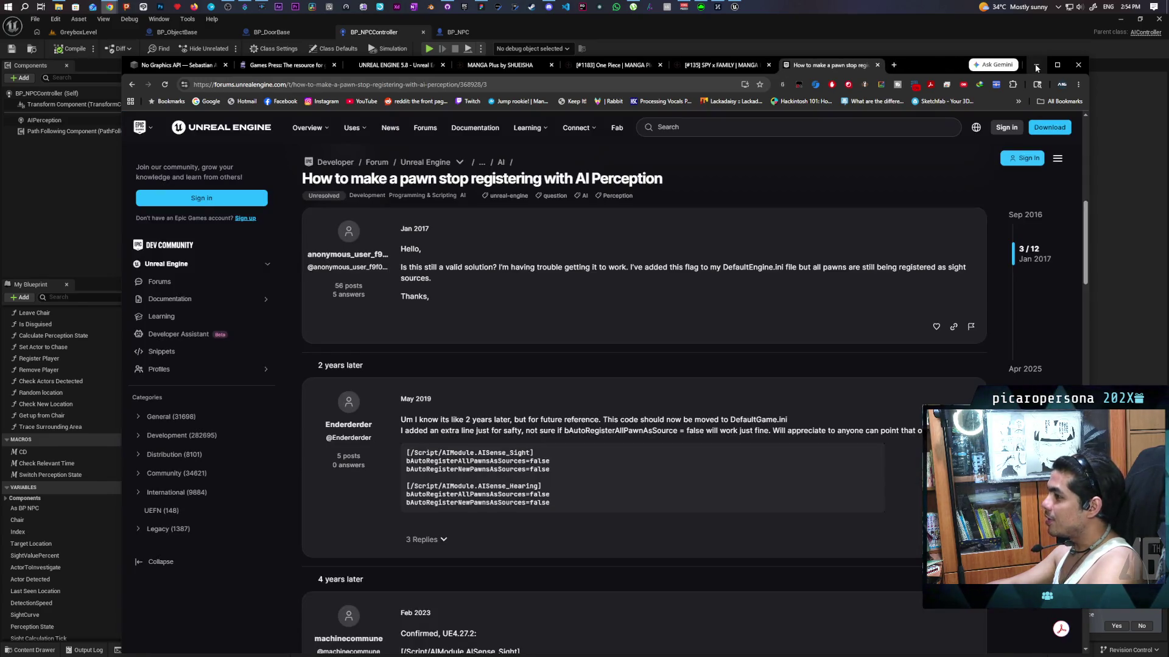
Minimize Chrome and zoom the Perception graph, selecting the Calculate Sight Value nodes
left_click(1035, 65)
scroll(571, 264, "down", 3)
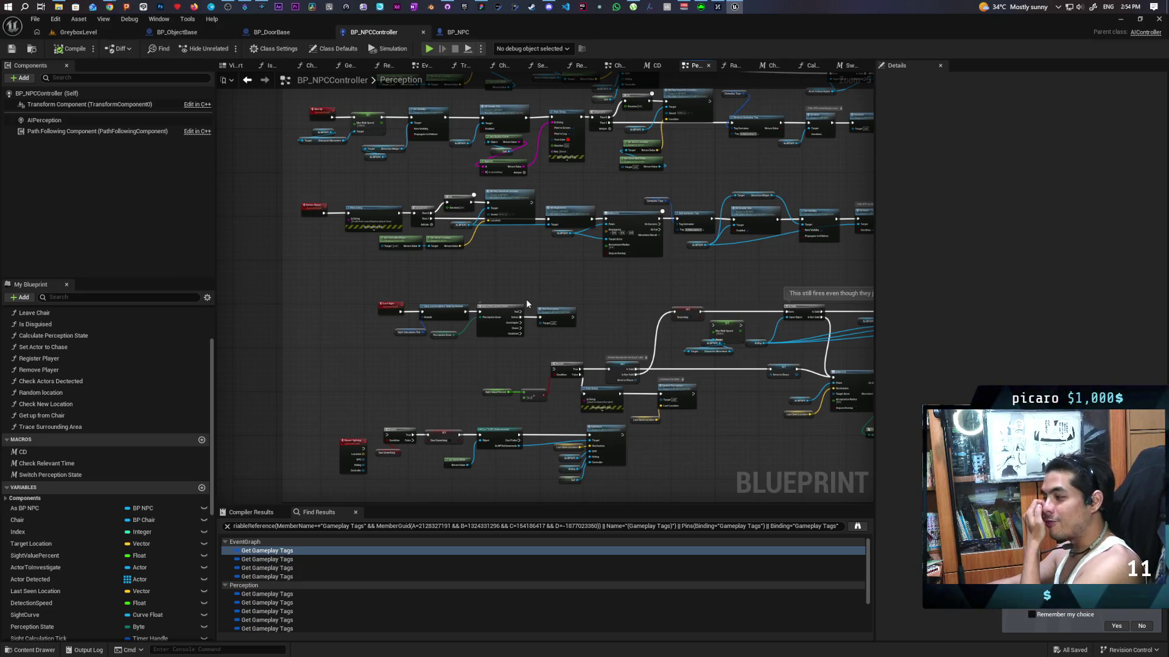
scroll(630, 247, "down", 4)
scroll(590, 328, "up", 4)
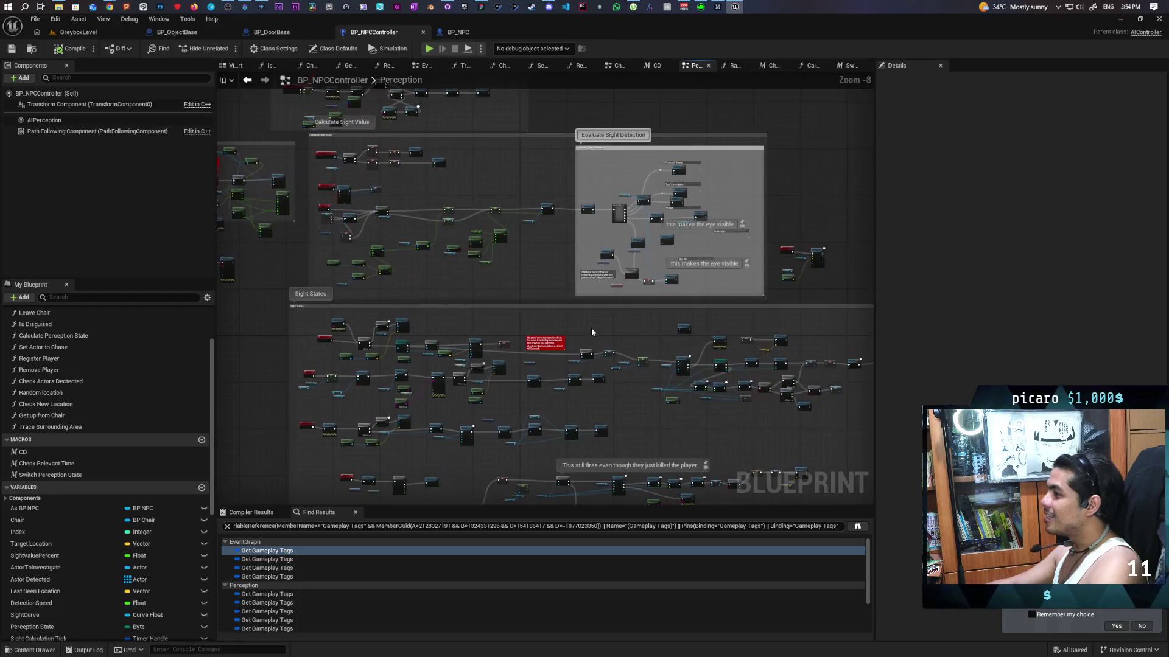
scroll(659, 324, "up", 2)
mouse_move(313, 179)
left_mouse_down()
mouse_move(584, 277)
mouse_move(760, 288)
left_mouse_up()
scroll(726, 308, "down", 4)
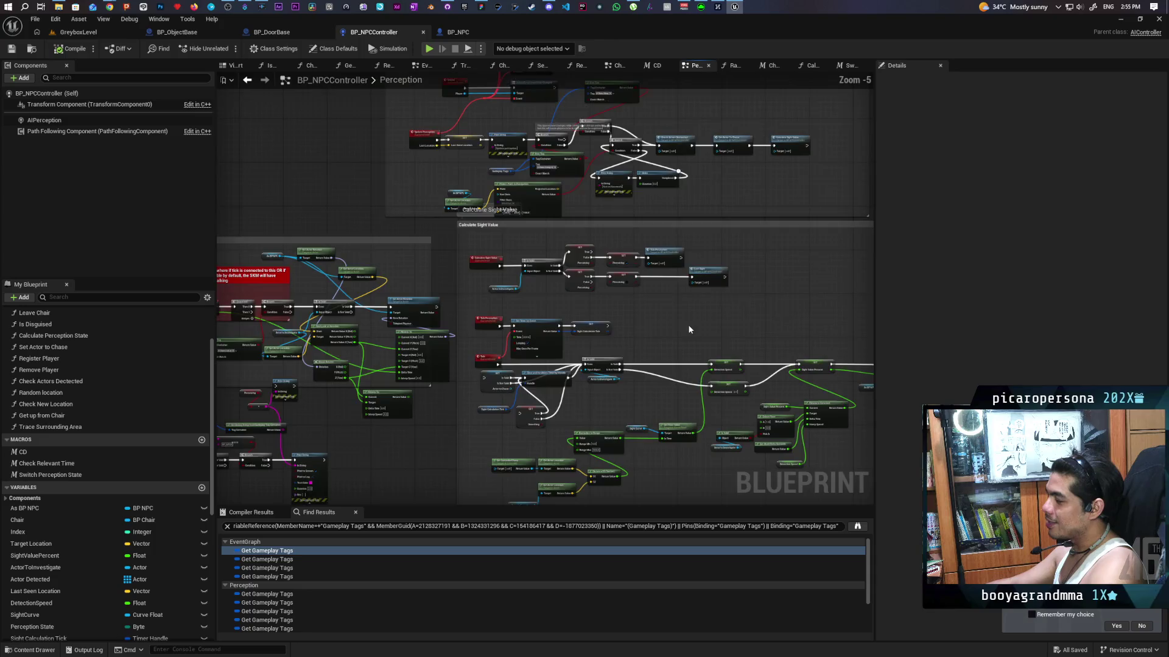
scroll(583, 220, "up", 2)
scroll(434, 307, "up", 6)
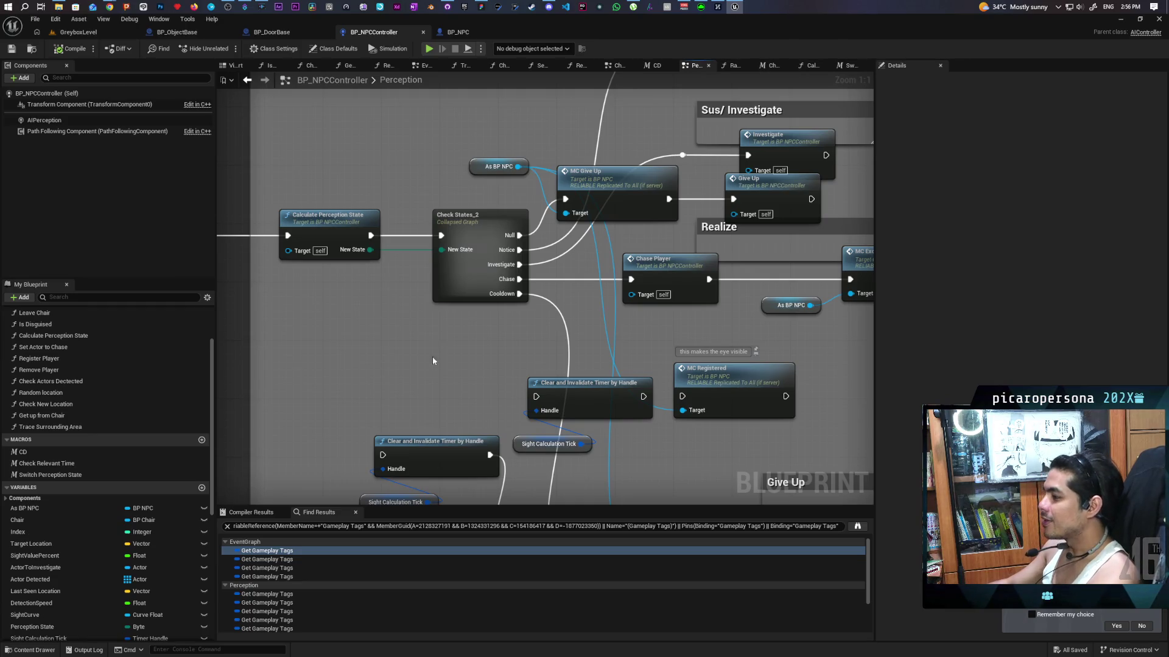
Move the Perception State getter beside the Switch Perception State macro's input in the Lost Sight chain
scroll(635, 227, "down", 6)
left_click_drag(542, 259, 651, 277)
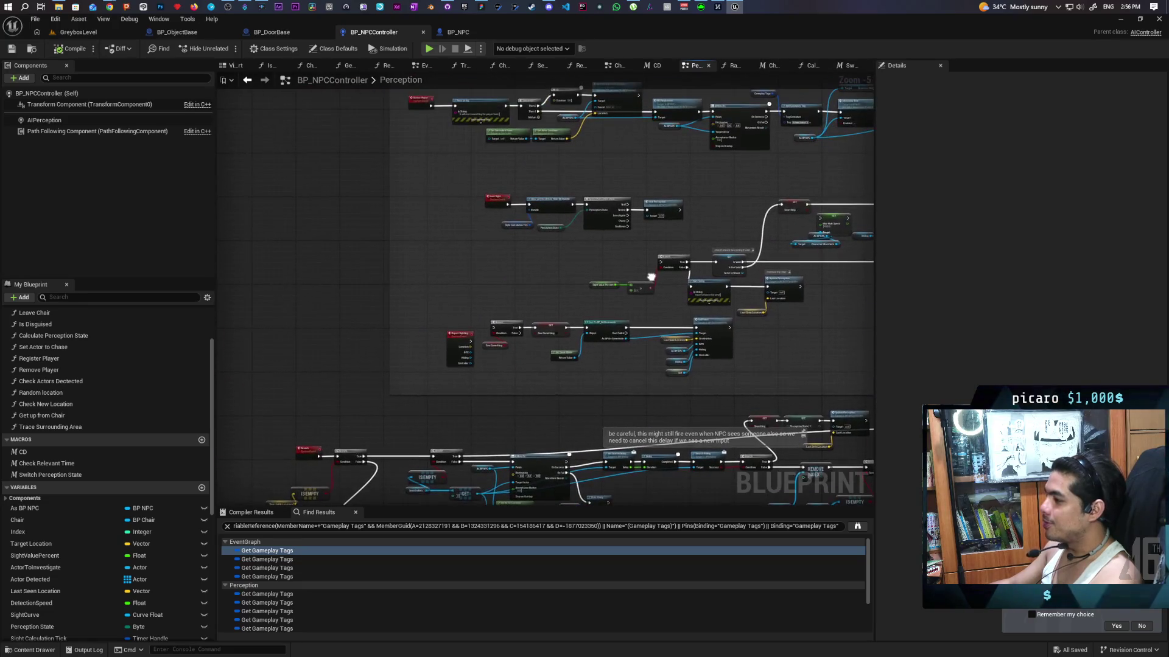
scroll(651, 278, "up", 6)
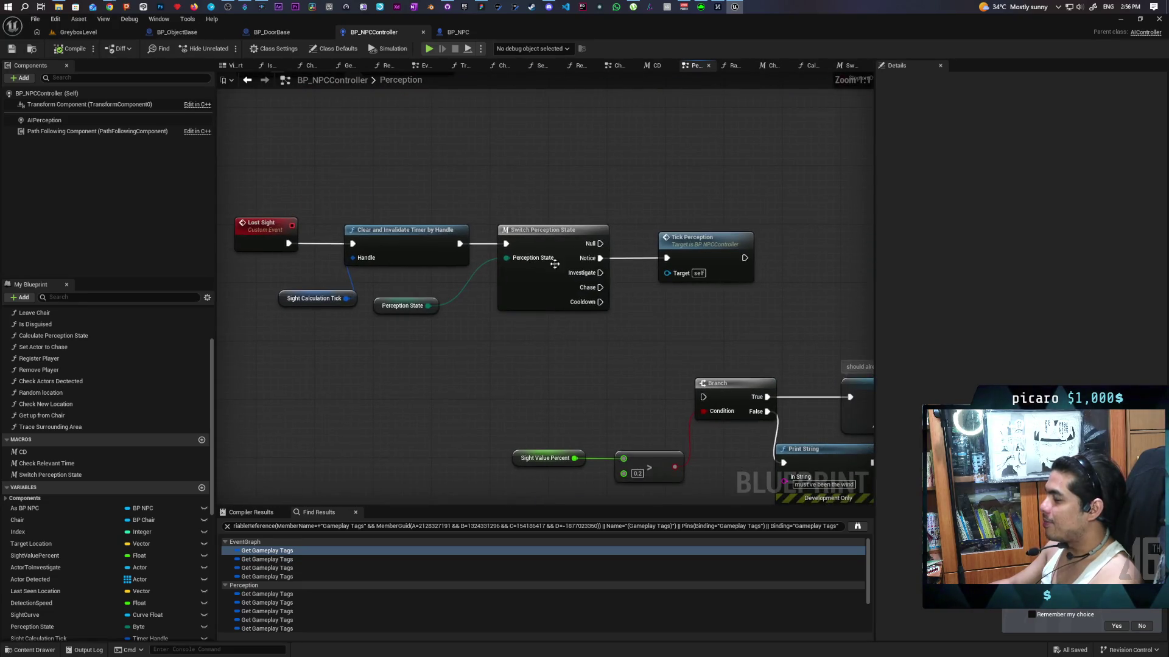
left_click(558, 273)
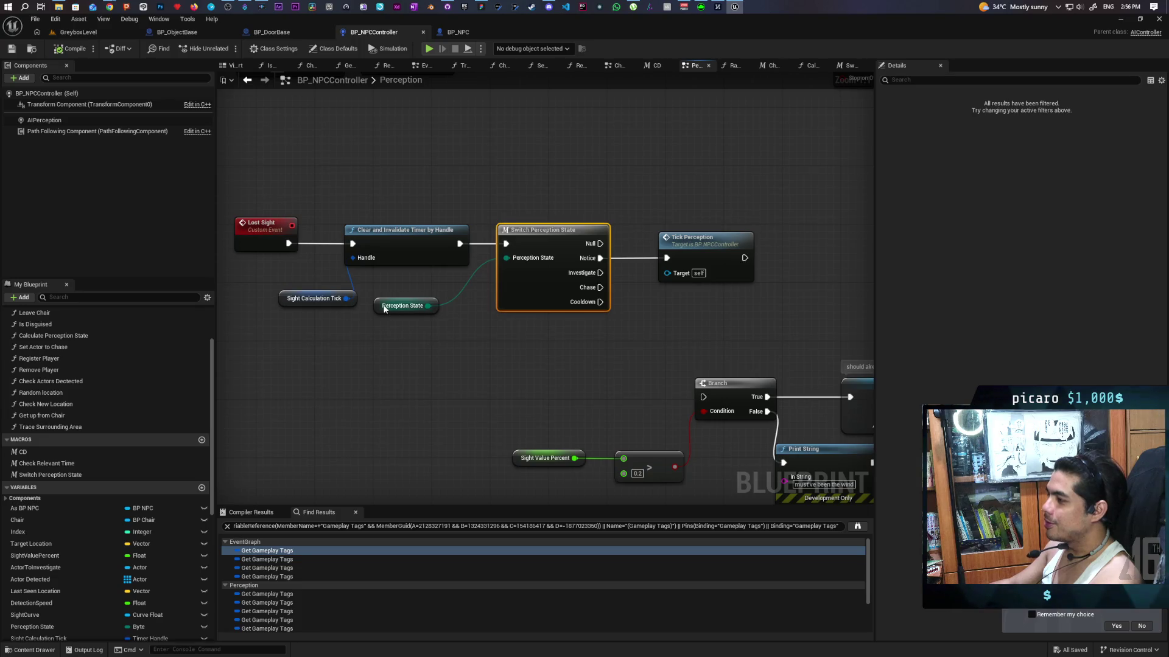
left_click_drag(384, 309, 426, 302)
left_click_drag(557, 178, 486, 352)
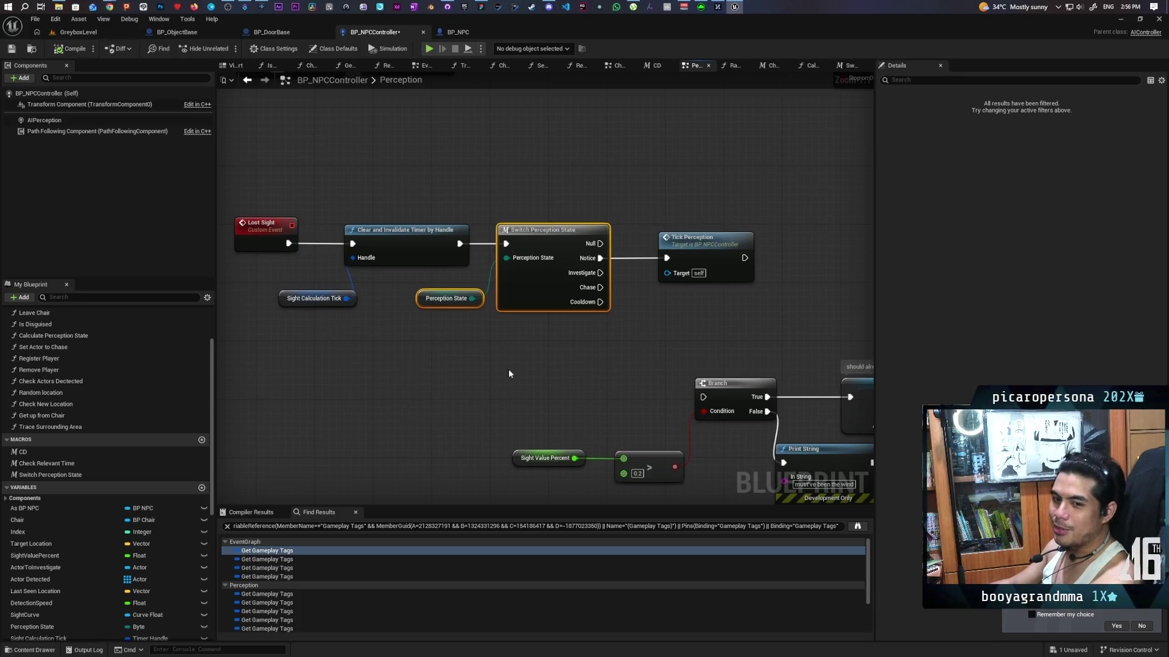
left_click(447, 298)
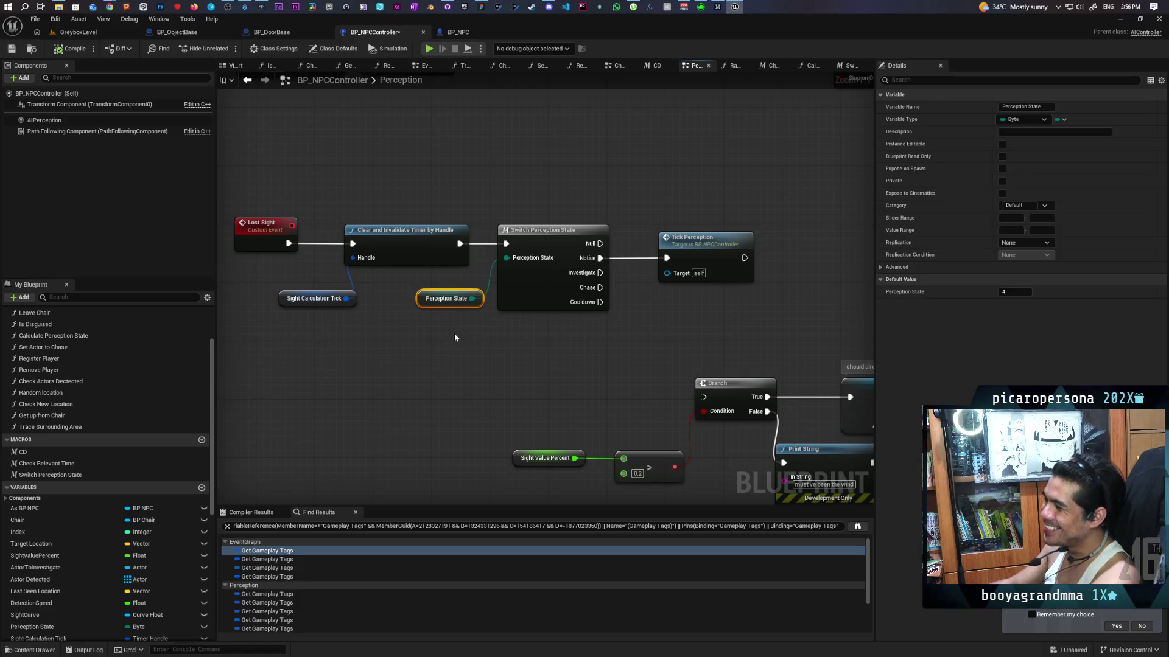
left_click_drag(420, 303, 409, 300)
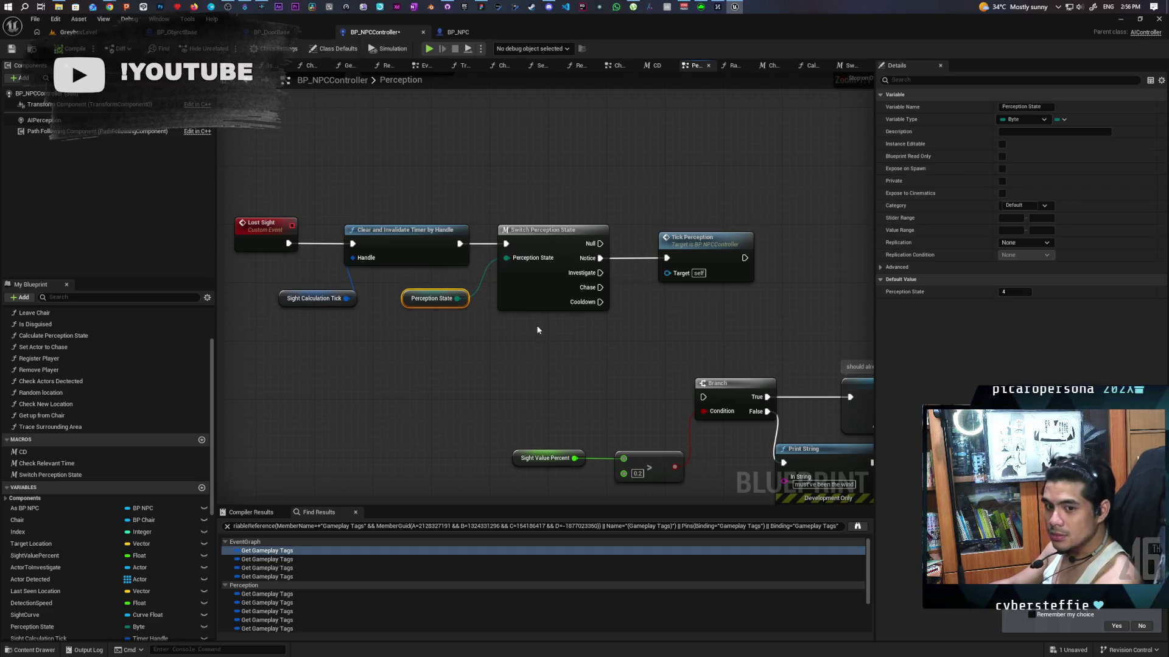
right_click(533, 341)
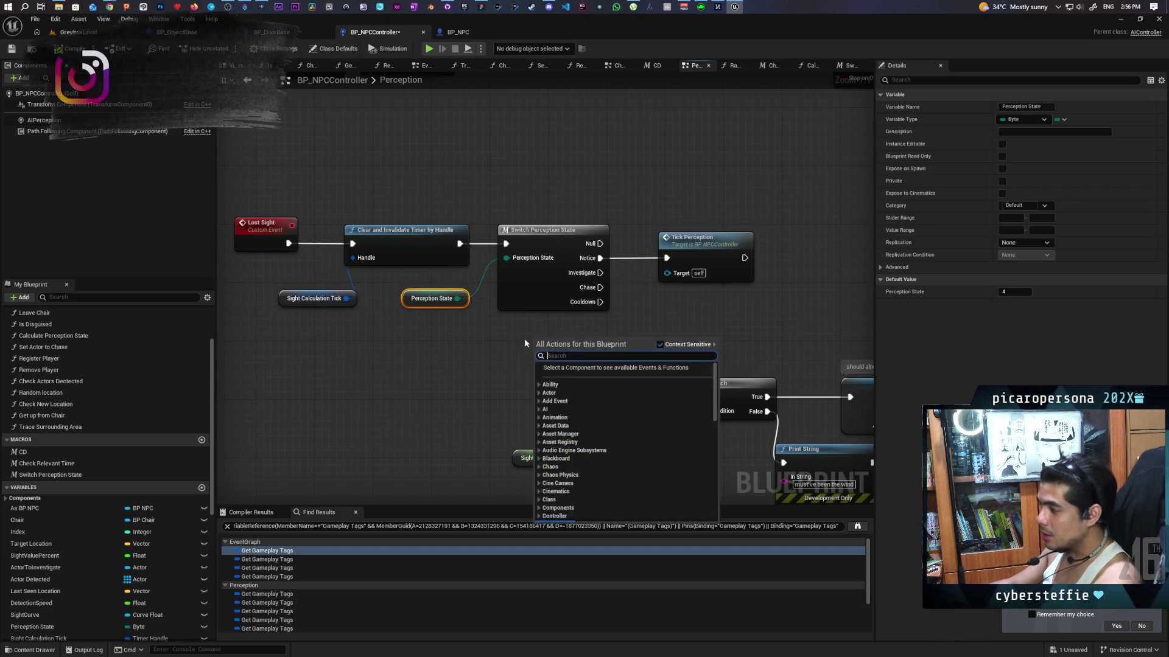
Dismiss the action list, frame the Evaluate Sight Detection comment, and open the Check States_2 collapsed graph
left_click(463, 353)
scroll(463, 365, "down", 5)
key("Home")
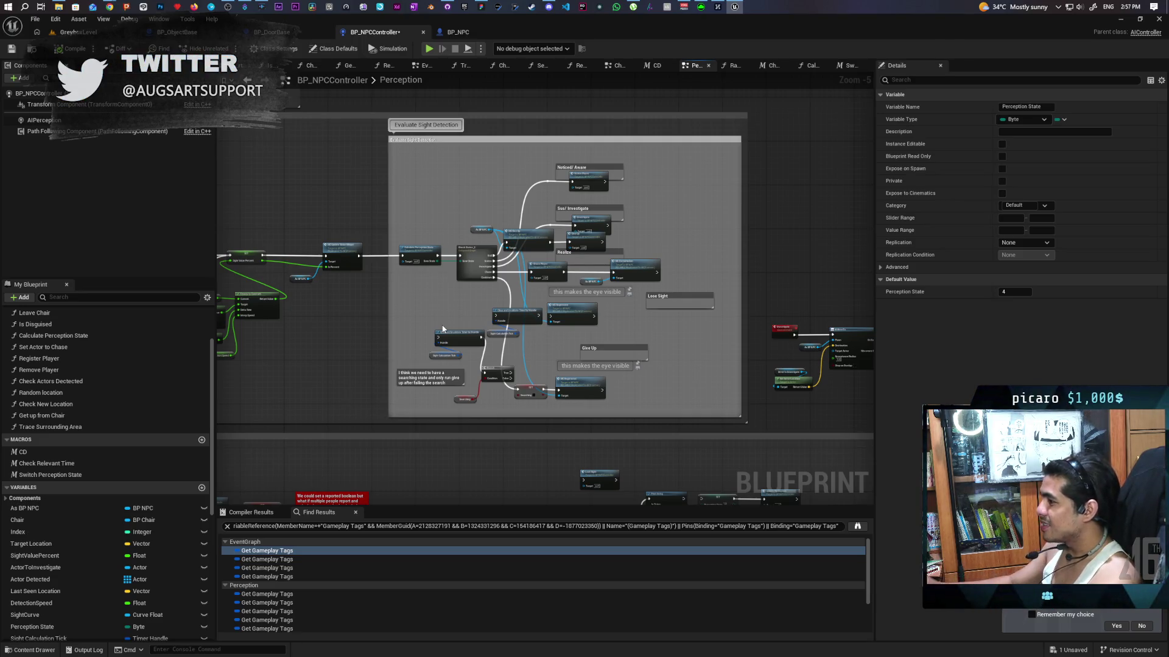
scroll(516, 276, "up", 3)
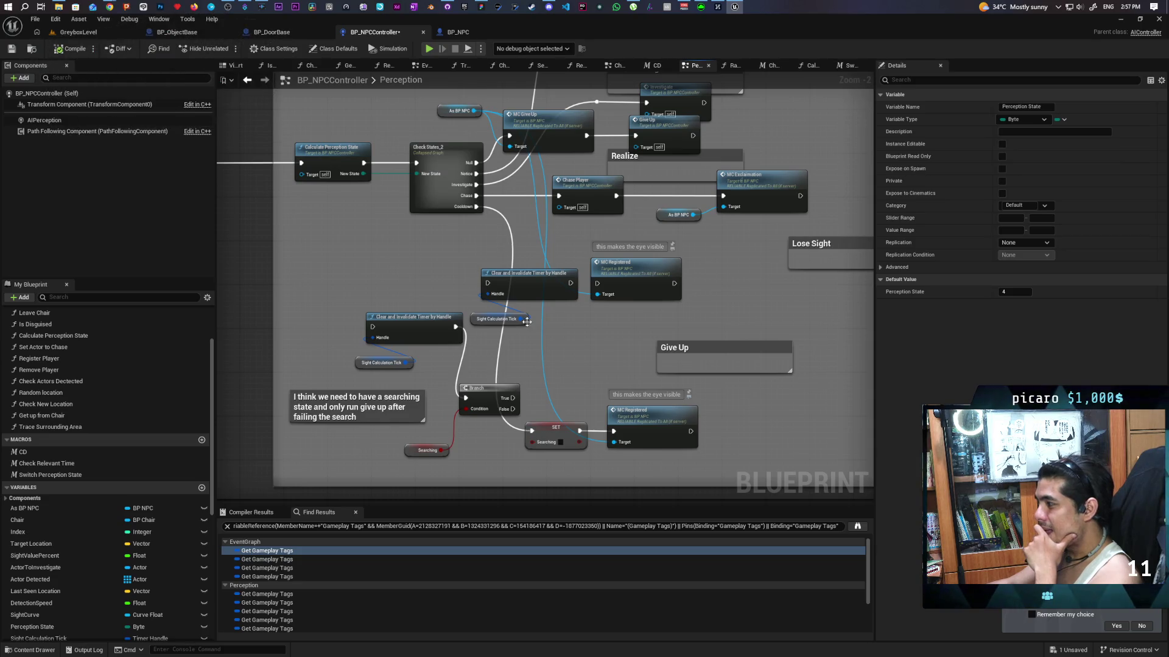
double_click(441, 199)
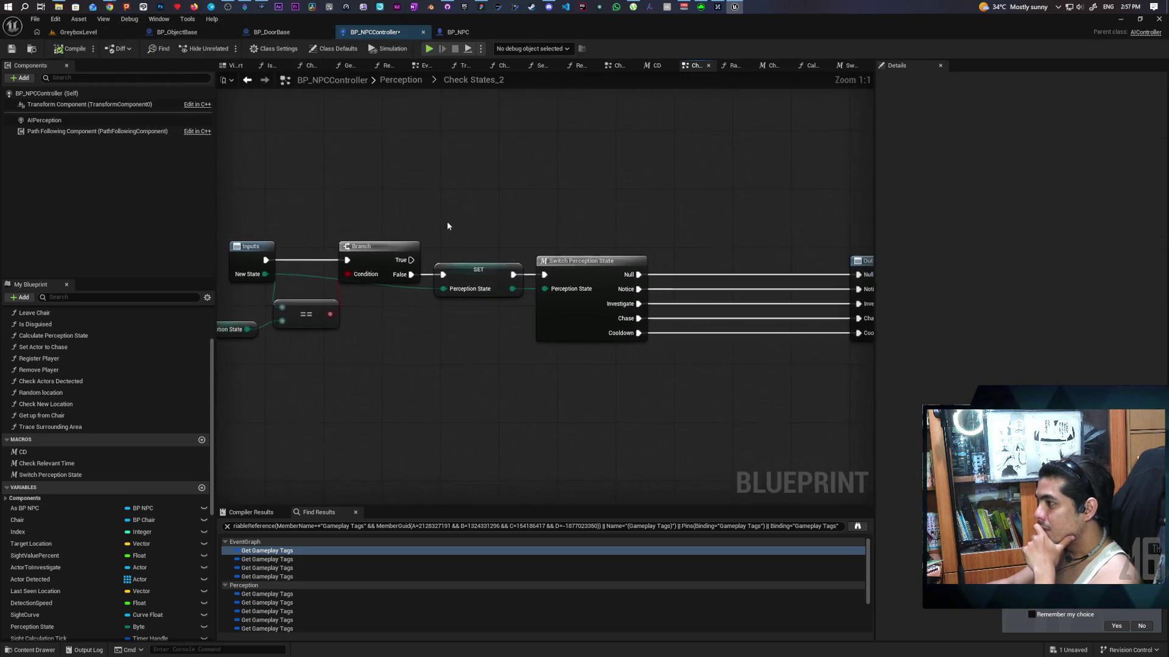
Return to the Perception graph and open the Calculate Perception State function graph
left_click(248, 81)
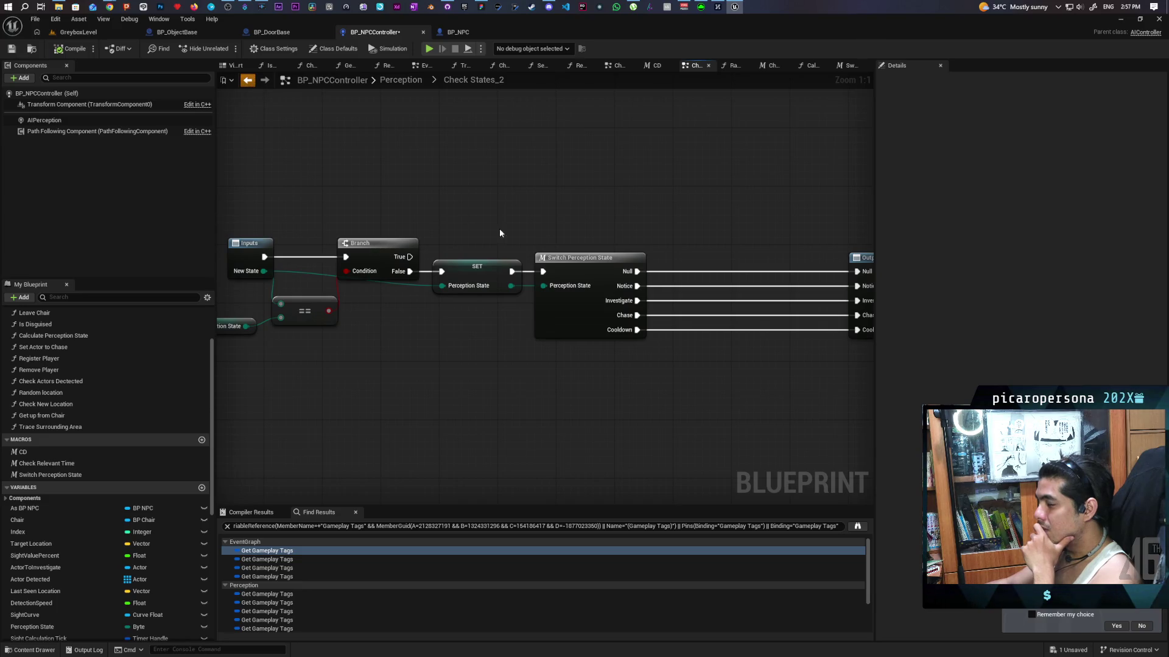
double_click(564, 214)
scroll(653, 230, "up", 3)
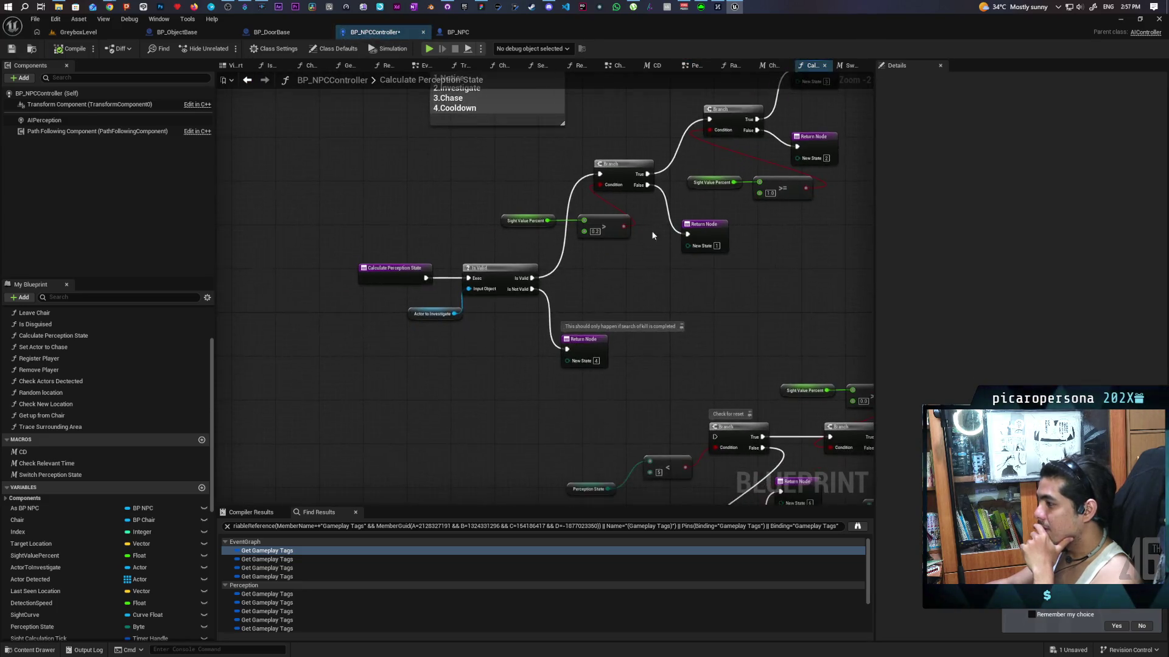
Paste the Sight Value Percent > 0.0 Branch after Is Not Valid and wire it in
left_click_drag(702, 310, 644, 253)
scroll(645, 253, "down", 1)
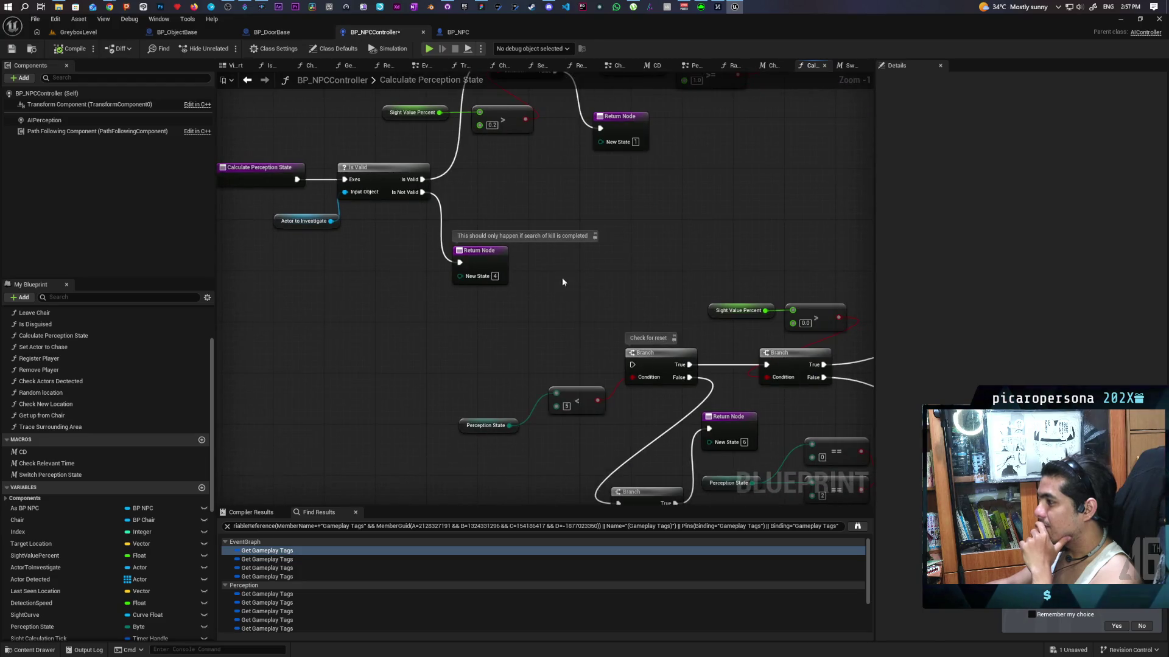
left_click_drag(495, 272, 582, 277)
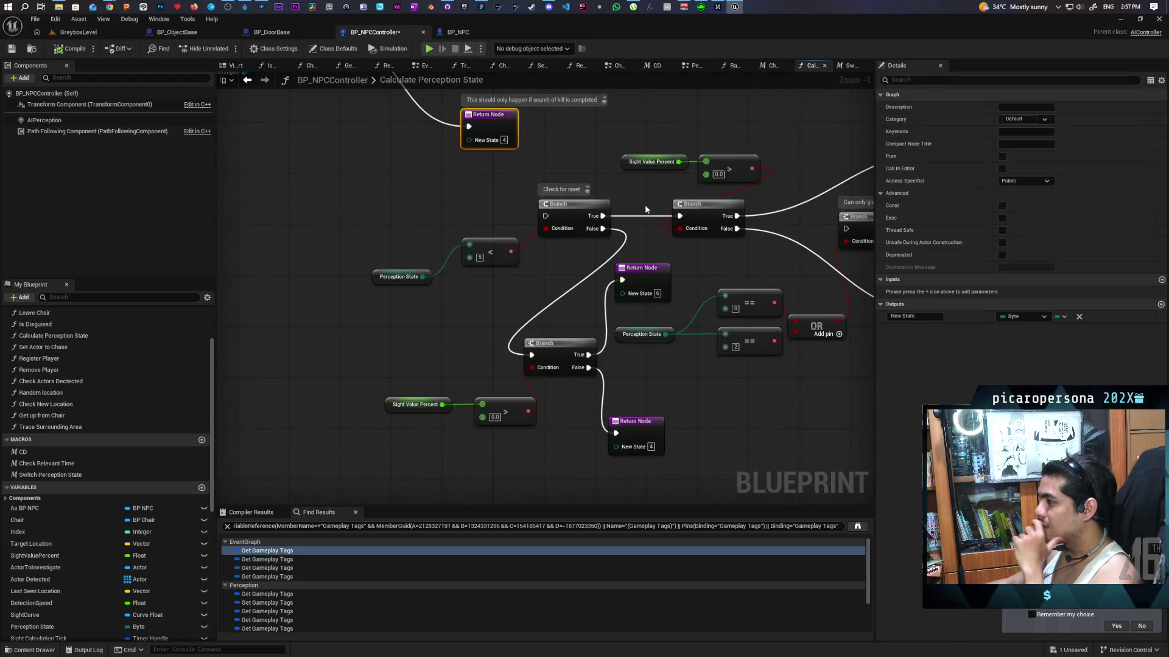
mouse_move(228, 337)
left_mouse_down()
mouse_move(297, 284)
mouse_move(444, 364)
mouse_move(495, 423)
mouse_move(441, 358)
left_mouse_up()
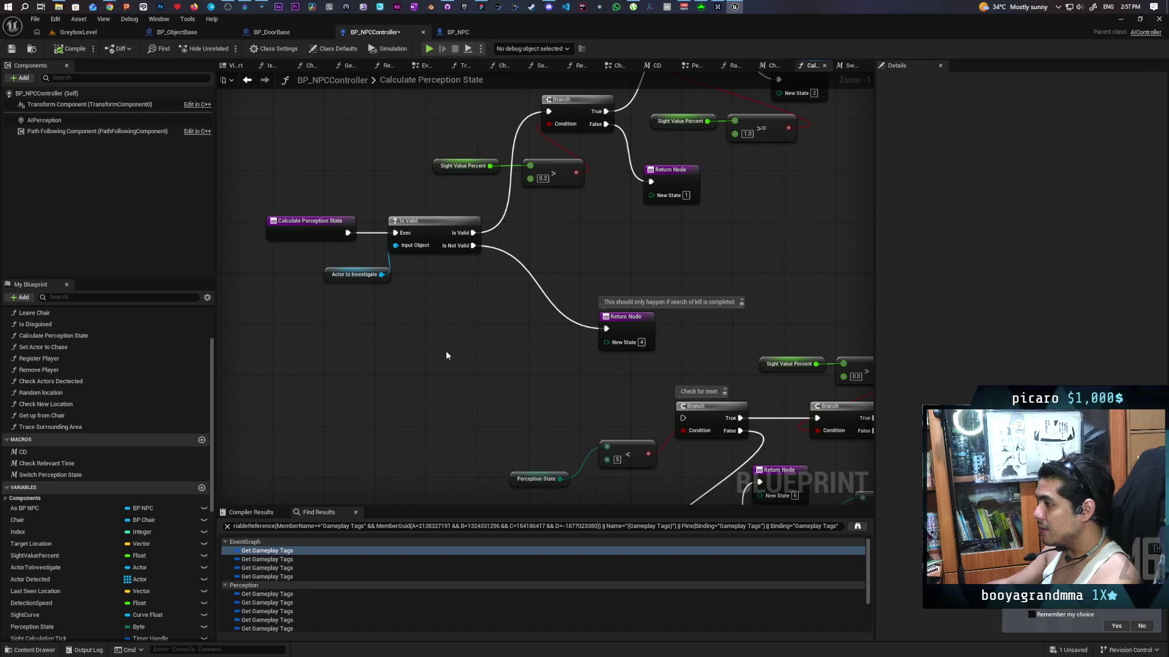
key("ctrl+v")
mouse_move(472, 246)
left_mouse_down()
mouse_move(519, 339)
mouse_move(518, 329)
left_mouse_up()
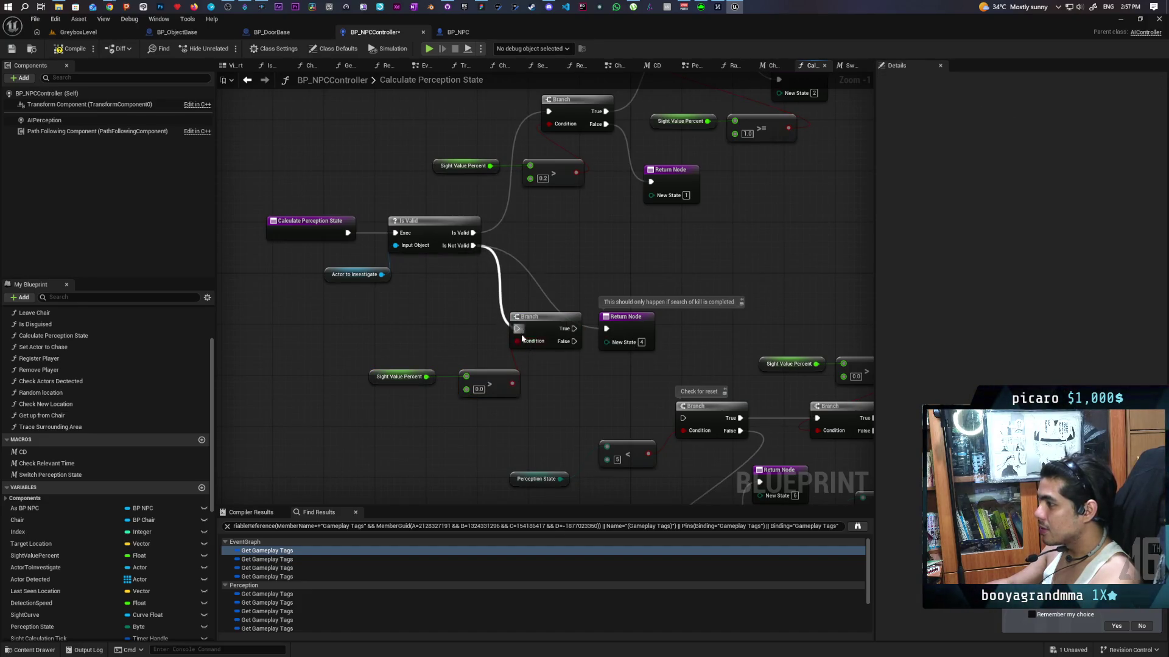
left_click_drag(509, 396, 359, 307)
mouse_move(529, 316)
left_mouse_down()
mouse_move(490, 317)
mouse_move(573, 339)
mouse_move(606, 329)
mouse_move(590, 251)
left_mouse_up()
left_click(423, 350)
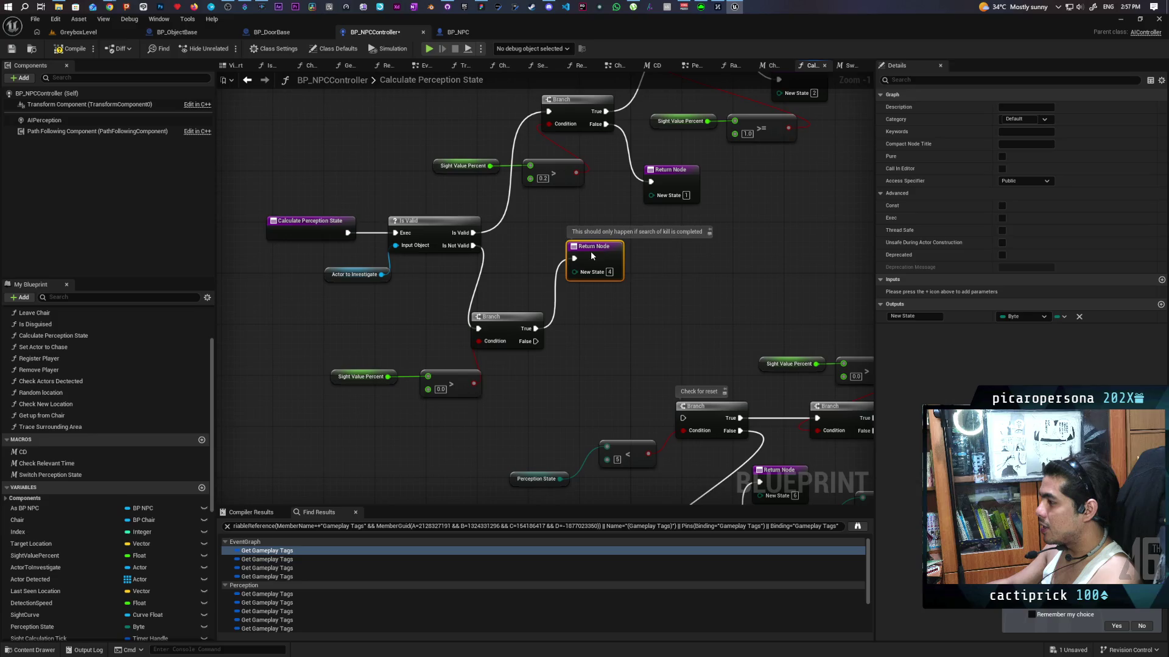
Duplicate the return node and wire the Branch's False output to the new Return 0
left_click(624, 354)
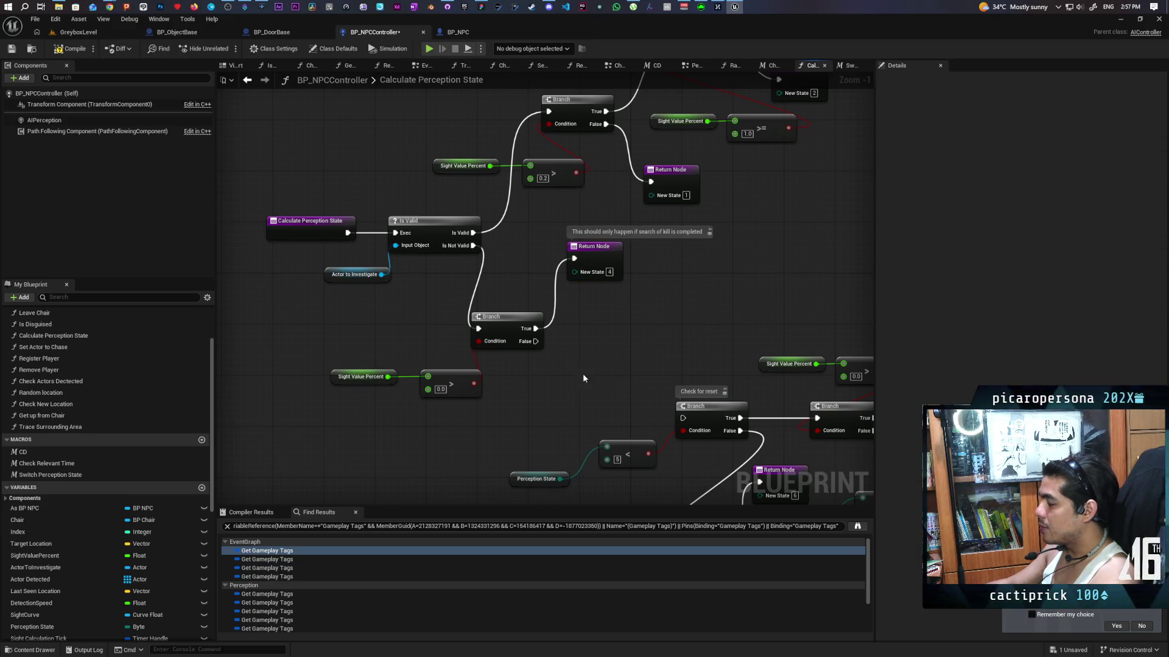
left_click(597, 252)
key("ctrl+c")
key("ctrl+v")
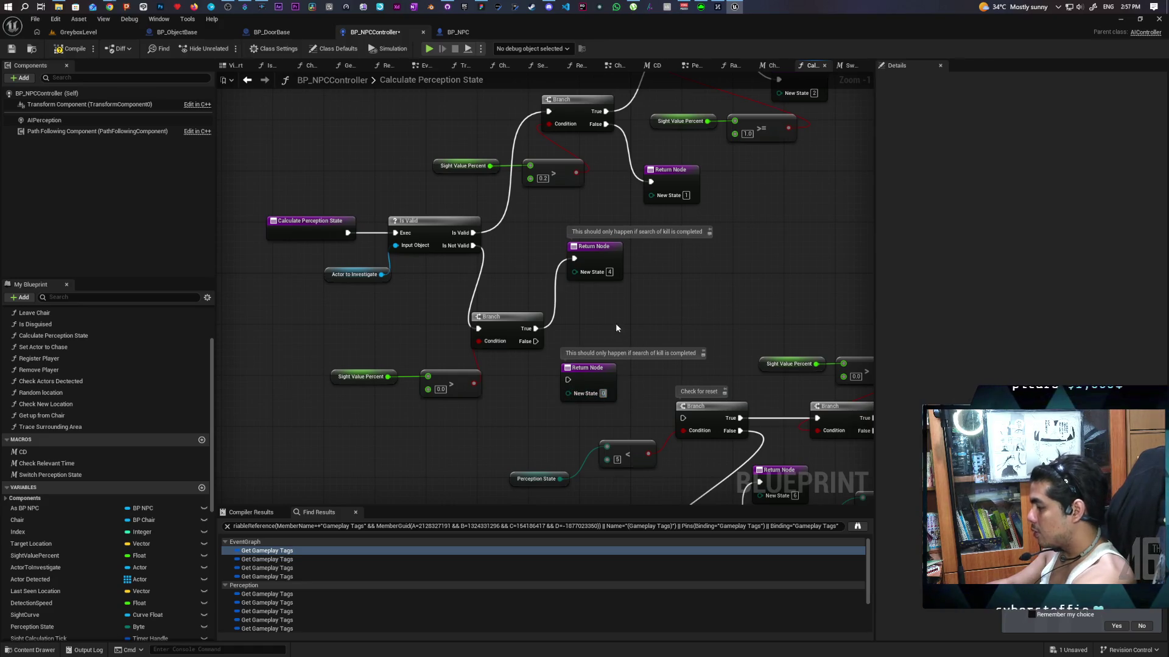
left_click_drag(535, 341, 583, 392)
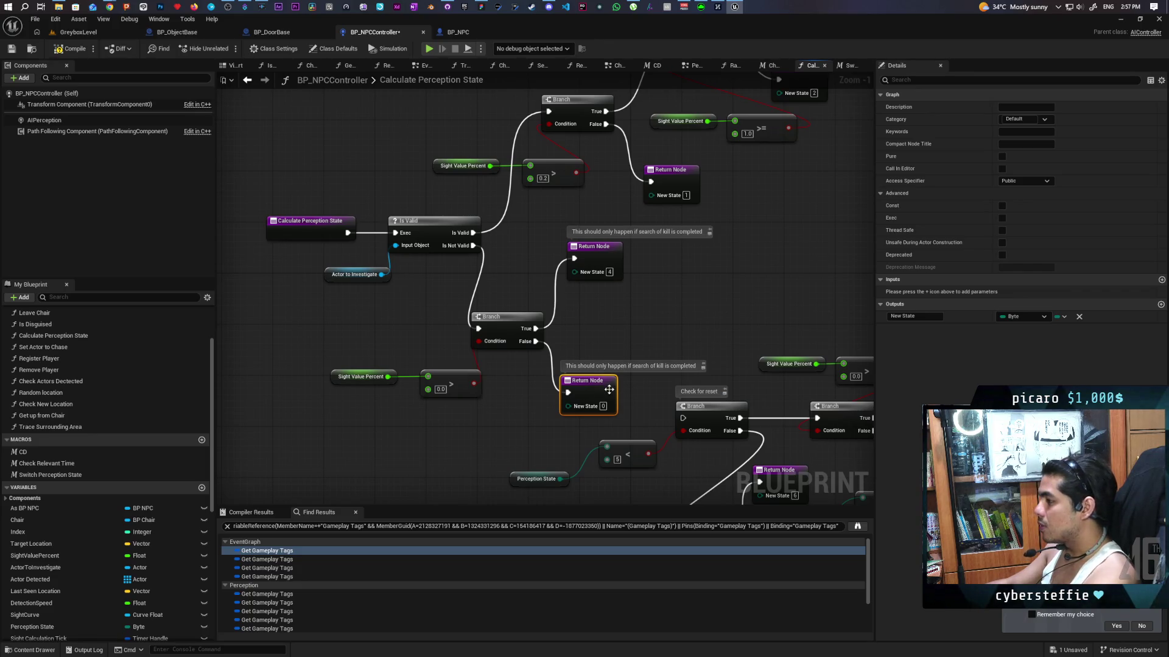
Clear the copied return node's comment and go back to the Perception graph
double_click(667, 366)
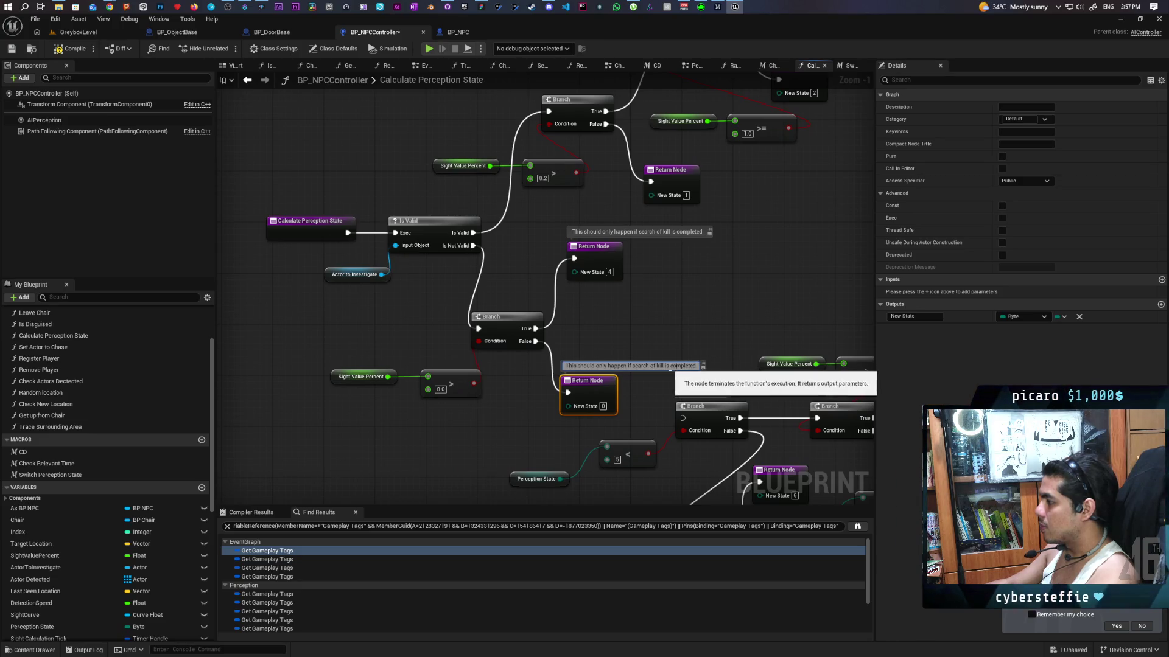
type("a")
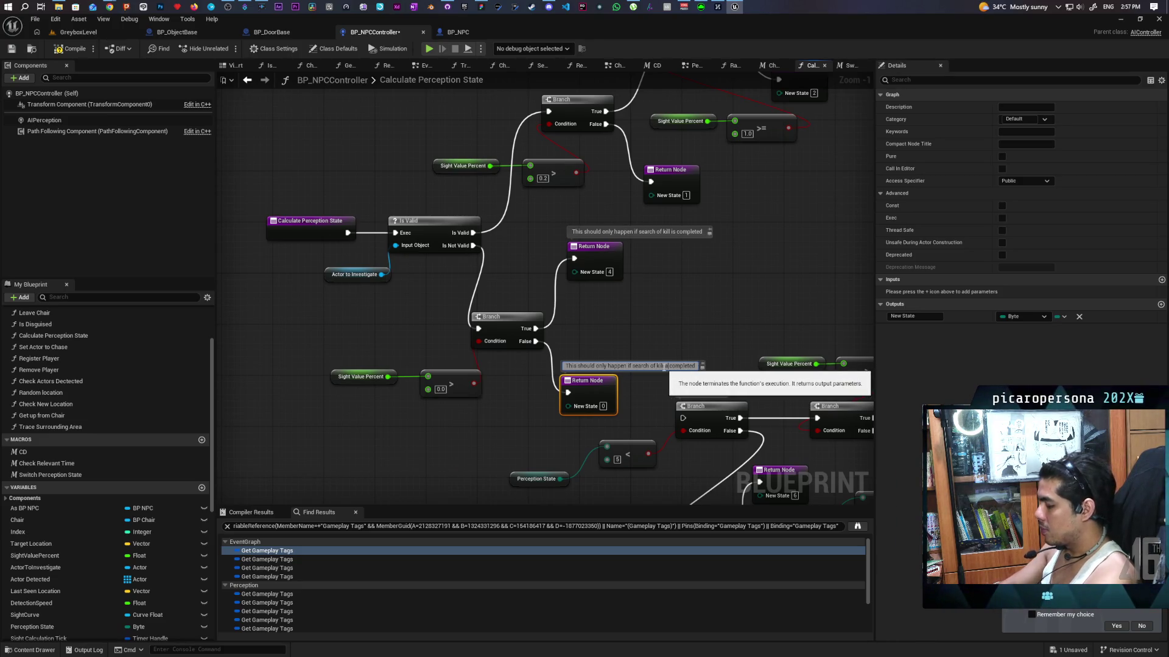
key("ctrl+a")
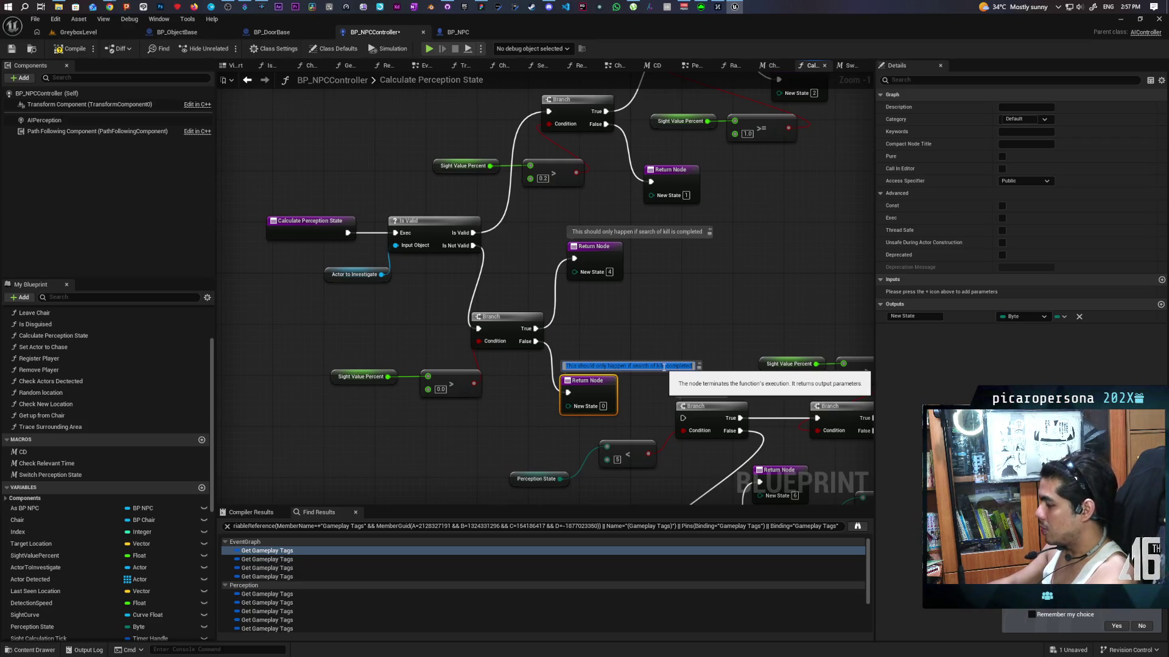
key("BackSpace")
left_click(663, 366)
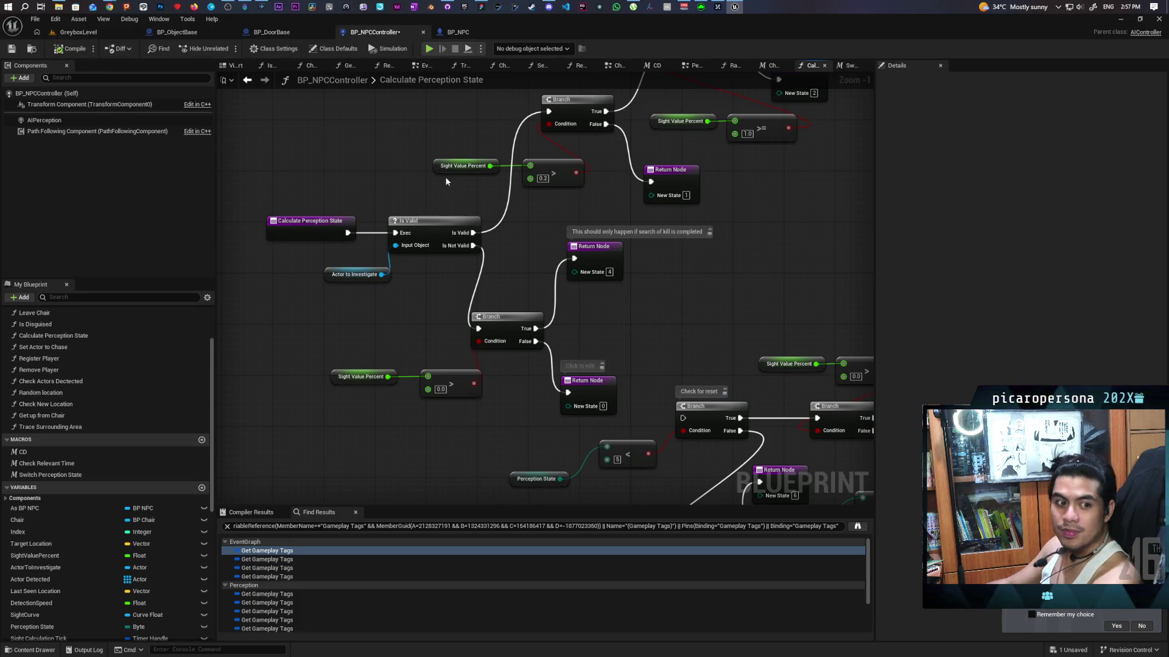
left_click(247, 80)
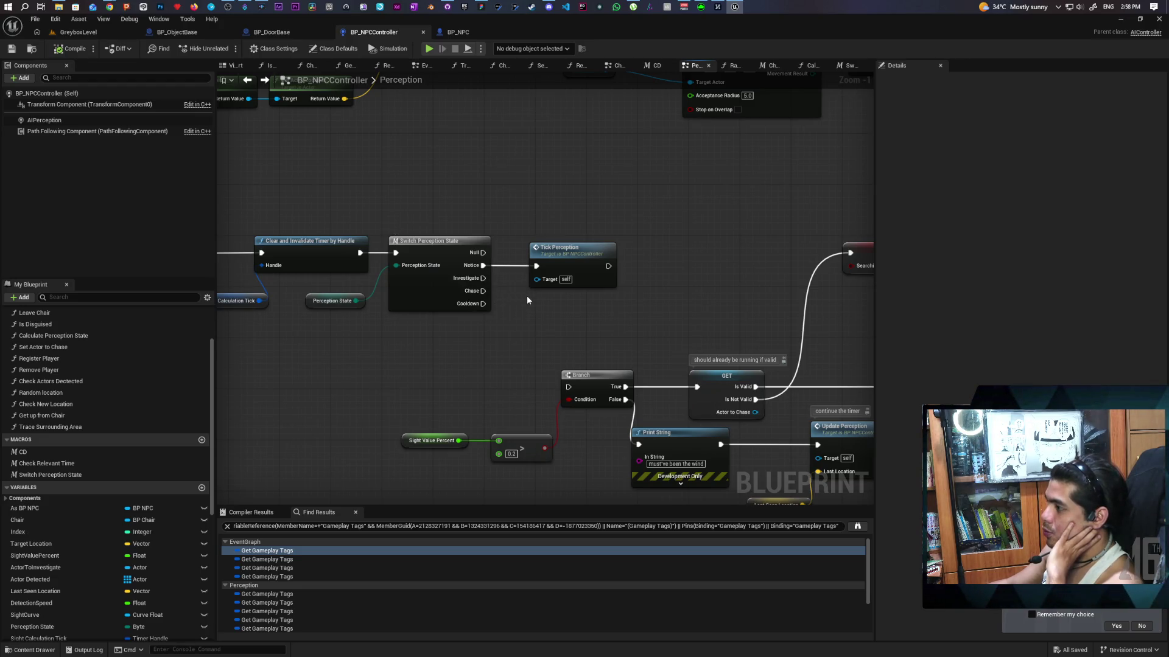
Copy the AI MoveTo with its As BP NPC and Last Seen Location inputs and paste it near Lost Sight
mouse_move(533, 291)
left_mouse_down()
mouse_move(396, 212)
mouse_move(353, 203)
mouse_move(424, 207)
left_mouse_up()
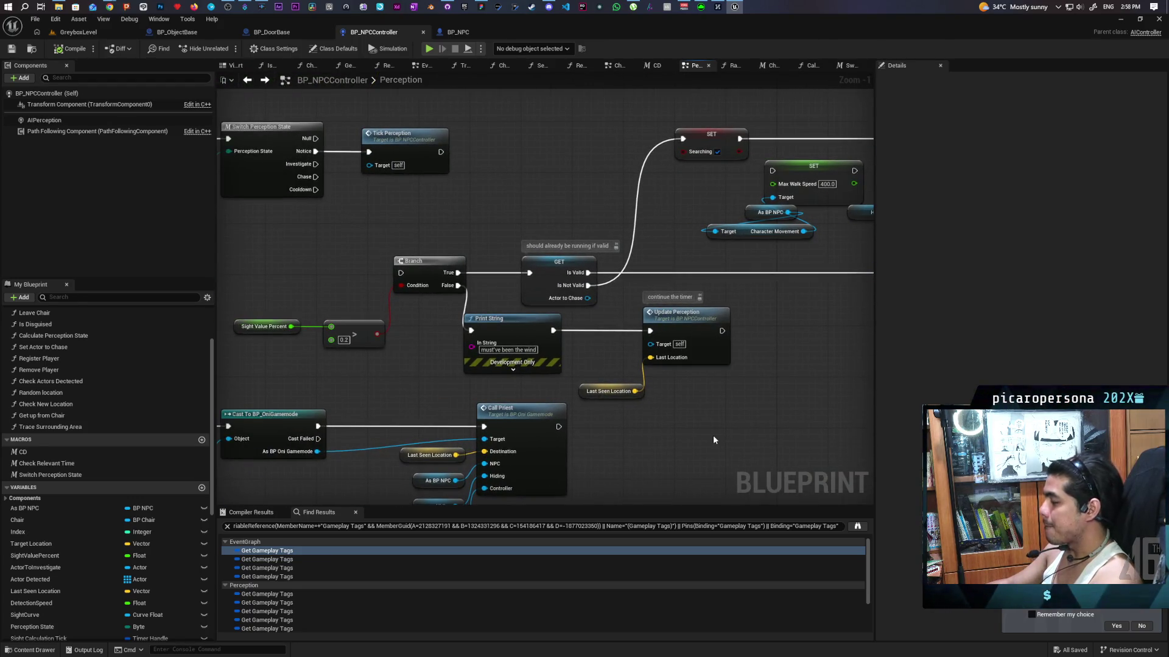
scroll(702, 429, "down", 4)
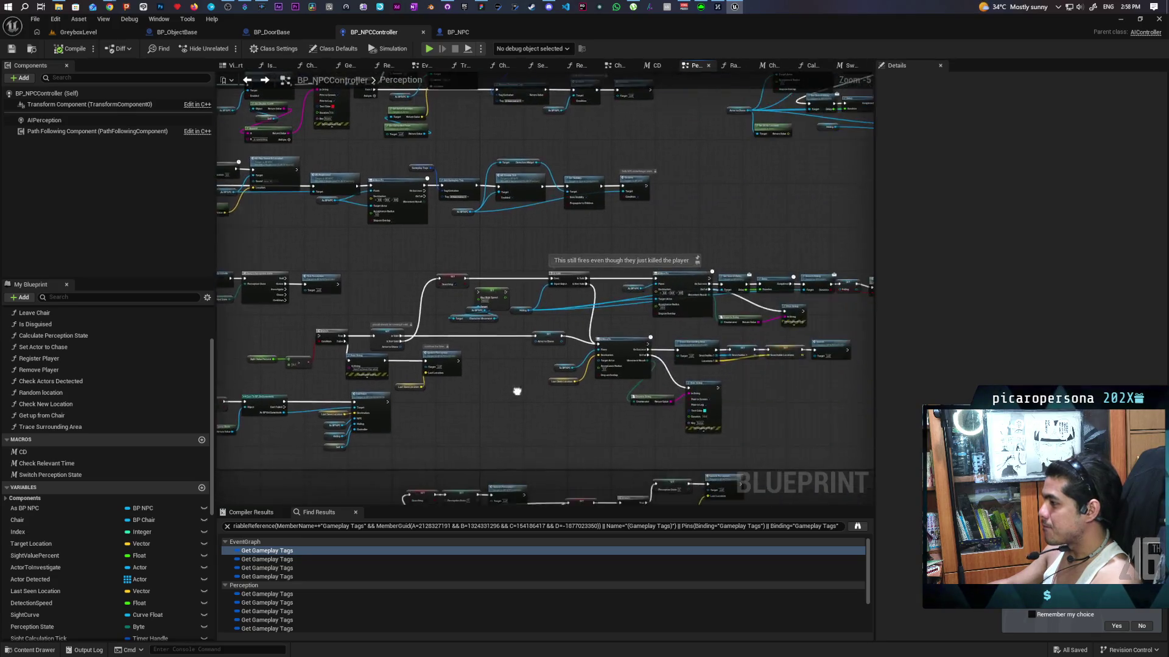
scroll(537, 382, "up", 4)
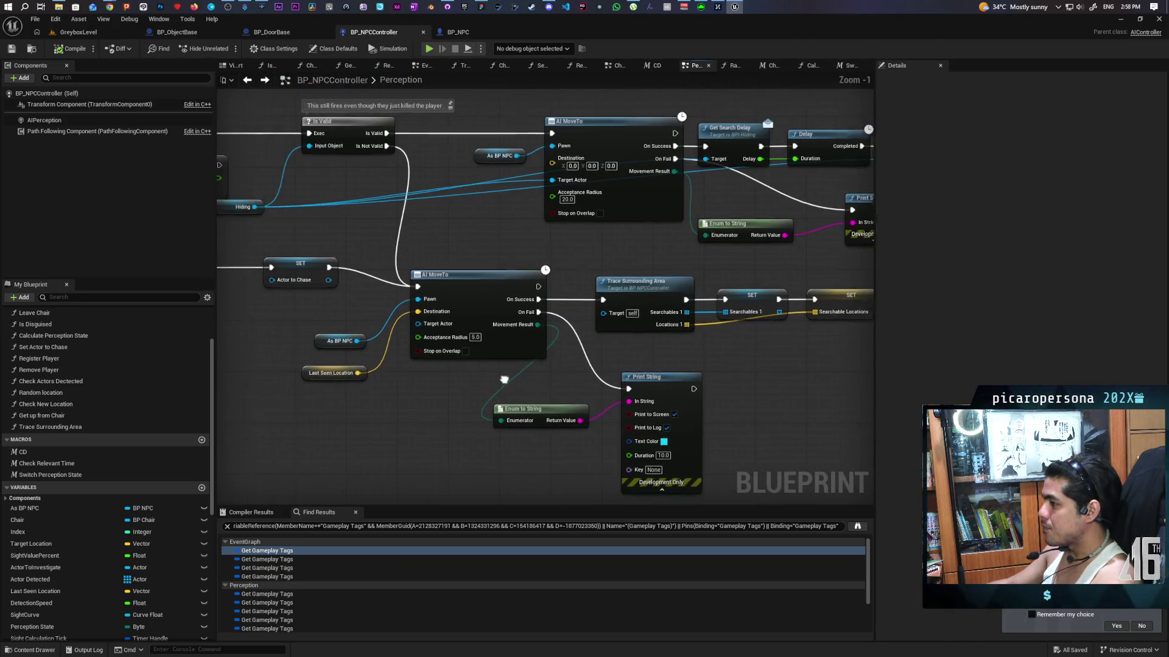
left_click_drag(498, 387, 517, 309)
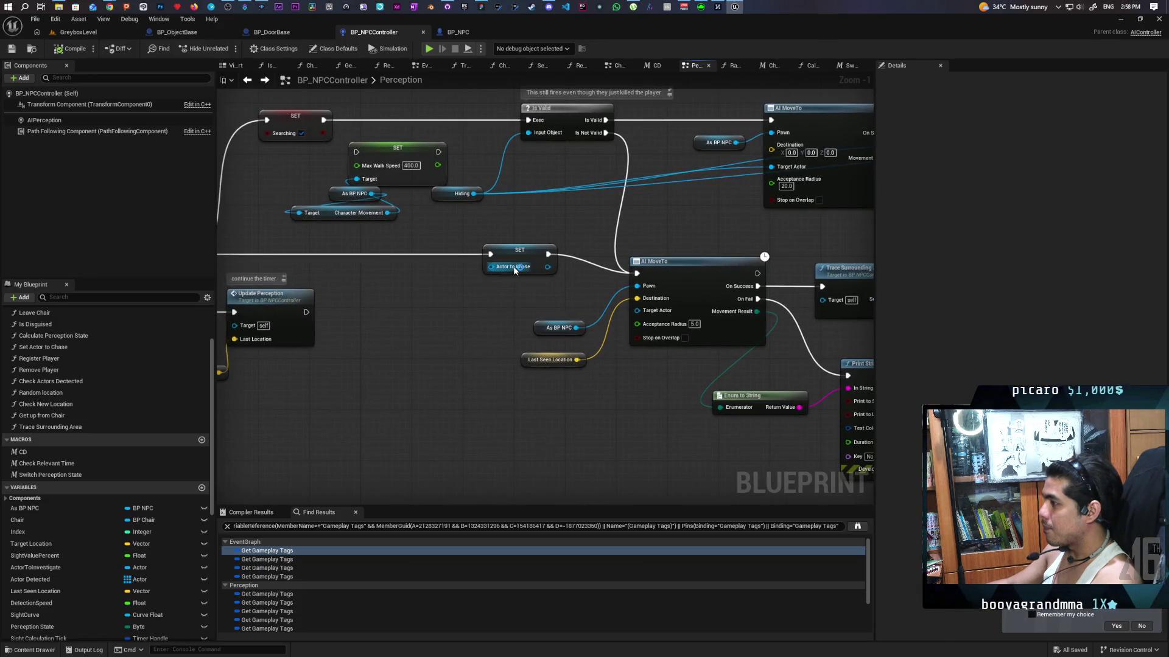
mouse_move(569, 243)
left_mouse_down()
mouse_move(635, 388)
mouse_move(483, 339)
mouse_move(857, 406)
mouse_move(761, 323)
mouse_move(520, 359)
mouse_move(508, 292)
left_mouse_up()
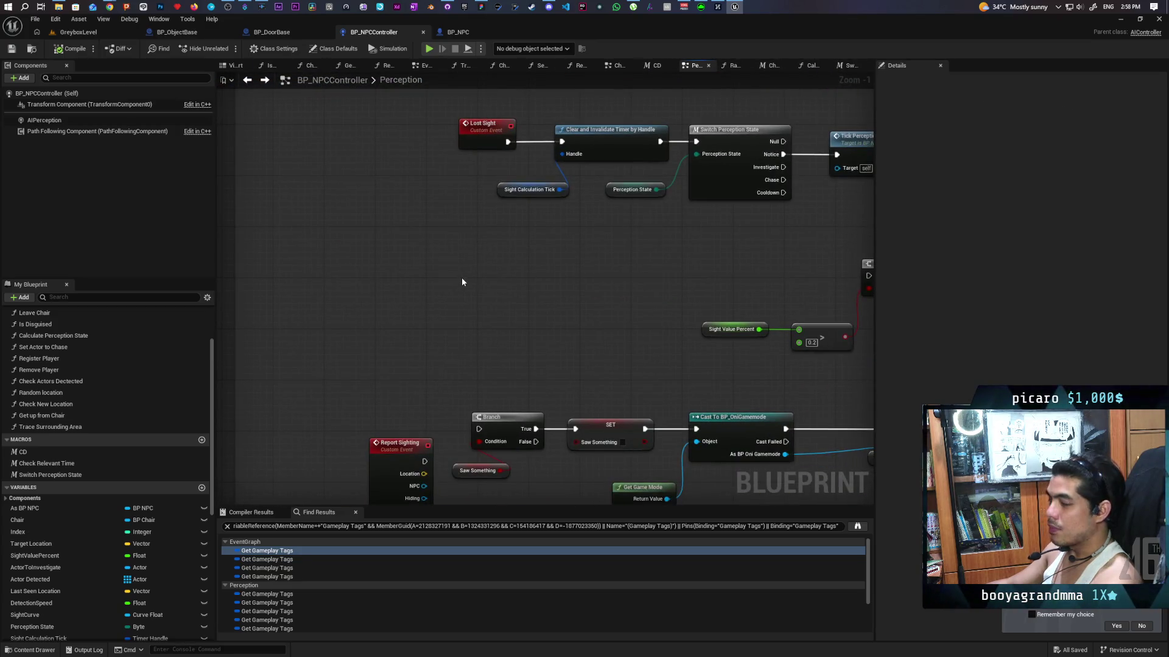
key("ctrl+v")
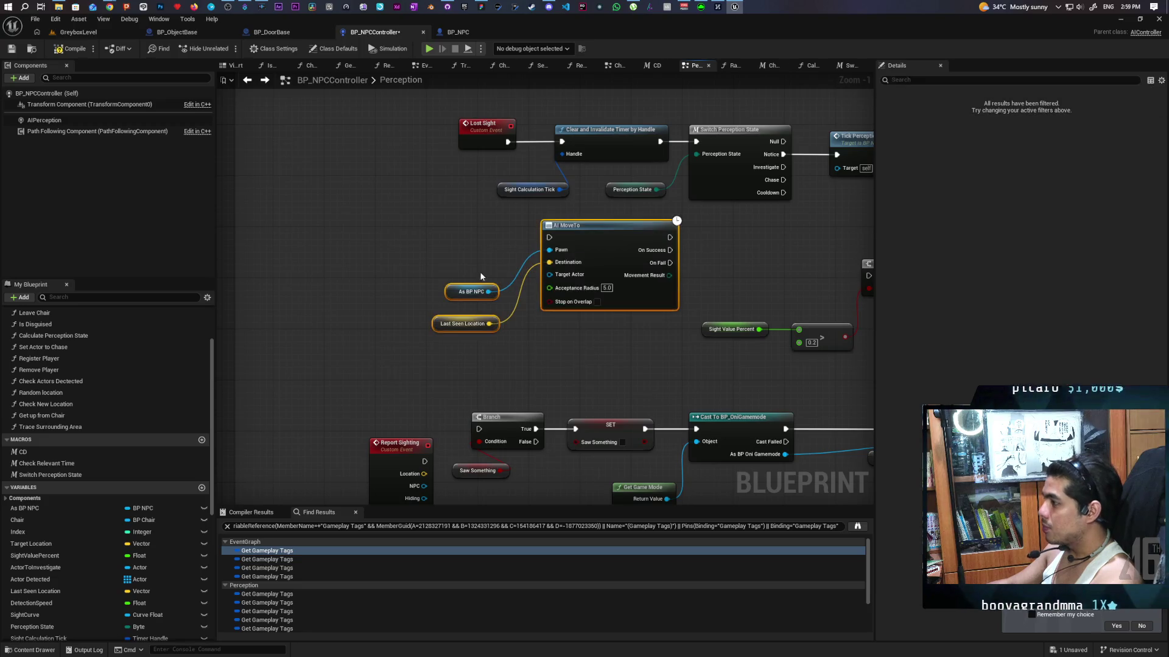
Move the Lost Sight chain up-left, wire the Investigate and Chase exits into AI MoveTo, and save
scroll(542, 162, "down", 2)
mouse_move(487, 97)
left_mouse_down()
mouse_move(488, 190)
mouse_move(787, 279)
left_mouse_up()
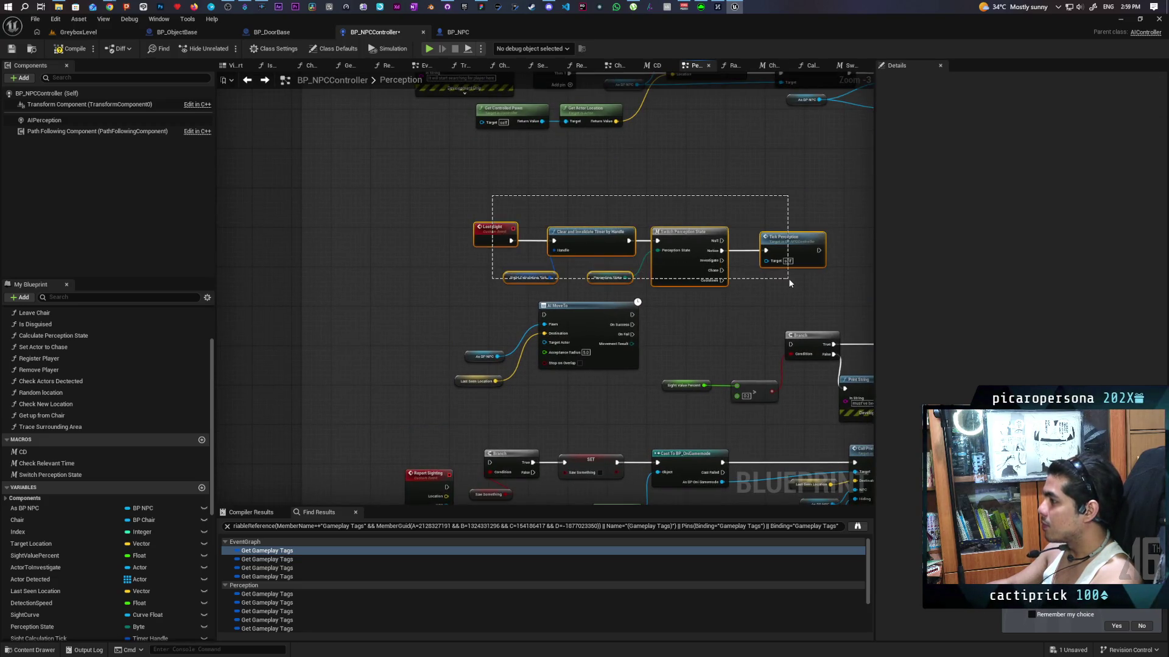
mouse_move(682, 233)
left_mouse_down()
mouse_move(559, 206)
mouse_move(535, 176)
left_mouse_up()
left_click_drag(465, 308, 554, 382)
left_click_drag(568, 313, 638, 241)
left_click_drag(568, 206, 614, 240)
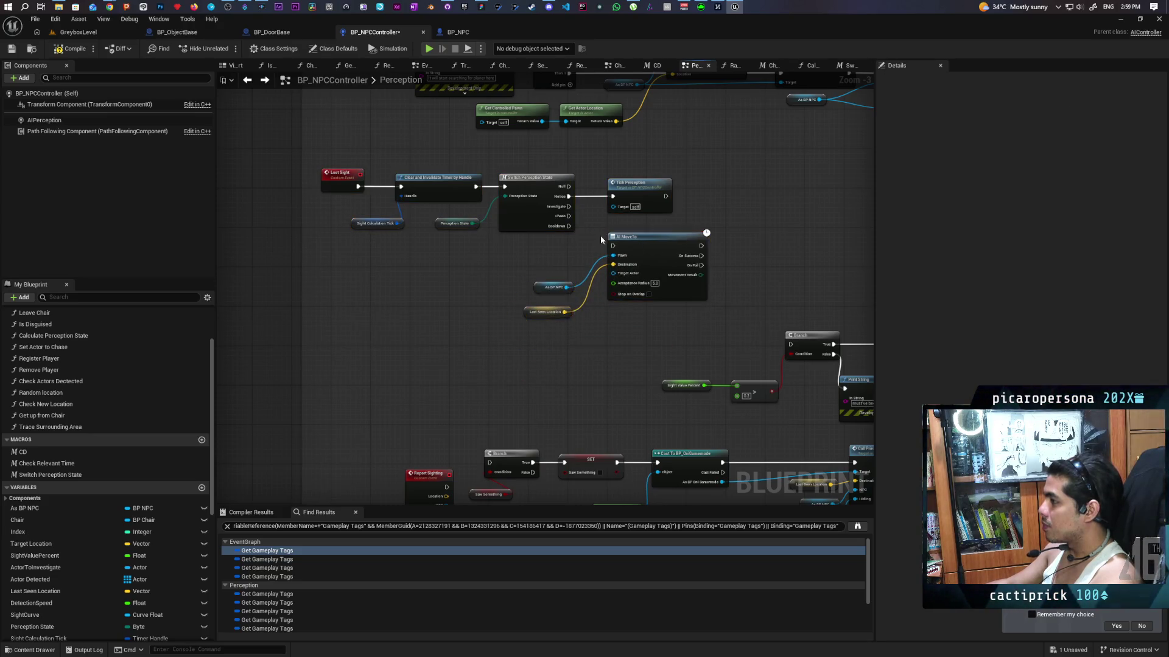
scroll(619, 249, "up", 3)
left_click_drag(552, 207, 619, 250)
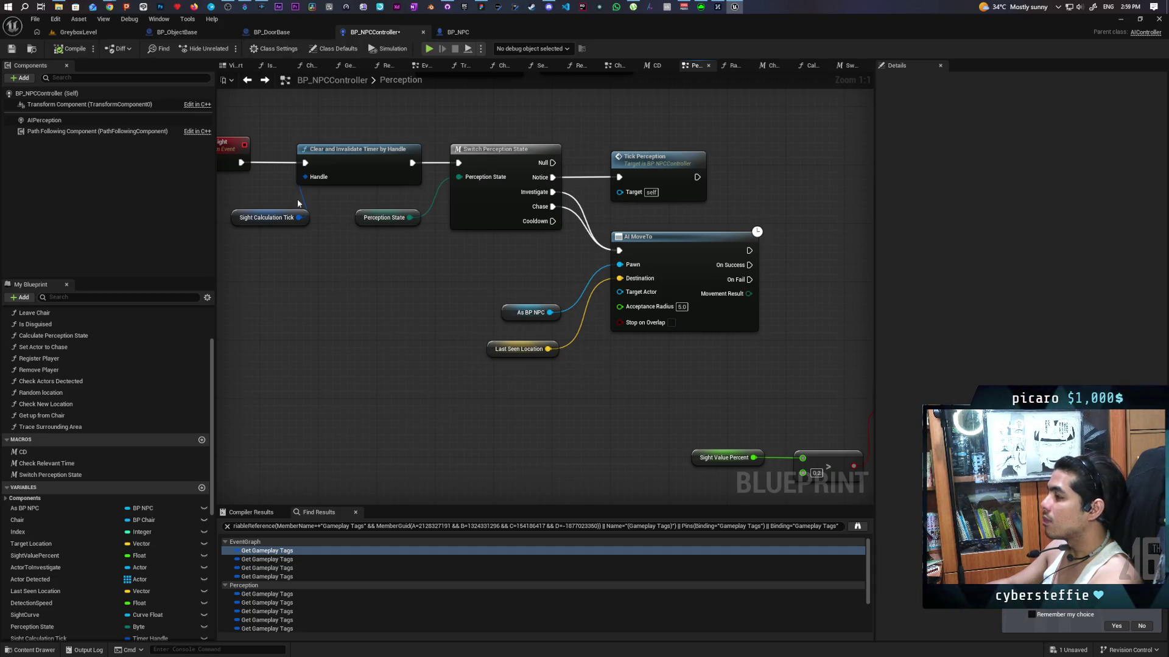
left_click(11, 49)
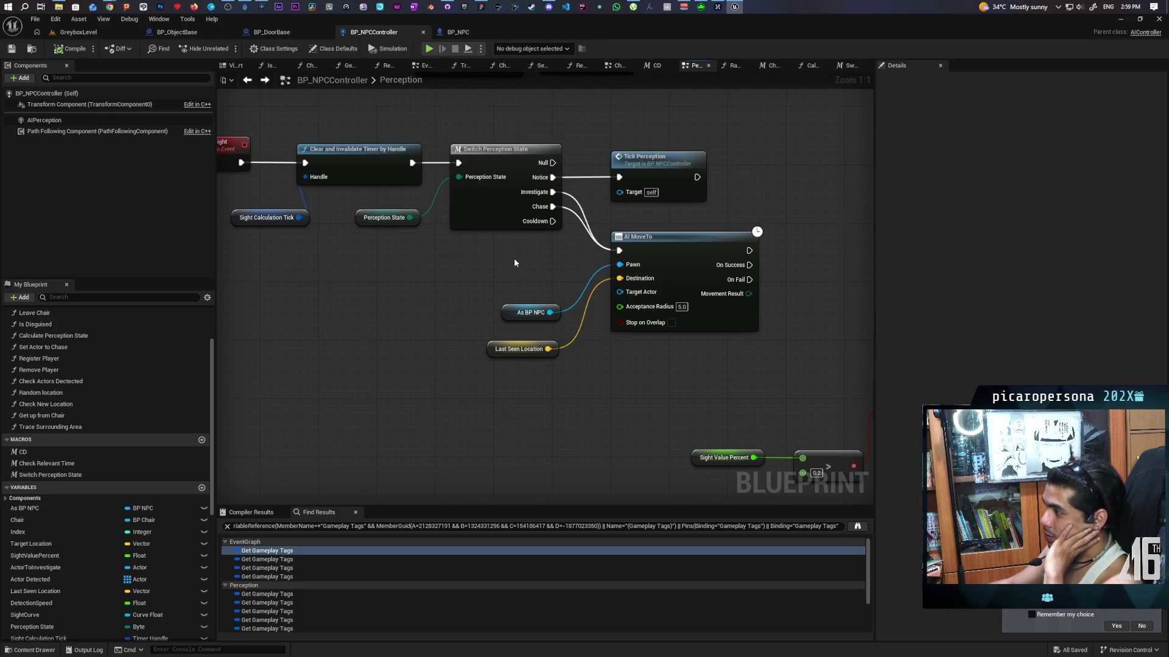
Review the rewired chain and the branch below it, then save the Blueprint again
mouse_move(498, 257)
left_mouse_down()
mouse_move(599, 268)
mouse_move(391, 302)
mouse_move(622, 279)
left_mouse_up()
mouse_move(696, 253)
left_mouse_down()
mouse_move(559, 251)
mouse_move(584, 261)
mouse_move(477, 341)
left_mouse_up()
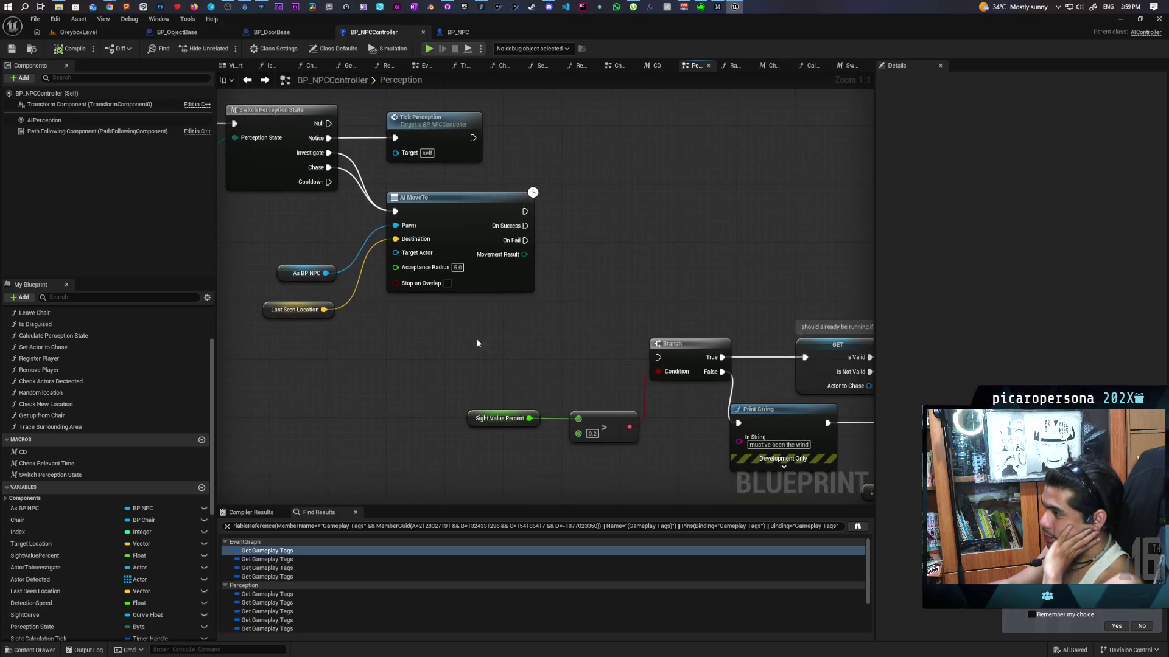
mouse_move(290, 222)
left_mouse_down()
mouse_move(514, 232)
mouse_move(651, 339)
left_mouse_up()
left_click(678, 345)
left_click(11, 48)
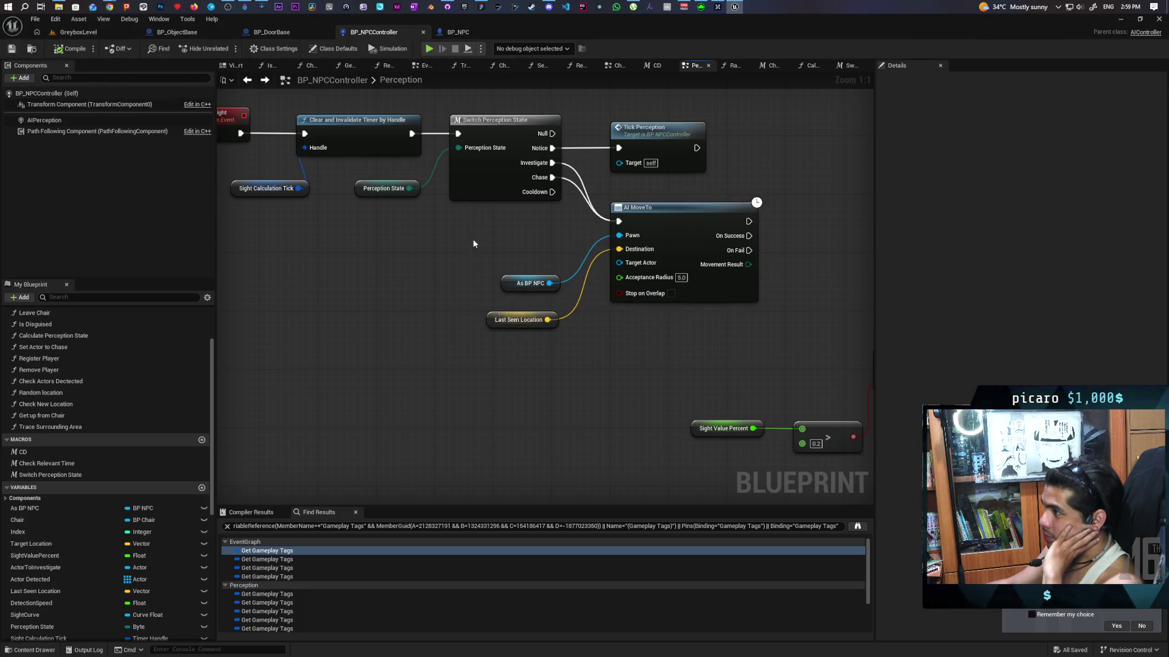
Reselect the AI MoveTo group and pan across the SET, Update Perception, Print String and Branch nodes
scroll(476, 238, "down", 1)
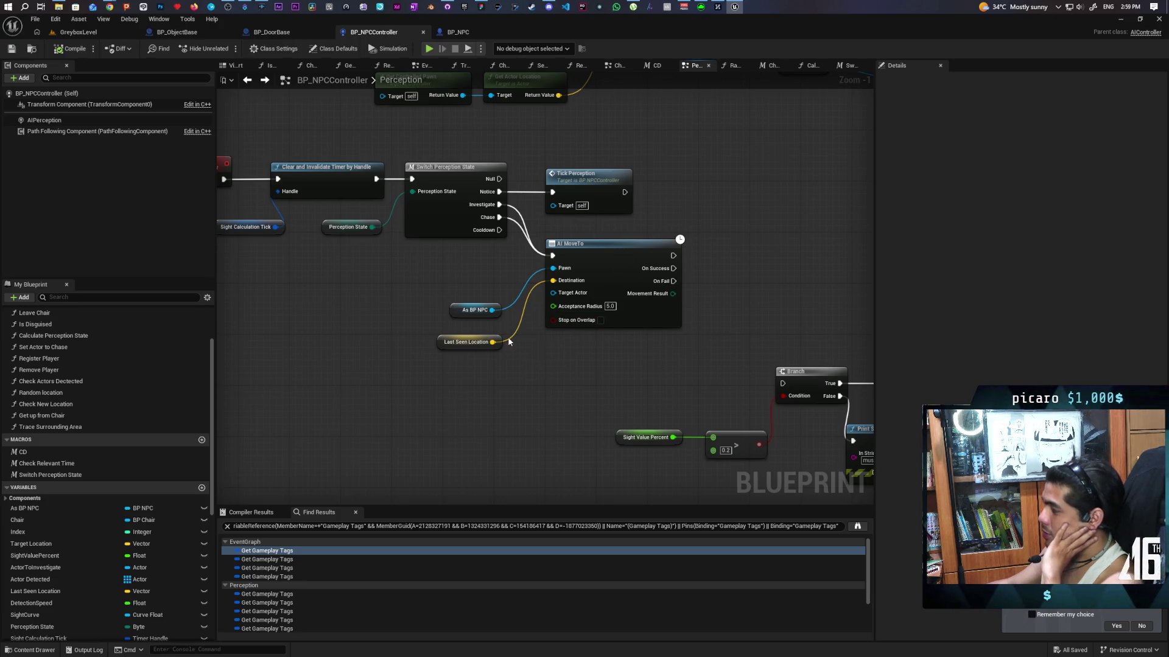
left_click_drag(442, 260, 622, 384)
scroll(489, 332, "down", 4)
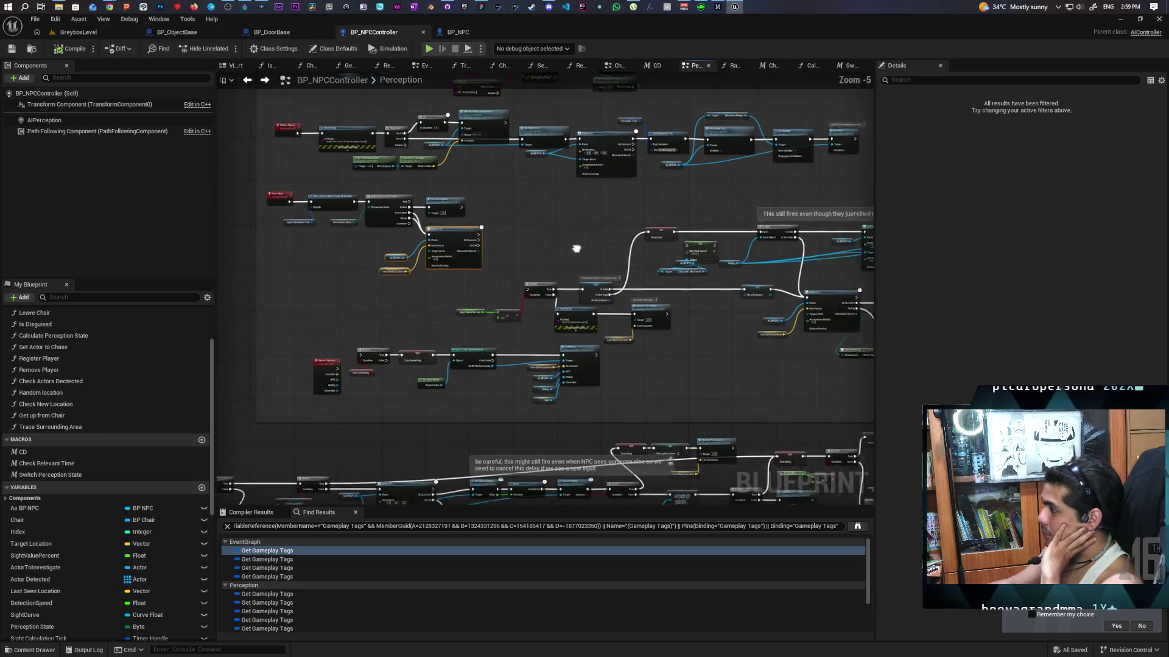
scroll(471, 308, "up", 2)
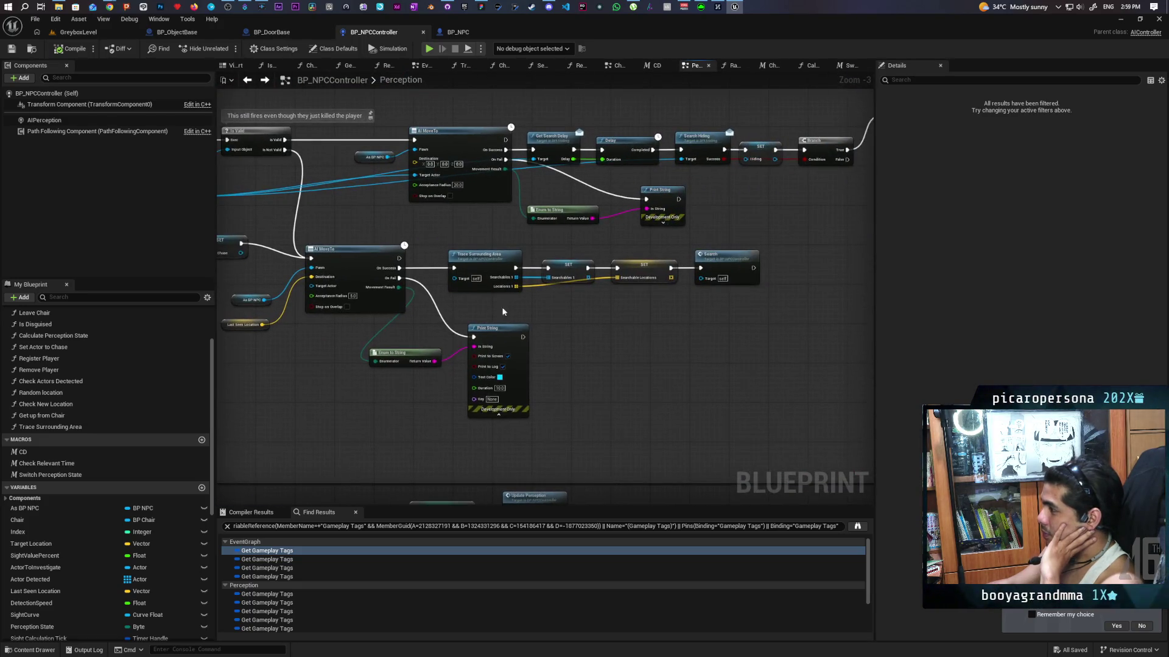
left_click_drag(624, 308, 865, 347)
mouse_move(648, 333)
left_mouse_down()
mouse_move(828, 353)
mouse_move(843, 341)
mouse_move(764, 323)
mouse_move(581, 333)
mouse_move(525, 360)
left_mouse_up()
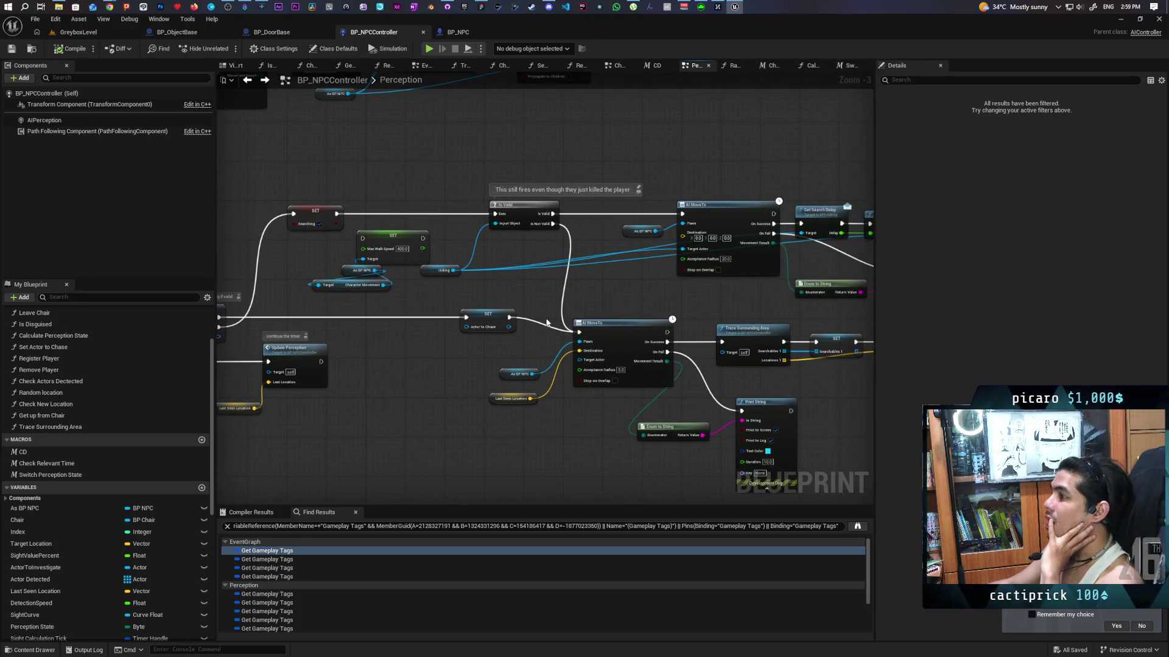
left_click_drag(547, 322, 724, 307)
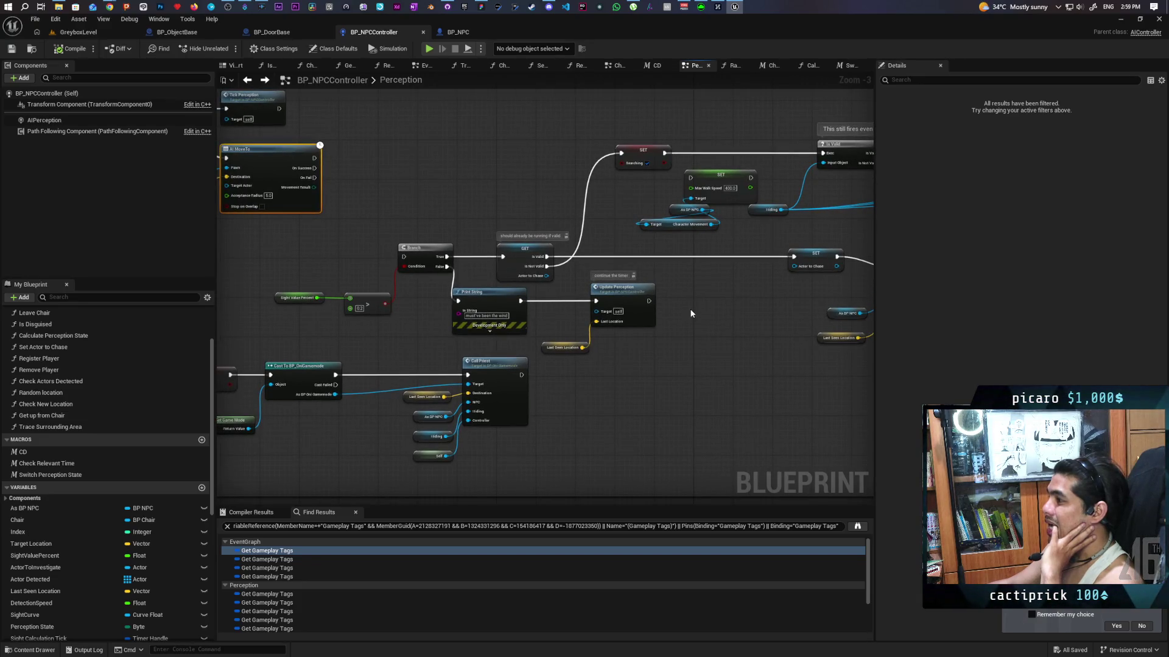
mouse_move(750, 307)
left_mouse_down()
mouse_move(556, 339)
mouse_move(816, 324)
mouse_move(777, 345)
mouse_move(791, 344)
mouse_move(569, 339)
mouse_move(619, 344)
mouse_move(518, 358)
left_mouse_up()
mouse_move(595, 313)
left_mouse_down()
mouse_move(414, 349)
mouse_move(447, 332)
left_mouse_up()
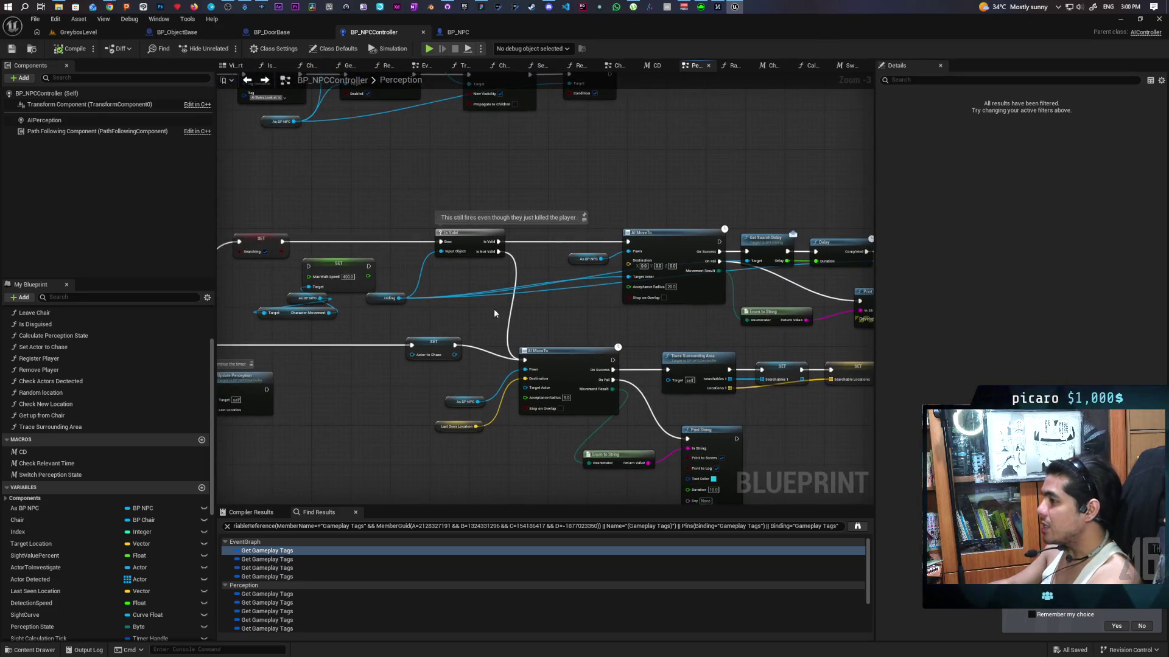
left_click_drag(568, 321, 626, 268)
mouse_move(255, 317)
left_mouse_down()
mouse_move(595, 324)
mouse_move(486, 289)
mouse_move(529, 286)
mouse_move(481, 287)
mouse_move(496, 290)
left_mouse_up()
scroll(487, 288, "down", 1)
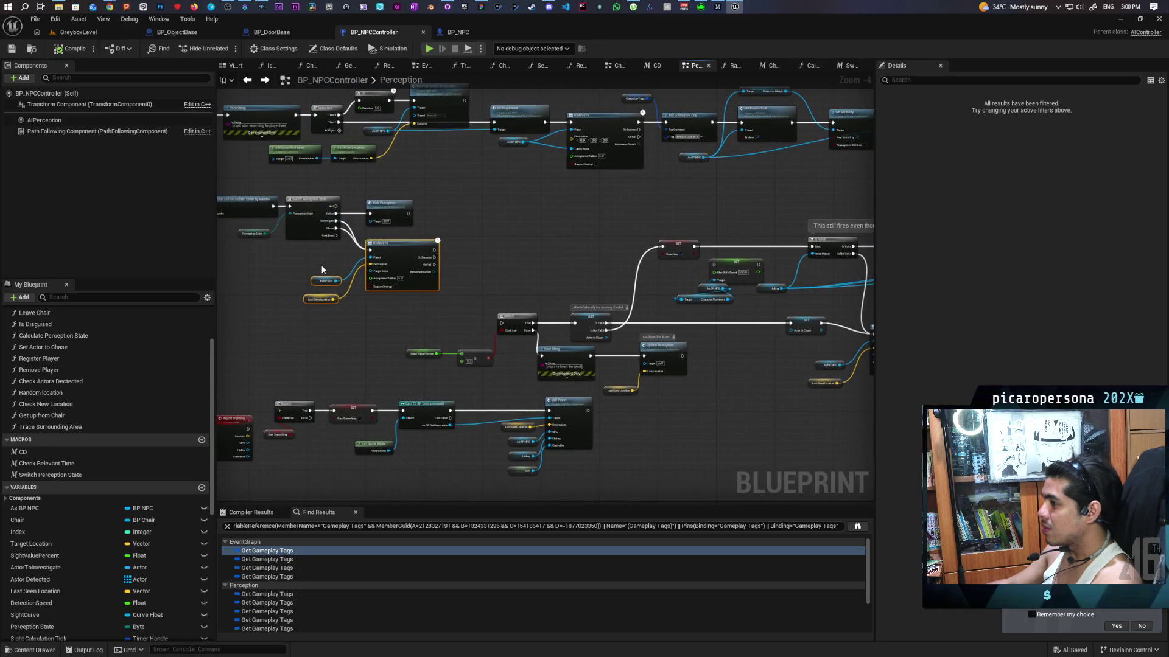
Delete the extra AI MoveTo and its variables and wire the Investigate and Chase cases into SET Searching
key("Delete")
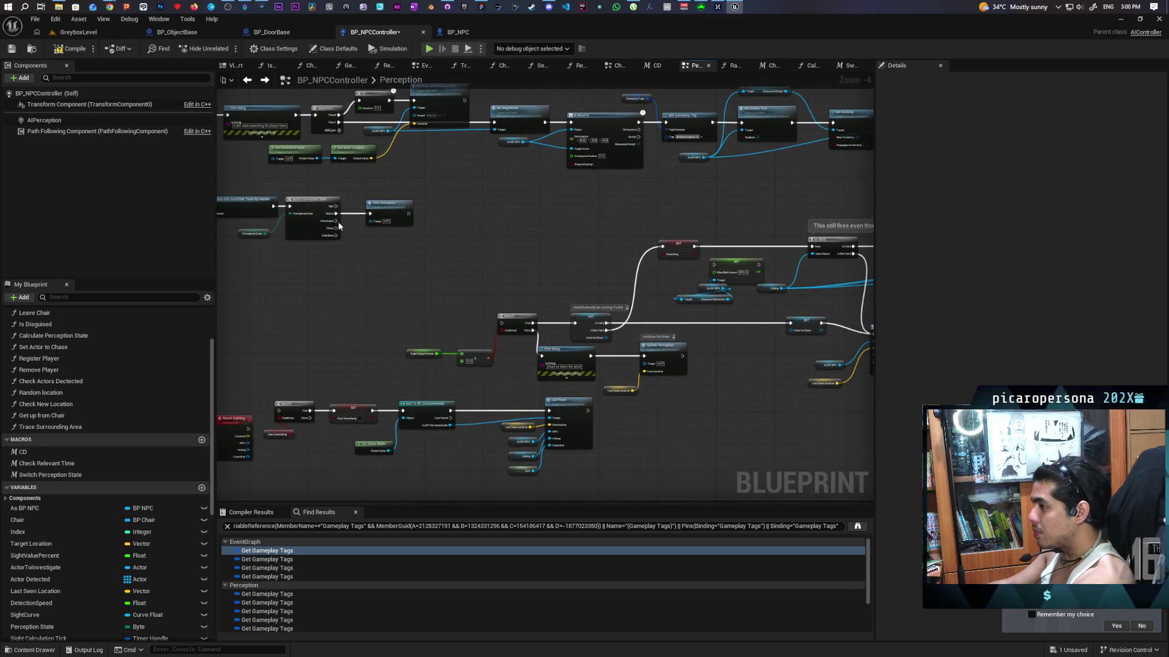
mouse_move(339, 221)
left_mouse_down()
mouse_move(919, 320)
mouse_move(726, 248)
left_mouse_up()
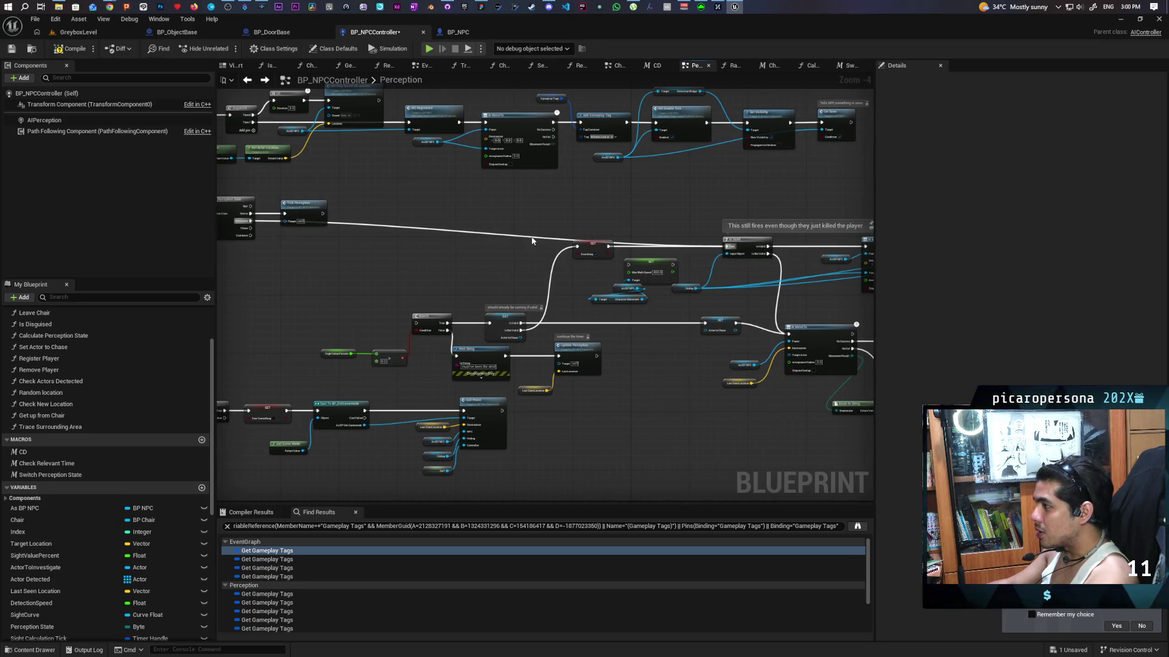
mouse_move(250, 229)
left_mouse_down()
mouse_move(425, 249)
mouse_move(530, 234)
mouse_move(276, 243)
left_mouse_up()
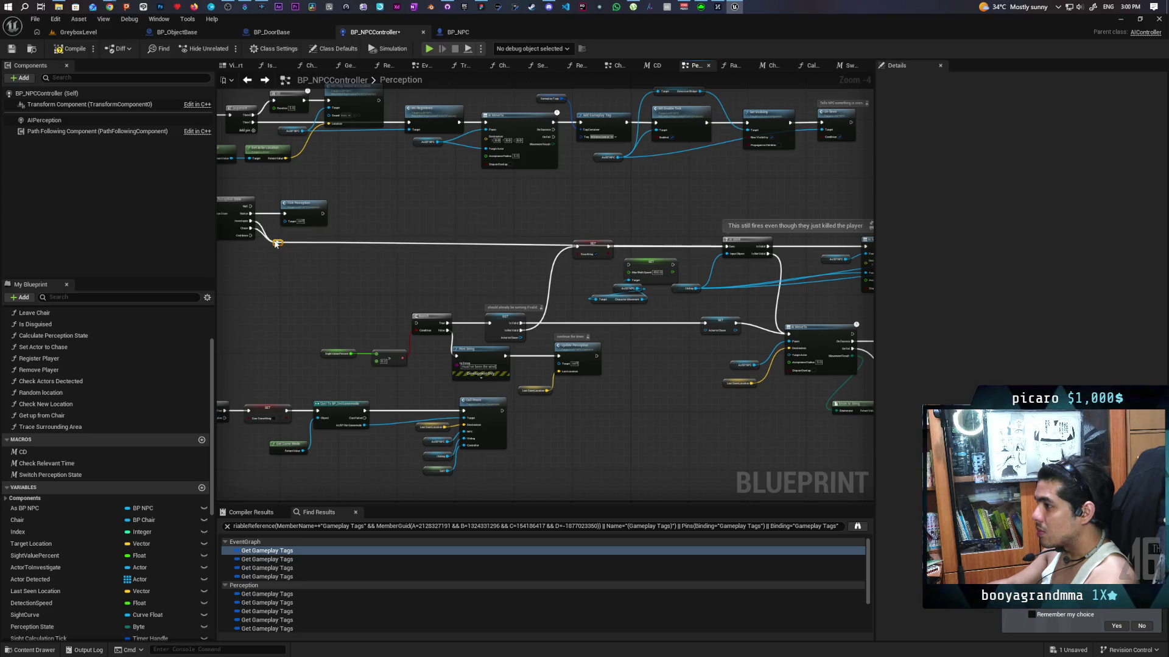
Pan over to the AI MoveTo chains and save the Blueprint with Ctrl+S
scroll(403, 283, "up", 2)
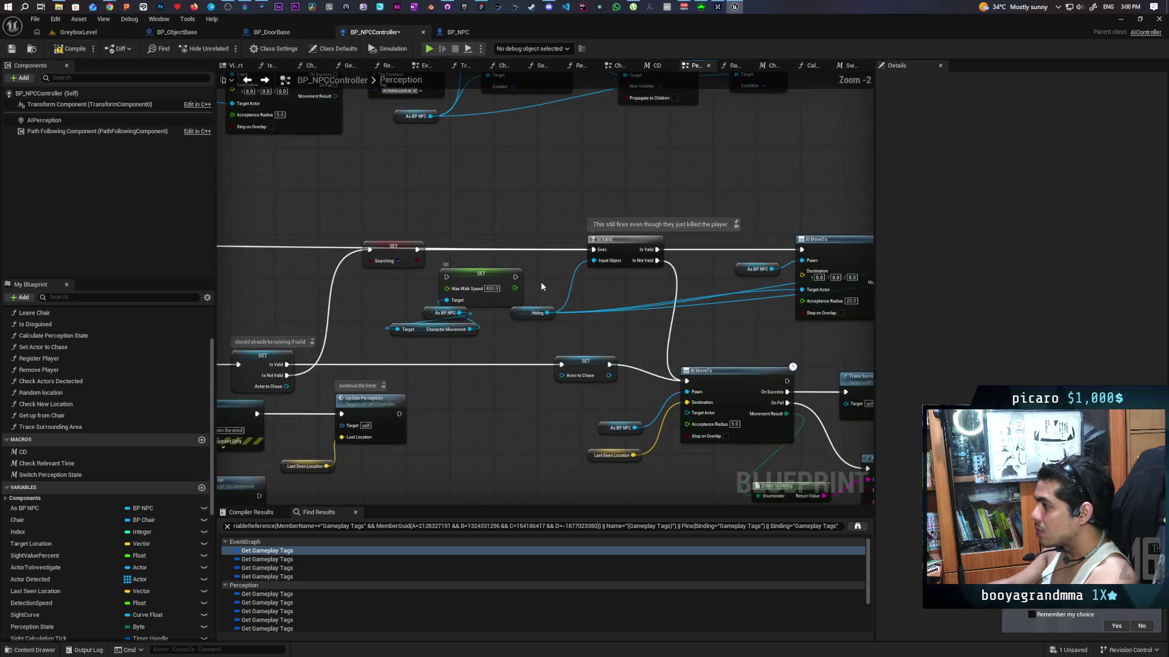
mouse_move(501, 283)
left_mouse_down()
mouse_move(487, 277)
mouse_move(488, 251)
left_mouse_up()
mouse_move(519, 289)
left_mouse_down()
mouse_move(475, 305)
mouse_move(329, 270)
left_mouse_up()
scroll(465, 307, "down", 1)
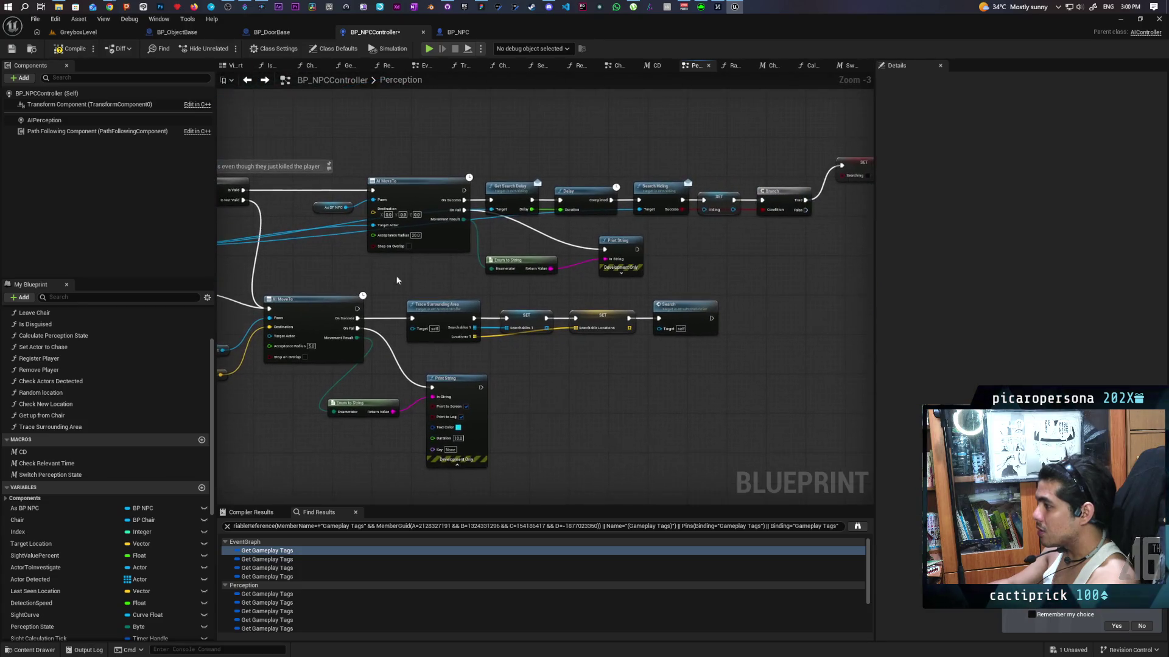
key("ctrl+s")
scroll(420, 283, "down", 4)
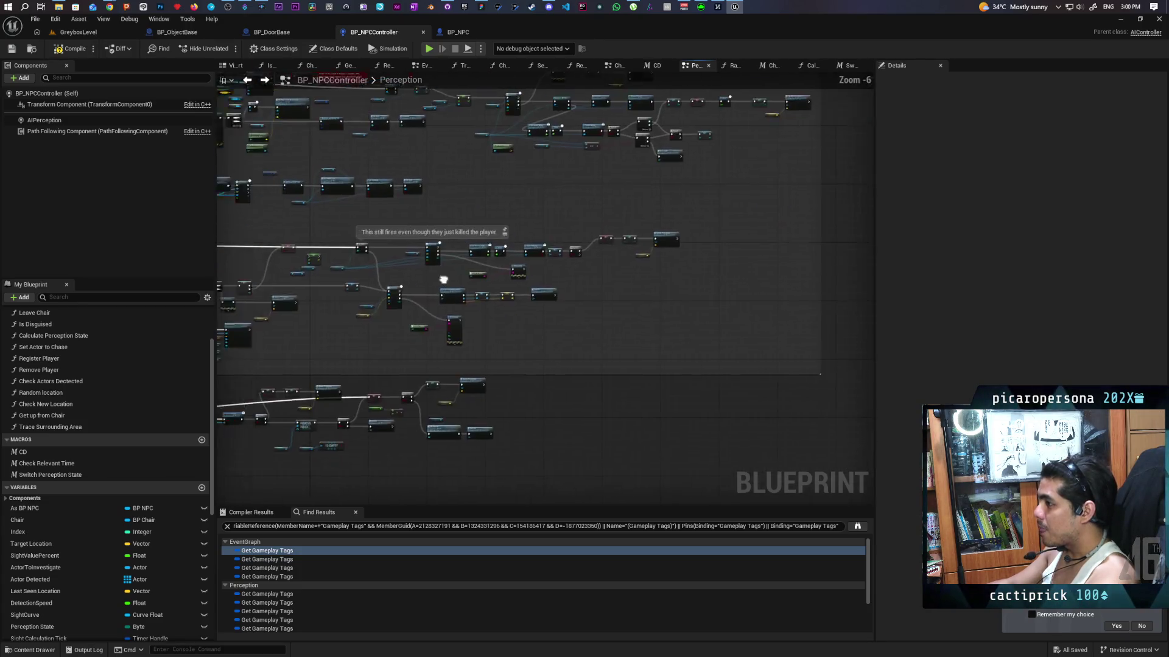
scroll(587, 276, "up", 3)
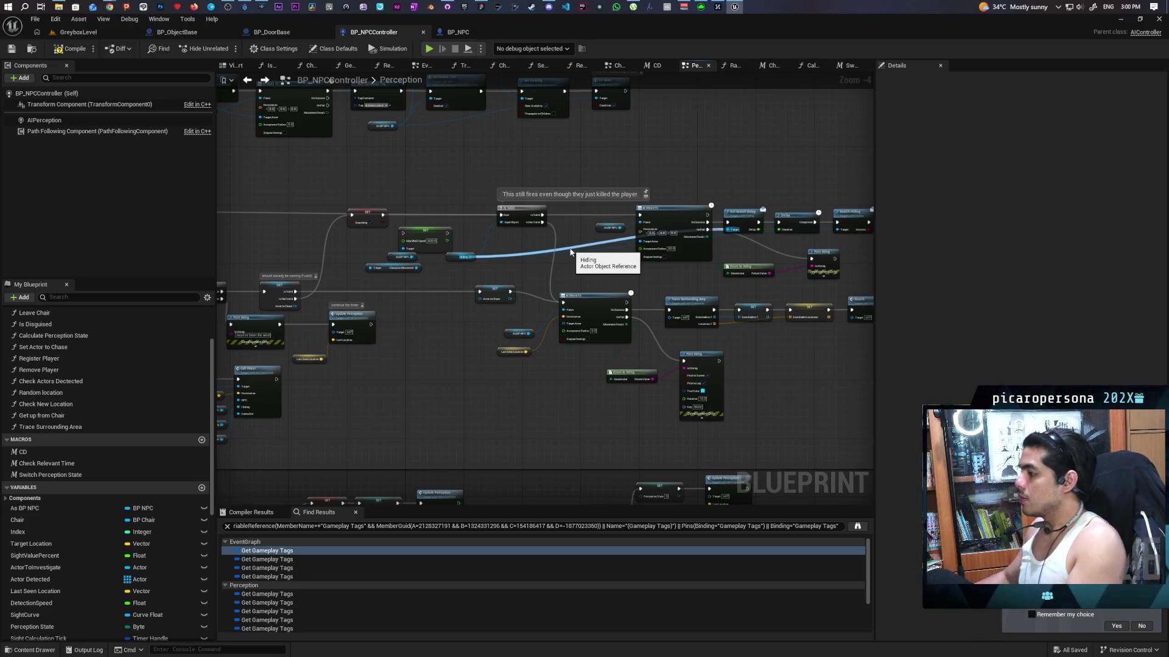
Move the SET Searching node, then pan along the Search Hiding chain back to the Is Valid area
left_click_drag(367, 217, 396, 247)
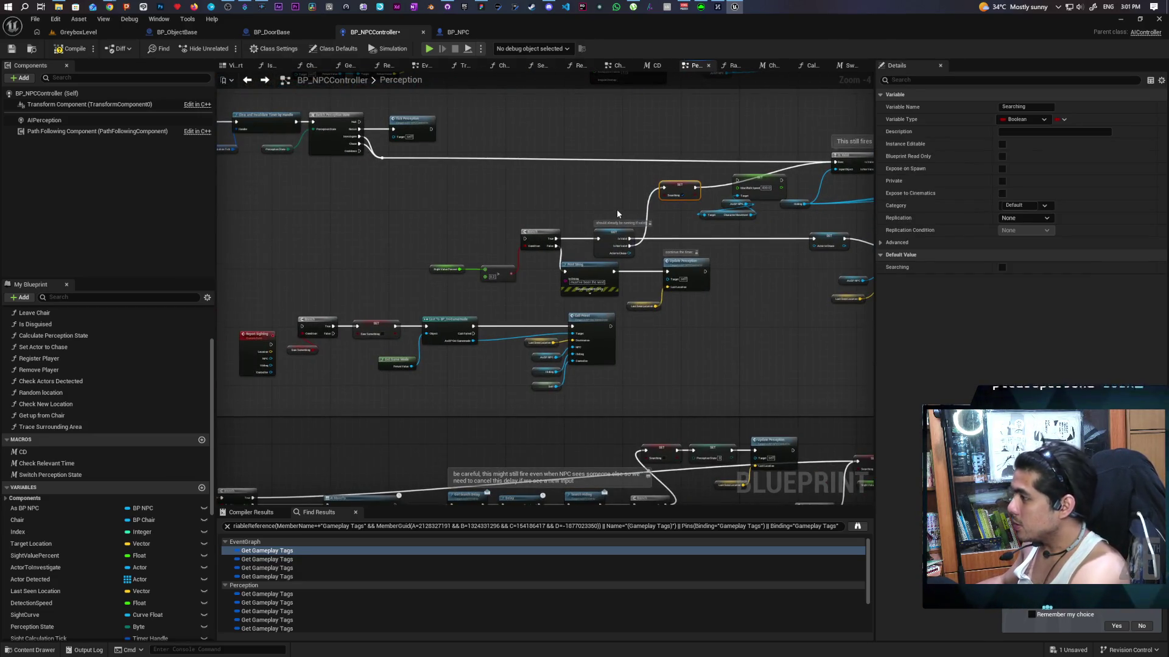
left_click_drag(759, 303, 609, 329)
left_click_drag(792, 316, 616, 331)
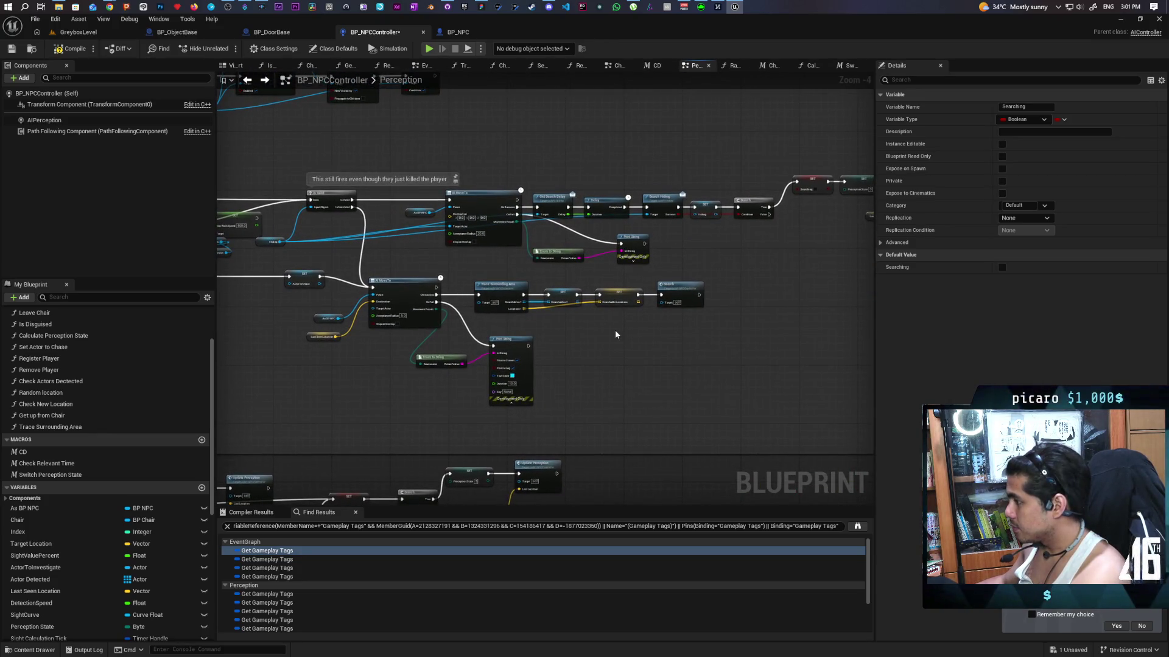
mouse_move(711, 340)
left_mouse_down()
mouse_move(592, 345)
mouse_move(650, 332)
mouse_move(653, 340)
left_mouse_up()
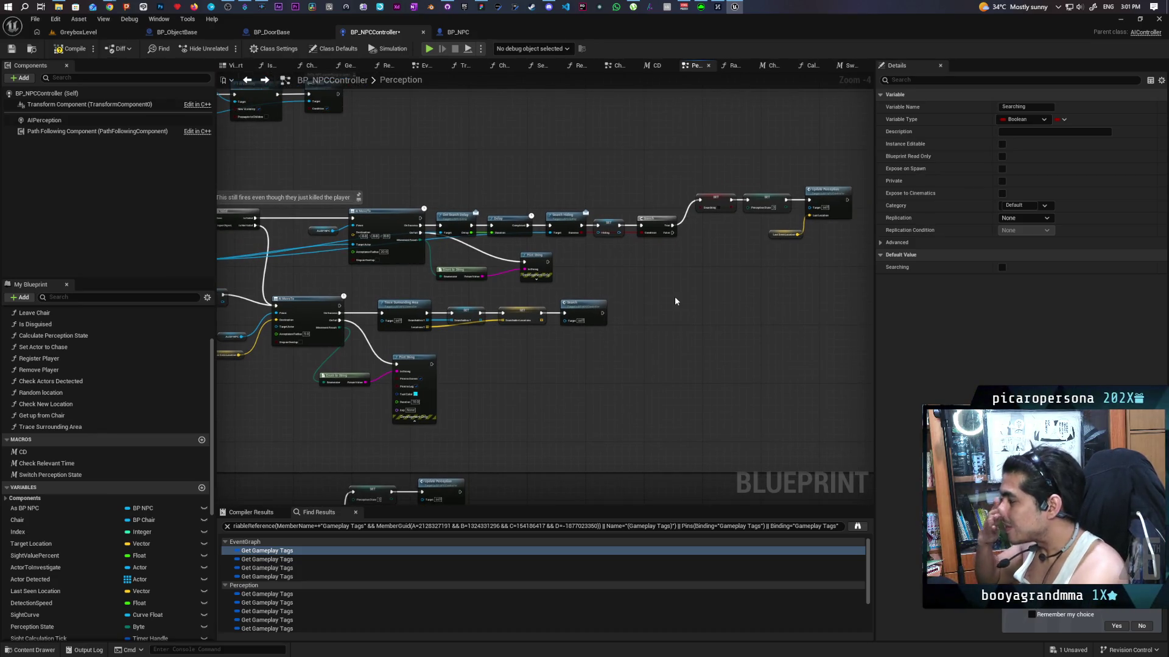
scroll(675, 301, "up", 2)
mouse_move(681, 300)
left_mouse_down()
mouse_move(733, 290)
mouse_move(694, 272)
mouse_move(524, 277)
mouse_move(815, 243)
mouse_move(448, 270)
left_mouse_up()
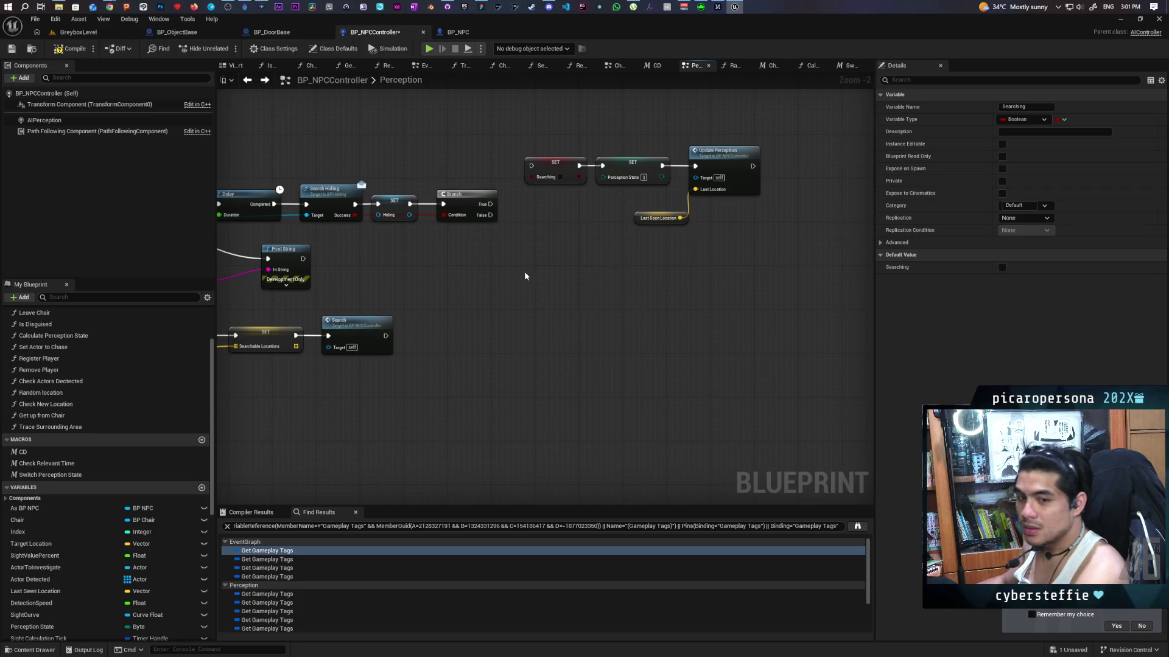
mouse_move(508, 272)
left_mouse_down()
mouse_move(645, 279)
mouse_move(621, 284)
left_mouse_up()
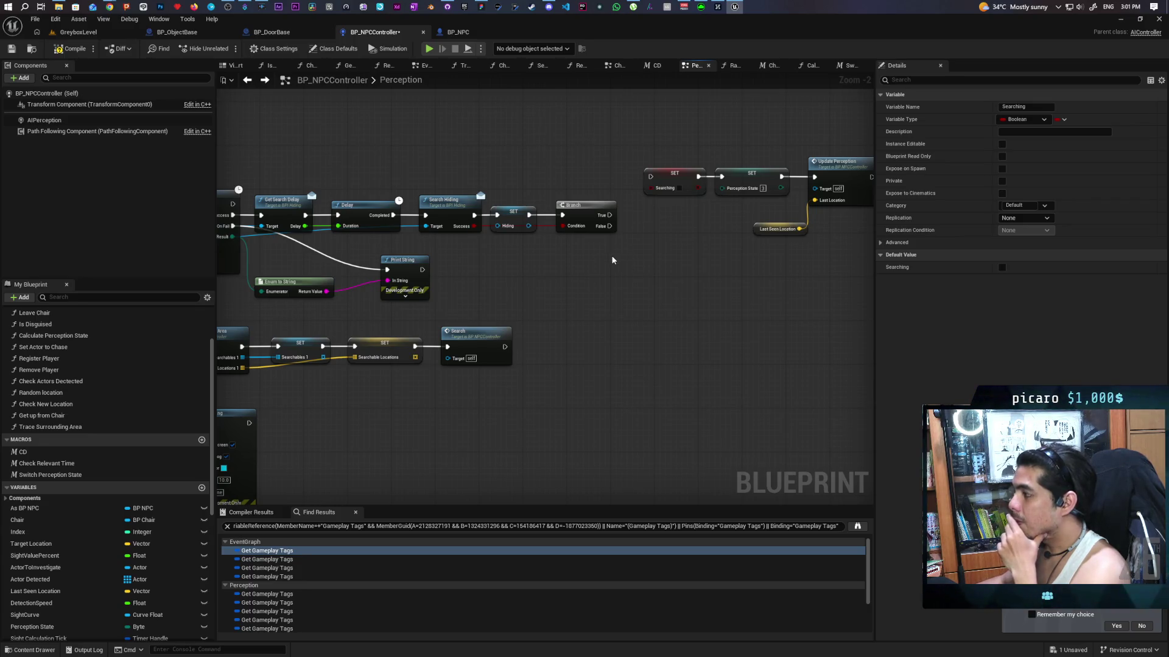
mouse_move(561, 270)
left_mouse_down()
mouse_move(772, 265)
mouse_move(513, 323)
mouse_move(456, 323)
mouse_move(825, 284)
left_mouse_up()
scroll(754, 268, "down", 1)
left_click_drag(484, 291, 840, 308)
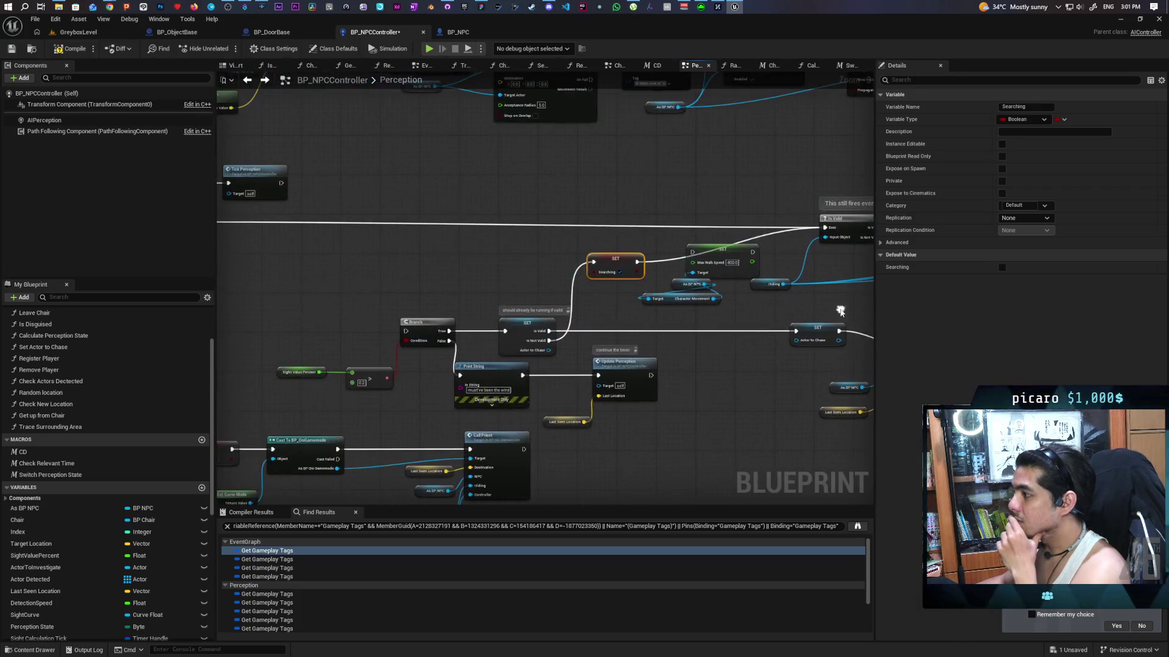
left_click_drag(612, 260, 834, 304)
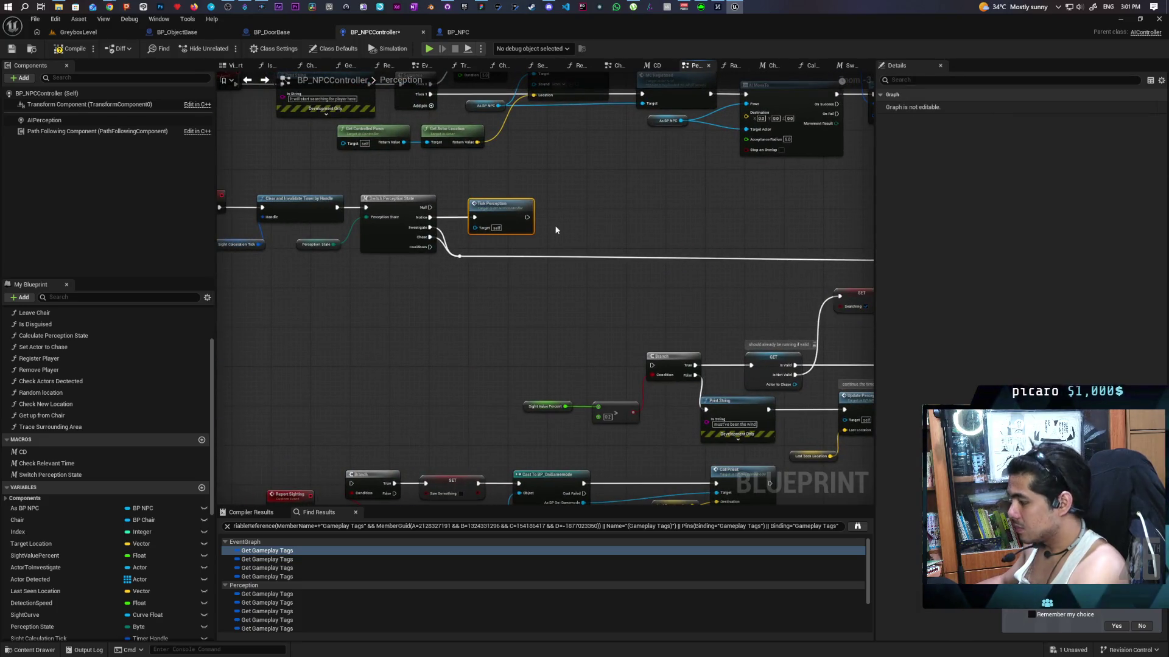
Add a Tick Perception call off the Search Hiding Branch's True output
left_click_drag(553, 225, 532, 94)
left_click_drag(670, 97, 243, 365)
left_click_drag(718, 302, 552, 292)
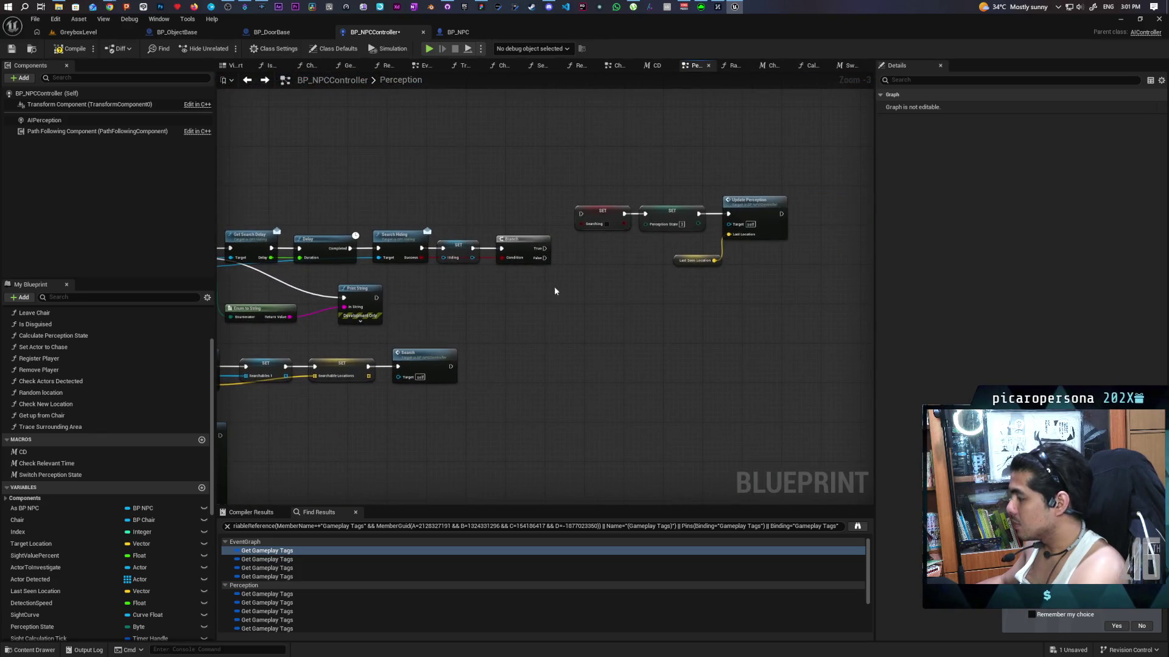
scroll(579, 274, "up", 3)
mouse_move(528, 237)
left_mouse_down()
mouse_move(572, 268)
mouse_move(581, 295)
mouse_move(589, 223)
mouse_move(597, 313)
left_mouse_up()
left_click(602, 272)
left_click(607, 278)
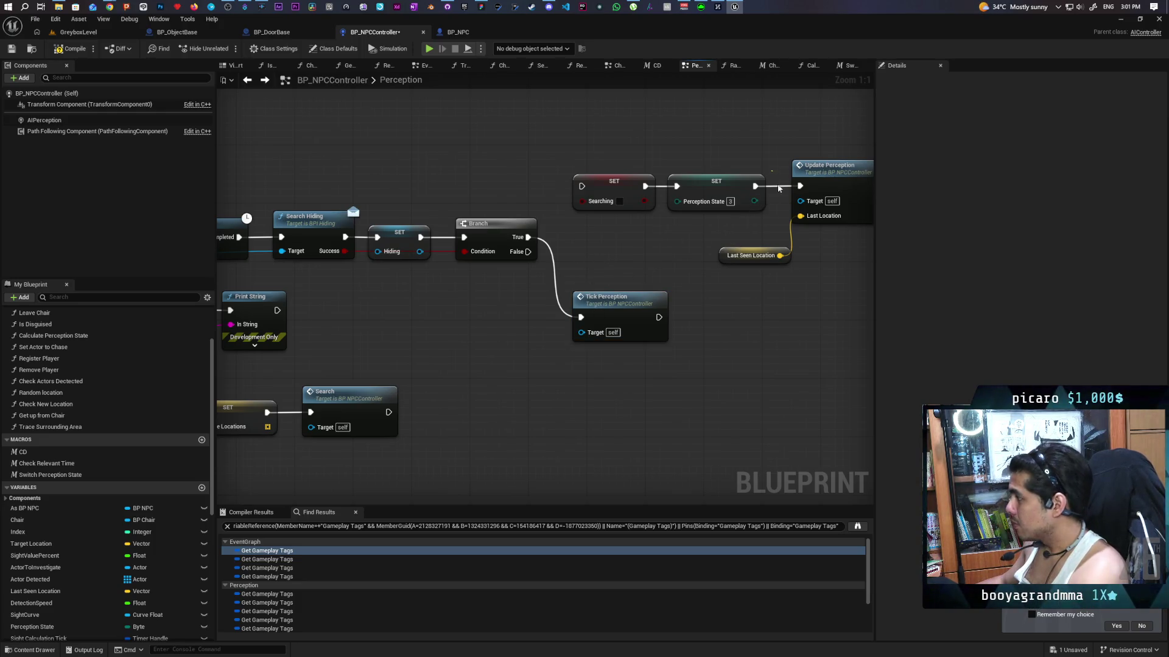
Move the Searching and Perception State setters up and route Branch True into Update Perception
left_click(734, 188)
left_click(612, 186, "ctrl")
left_click_drag(612, 185, 465, 120)
mouse_move(527, 237)
left_mouse_down()
mouse_move(767, 182)
mouse_move(799, 186)
mouse_move(804, 253)
left_mouse_up()
mouse_move(824, 178)
left_mouse_down()
mouse_move(679, 171)
mouse_move(631, 181)
mouse_move(678, 170)
left_mouse_up()
left_click(721, 258)
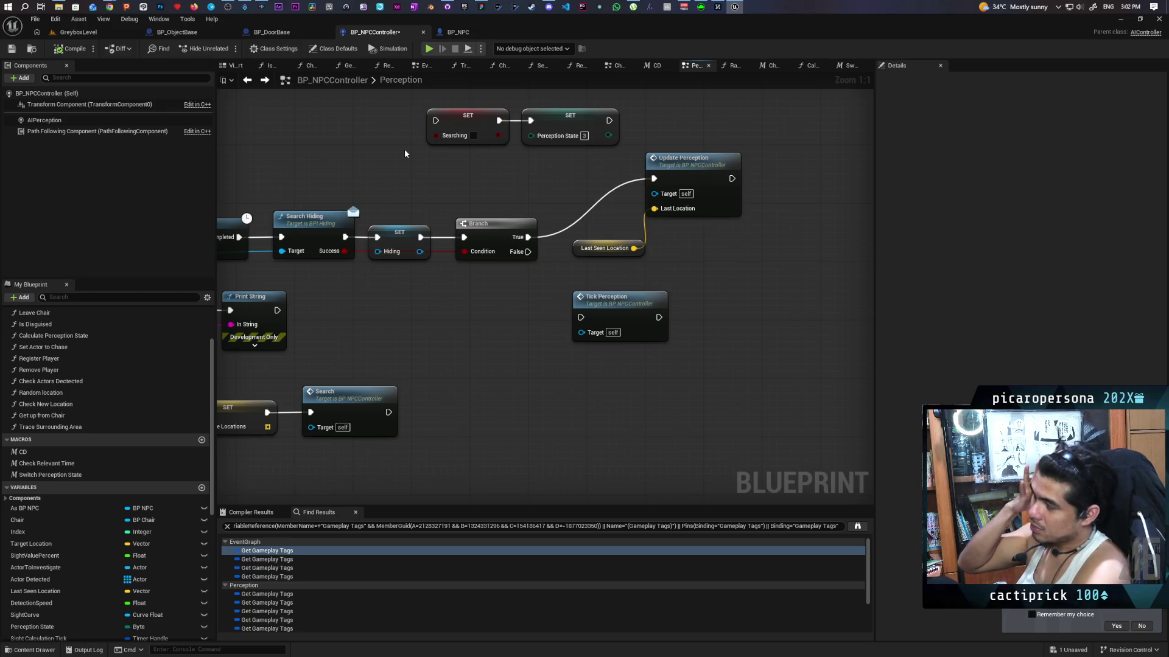
Reposition Tick Perception, Update Perception and the Last Seen Location getter down-left
scroll(404, 148, "down", 3)
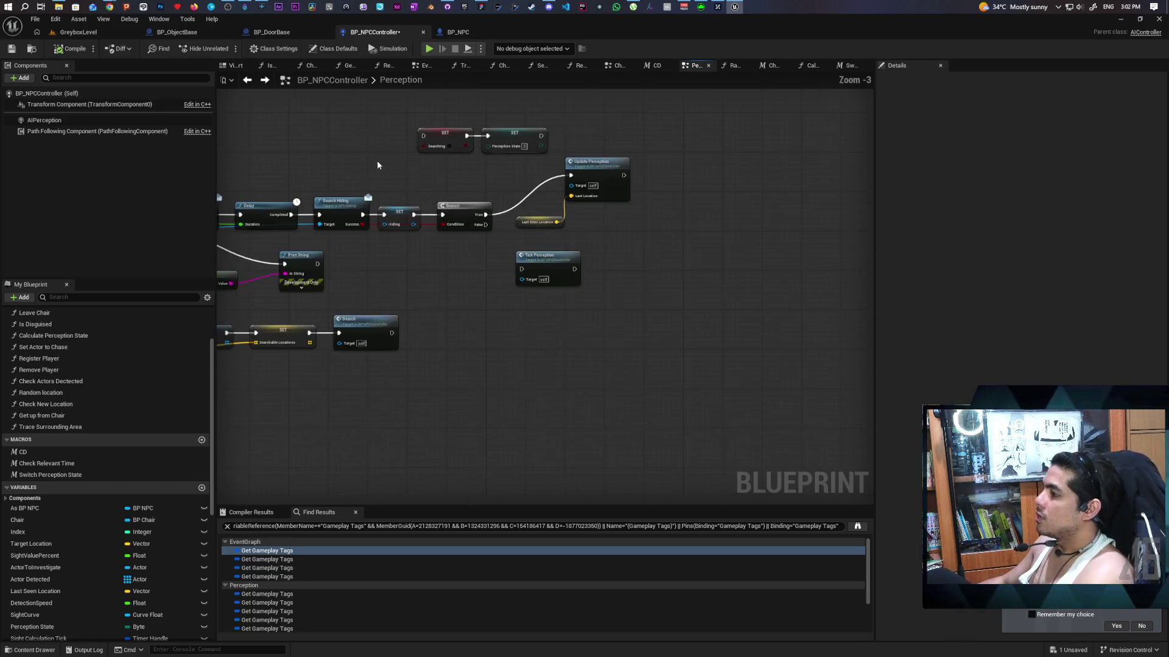
left_click_drag(601, 189, 664, 167)
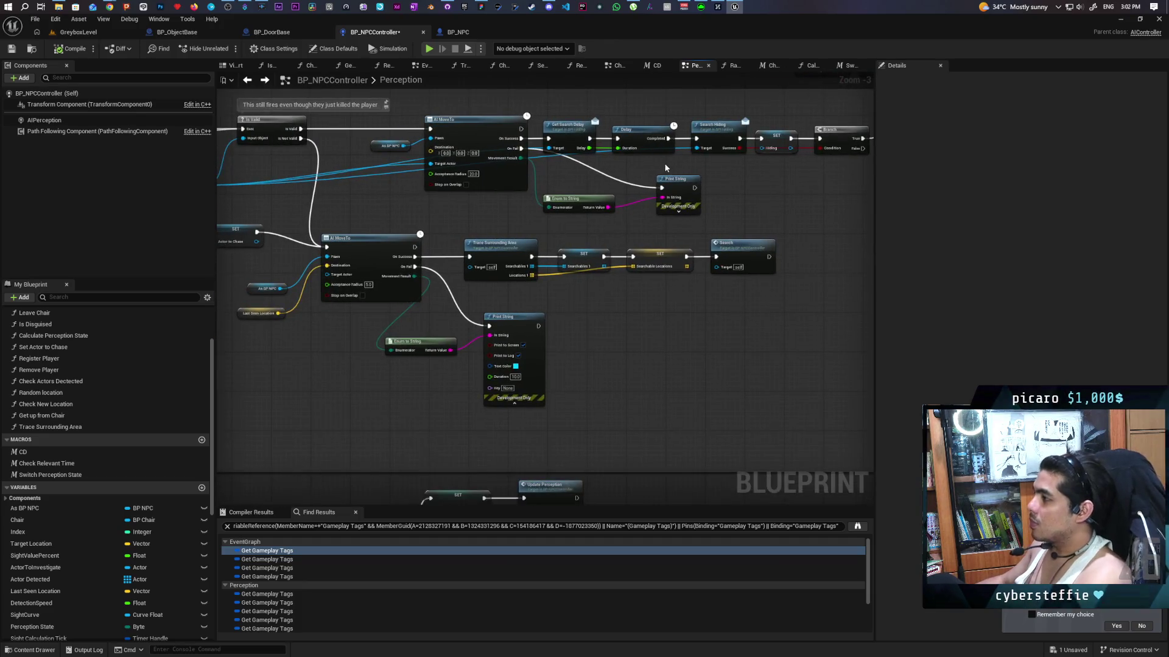
left_click_drag(734, 216, 705, 203)
mouse_move(639, 327)
left_mouse_down()
mouse_move(607, 353)
mouse_move(703, 334)
mouse_move(669, 350)
mouse_move(530, 364)
mouse_move(923, 332)
mouse_move(870, 341)
mouse_move(570, 323)
mouse_move(422, 345)
mouse_move(608, 334)
left_mouse_up()
scroll(587, 304, "up", 2)
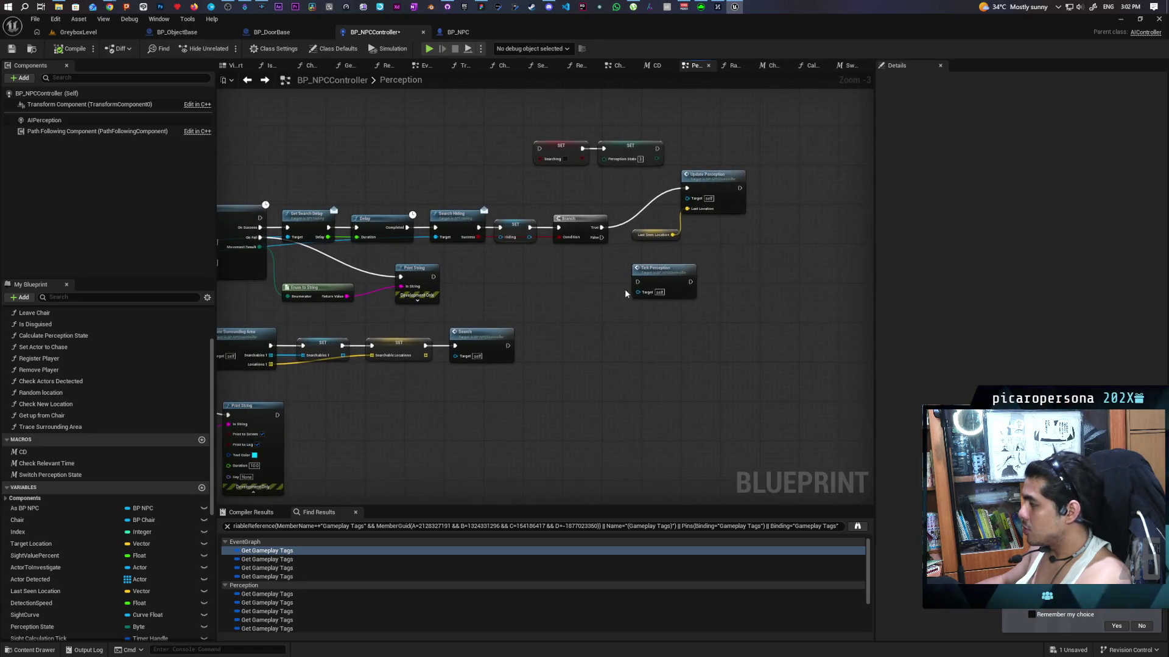
left_click_drag(690, 270, 666, 308)
left_click_drag(633, 134, 743, 219)
left_click_drag(737, 155, 691, 205)
mouse_move(609, 323)
left_mouse_down()
mouse_move(641, 305)
mouse_move(621, 323)
mouse_move(668, 315)
left_mouse_up()
left_click(685, 259)
left_click(627, 269)
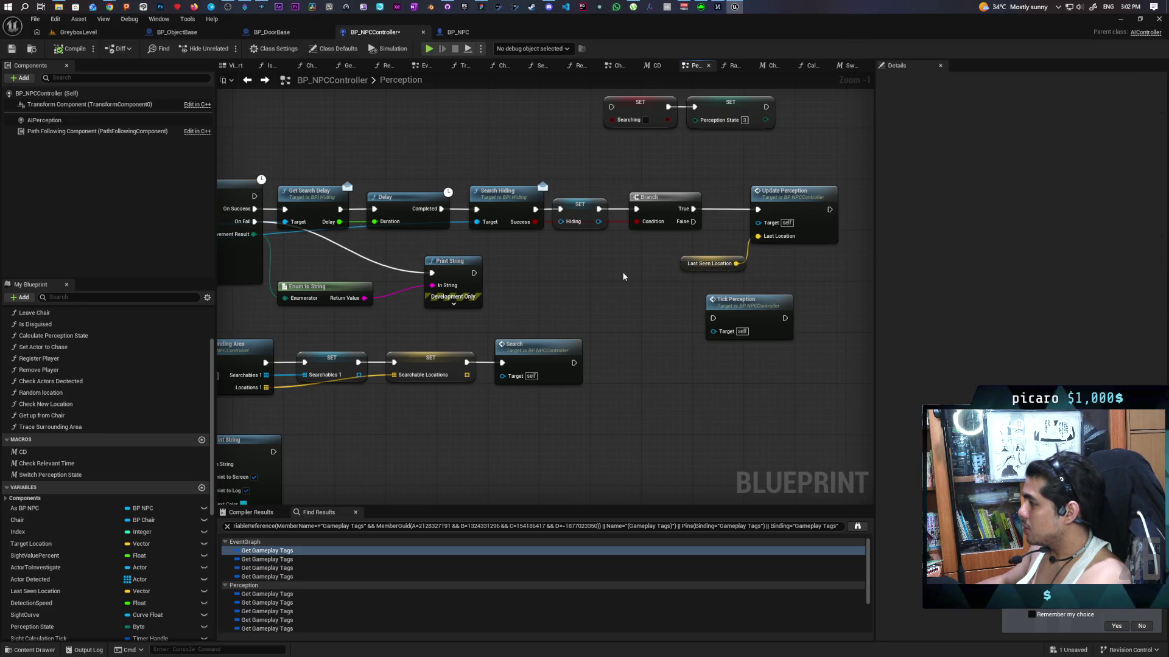
scroll(628, 270, "down", 3)
mouse_move(426, 274)
left_mouse_down()
mouse_move(773, 256)
mouse_move(766, 333)
mouse_move(736, 296)
mouse_move(477, 274)
left_mouse_up()
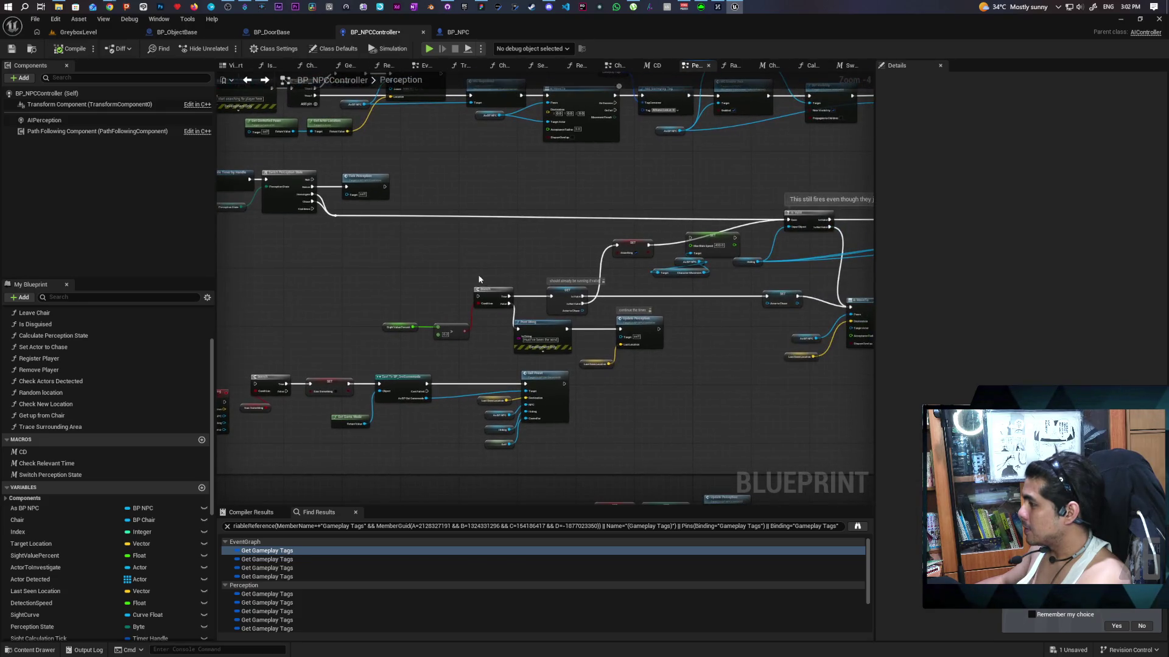
Switch to the Paparazi whiteboard and undo the accidental Blueprint text paste
left_click(480, 7)
right_click(493, 396)
left_click(529, 419)
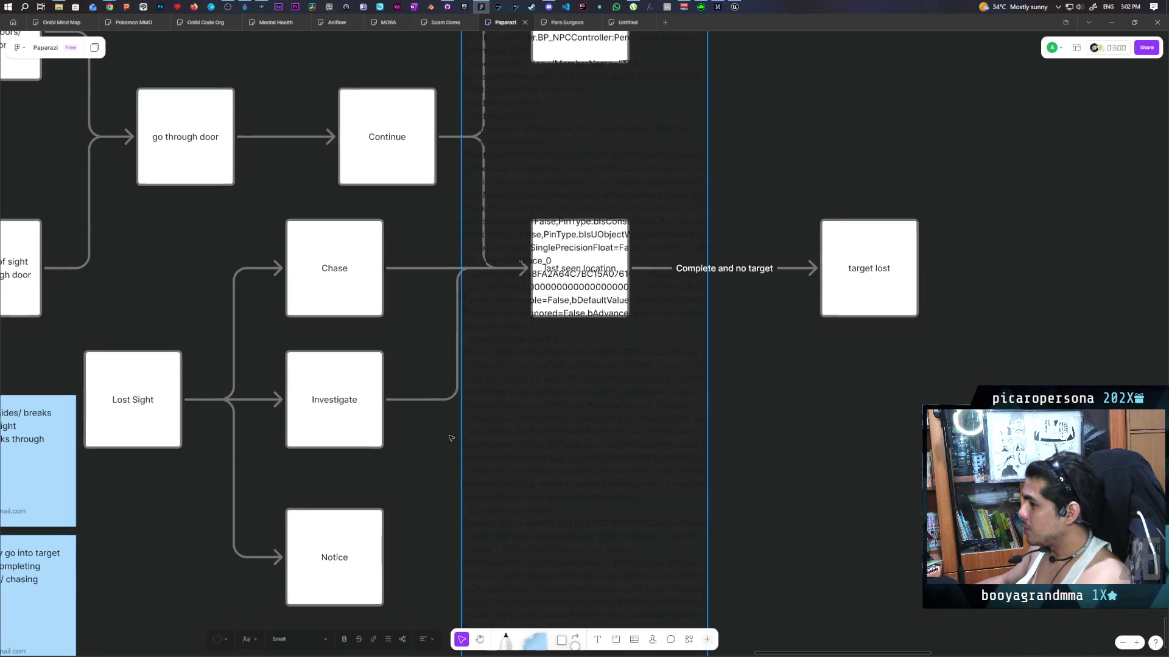
key("ctrl+z")
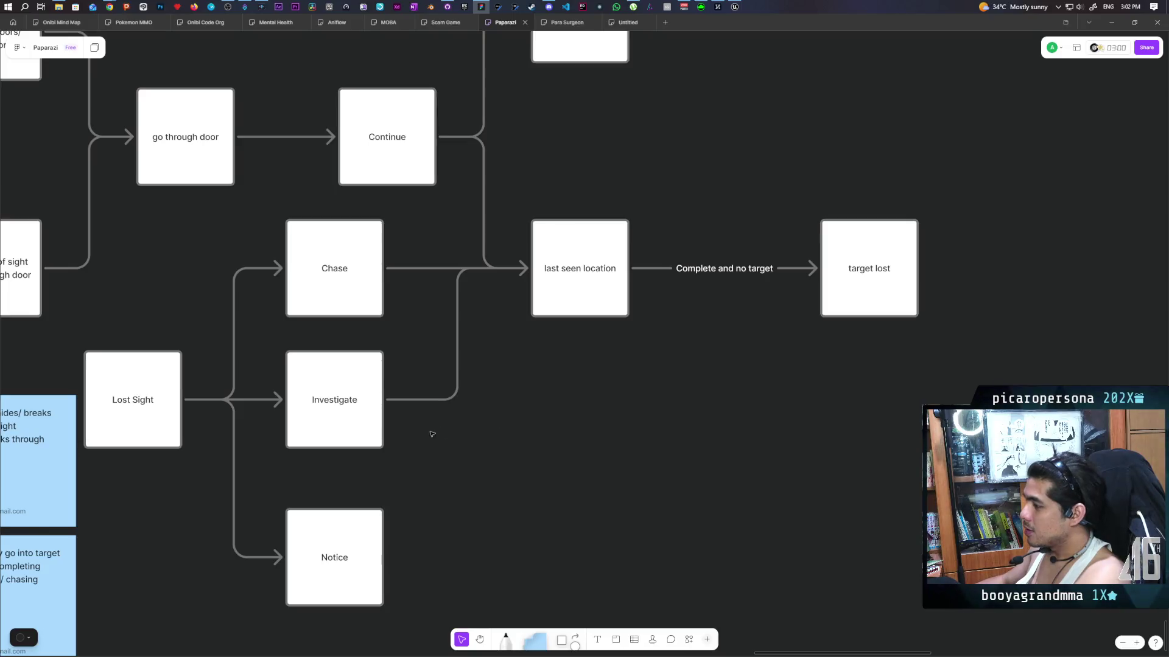
Pan the NPC state flowchart to review its notes, then return to the Unreal Blueprint editor
right_click(484, 460)
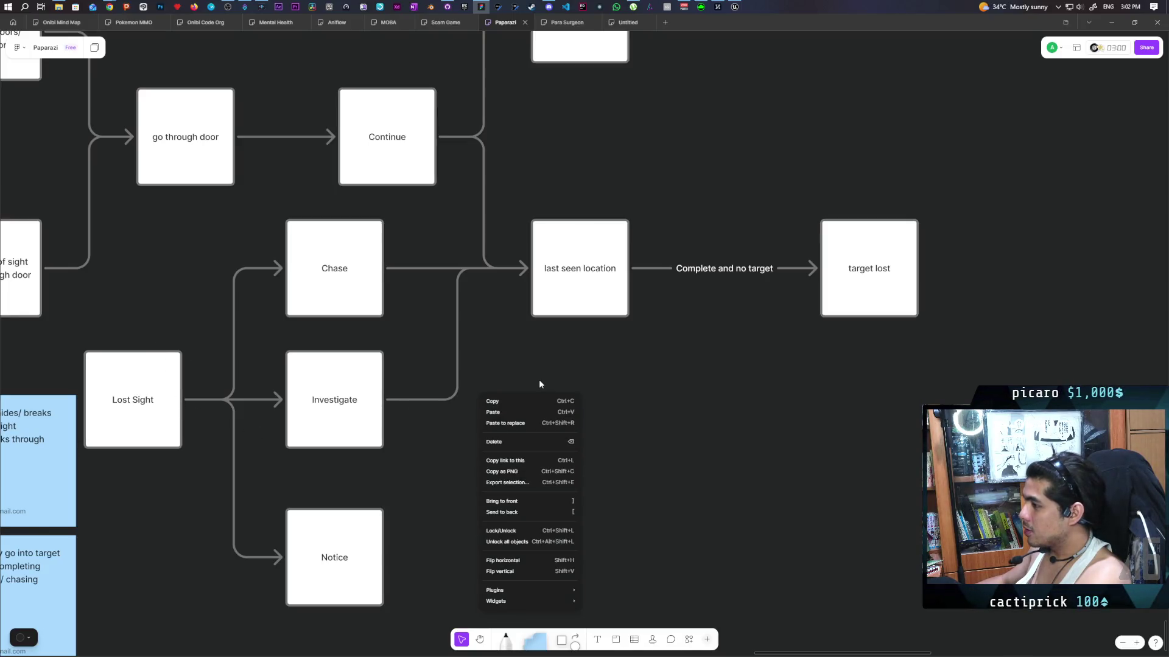
left_click_drag(509, 399, 600, 305)
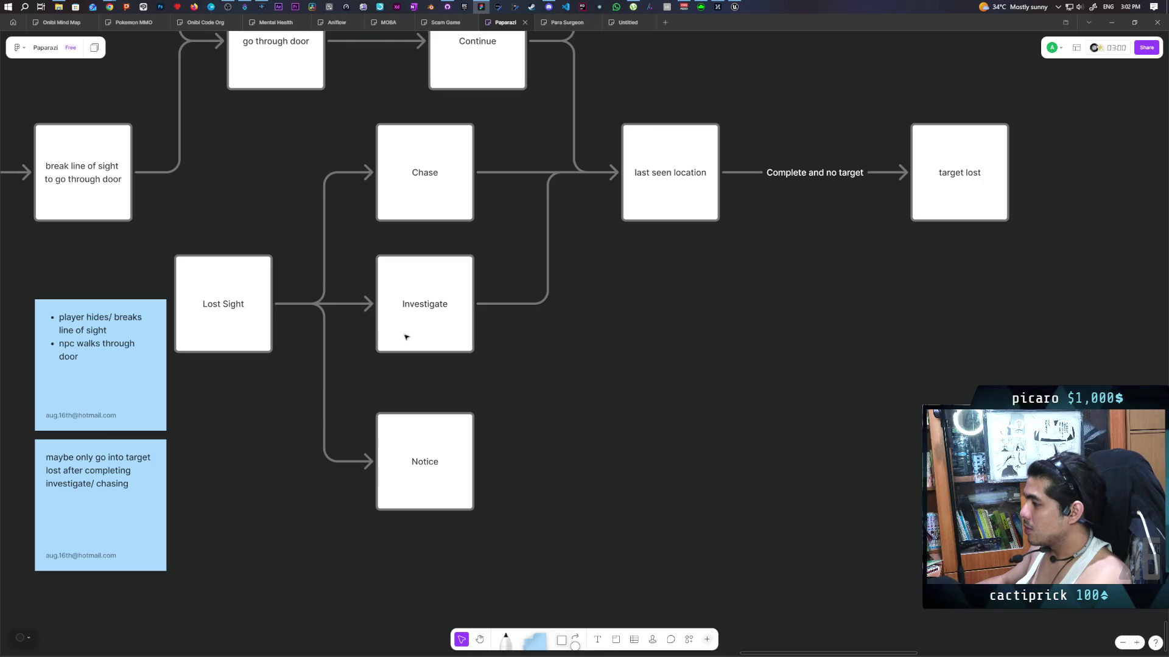
scroll(602, 278, "up", 3)
scroll(661, 323, "left", 3)
scroll(730, 377, "right", 3)
scroll(669, 347, "down", 1)
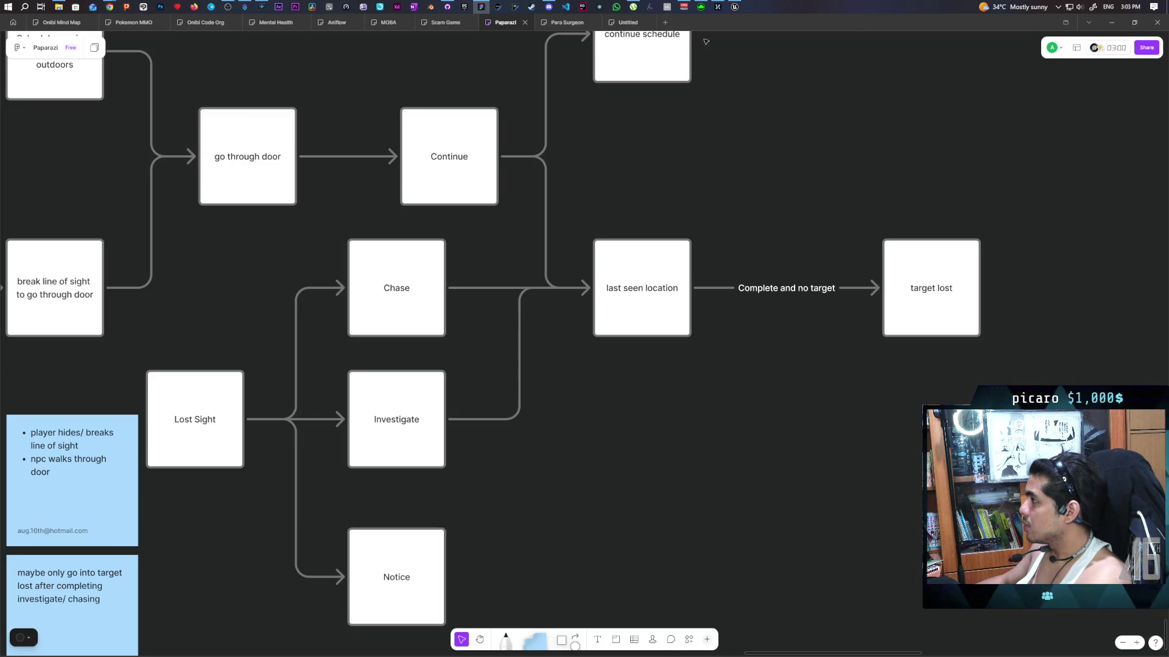
mouse_move(734, 7)
left_click(724, 55)
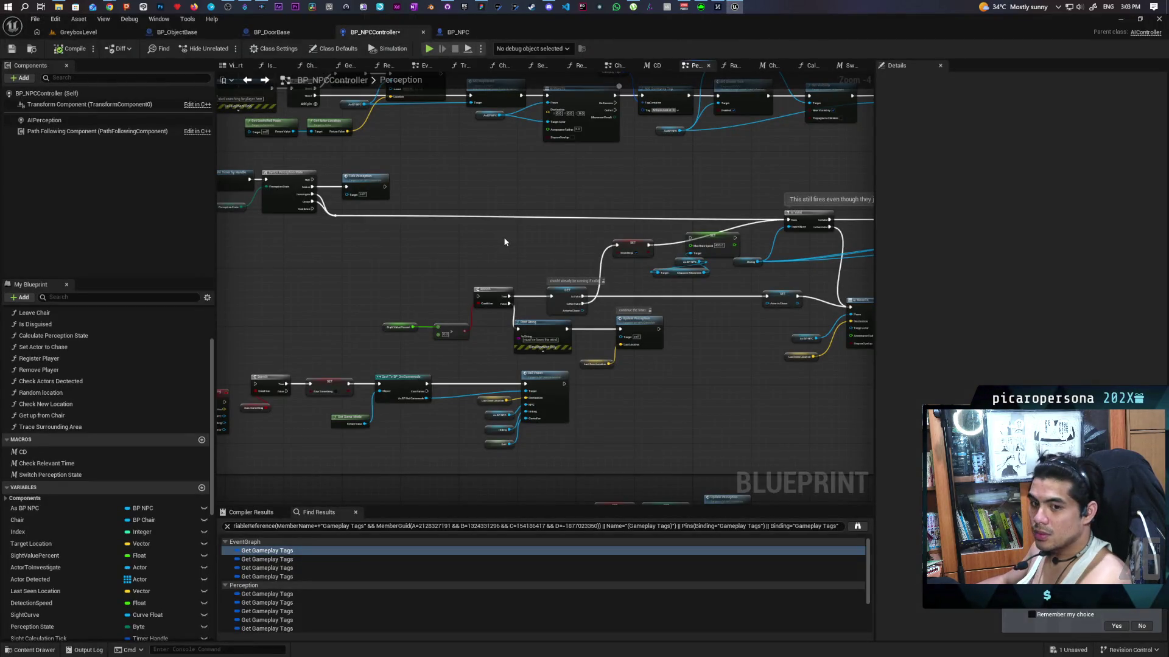
Move the SET Actor to Chase node left to clear space near AI MoveTo
scroll(504, 242, "down", 2)
scroll(492, 248, "up", 3)
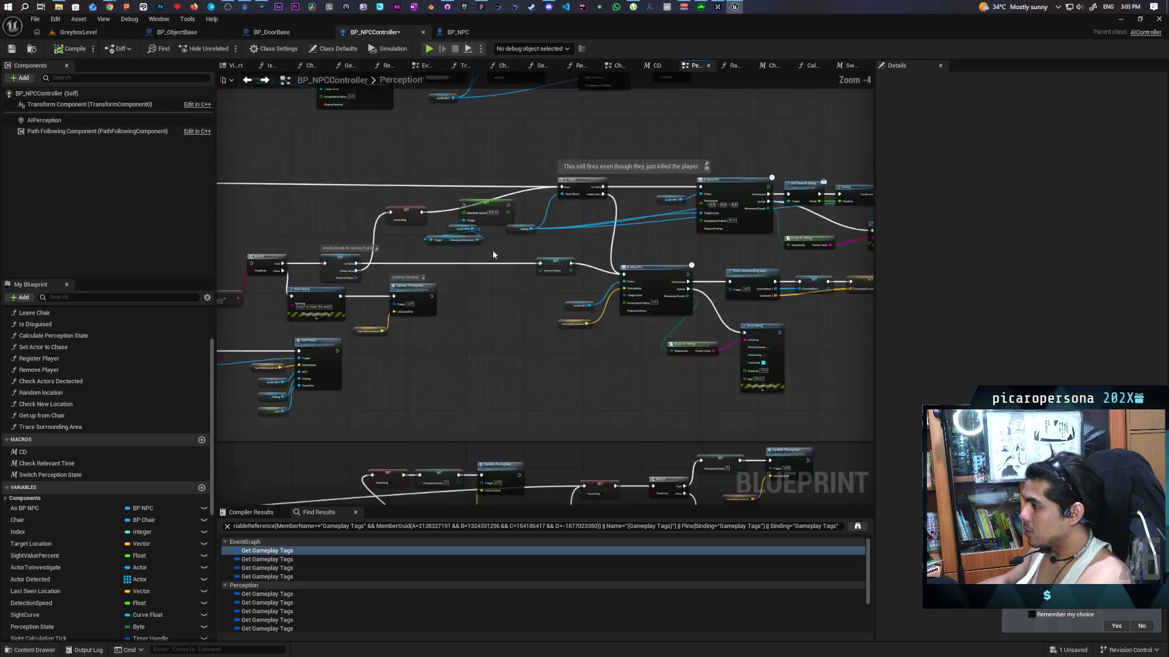
scroll(494, 251, "down", 2)
scroll(518, 240, "up", 2)
mouse_move(538, 229)
left_mouse_down()
mouse_move(488, 339)
mouse_move(377, 334)
mouse_move(663, 328)
mouse_move(568, 334)
left_mouse_up()
scroll(576, 322, "up", 1)
scroll(576, 325, "up", 1)
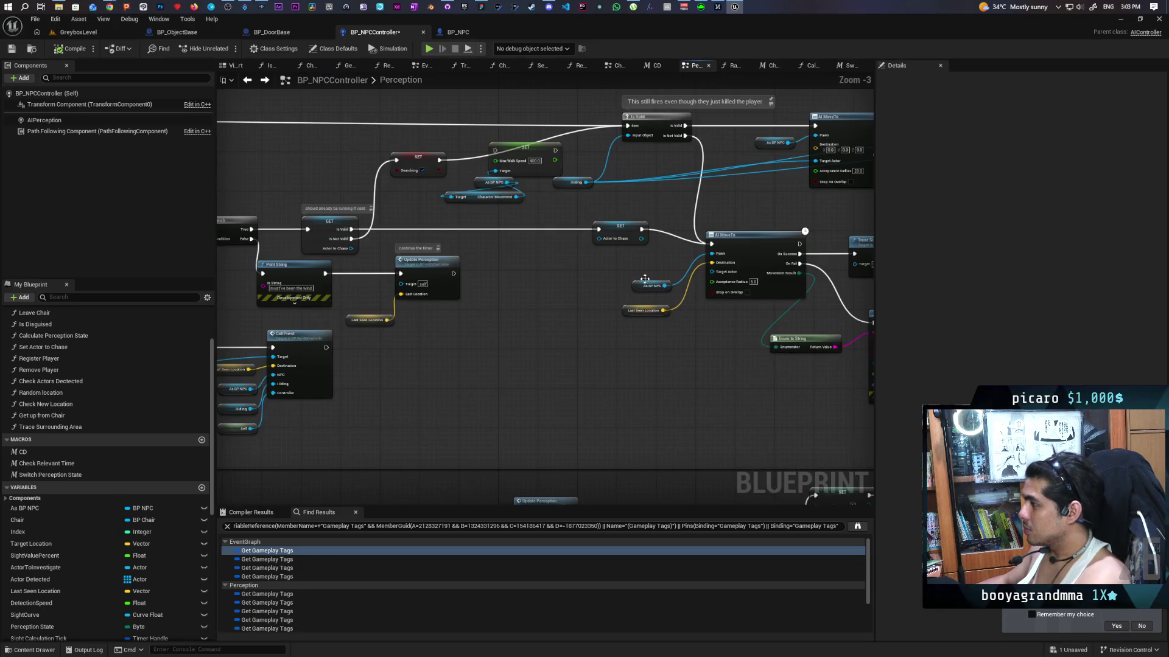
left_click_drag(627, 226, 460, 226)
left_click(575, 238)
Add a Check Last Seen custom event and wire it to trigger AI MoveTo
key("ctrl+v")
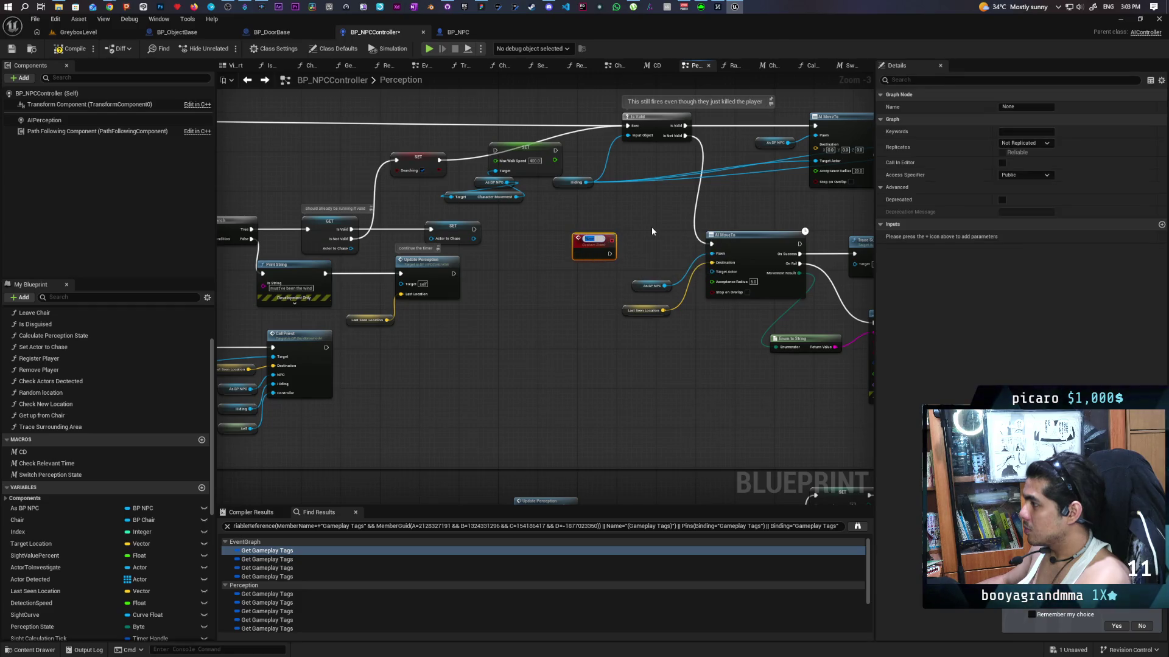
type("Check Last")
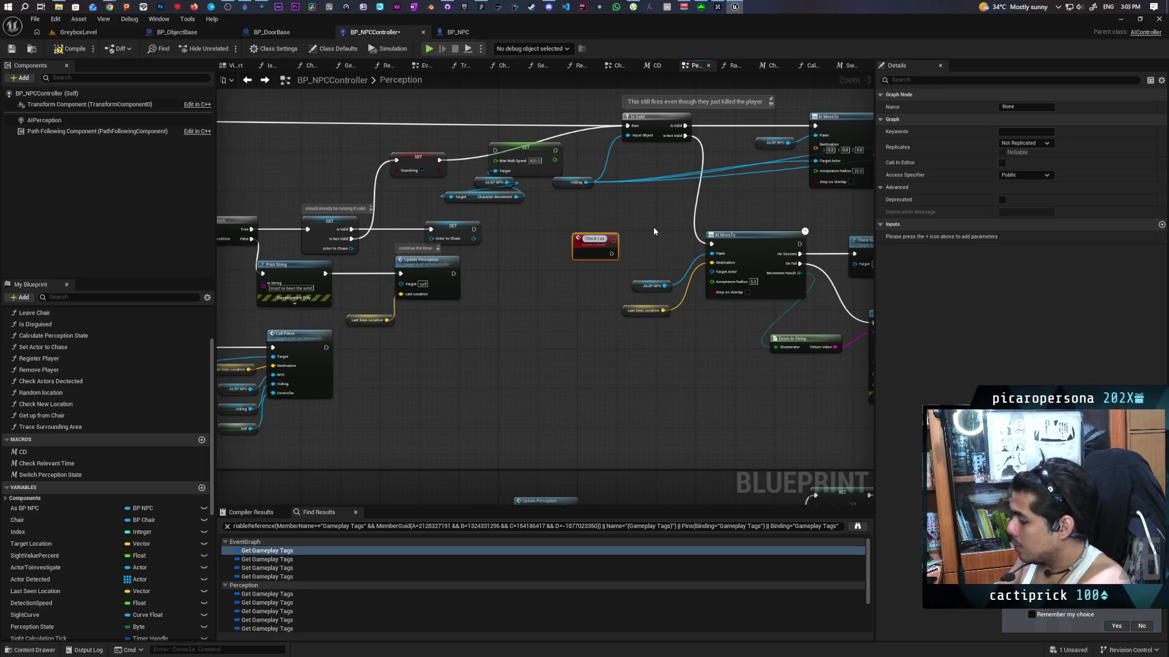
type(" Seen")
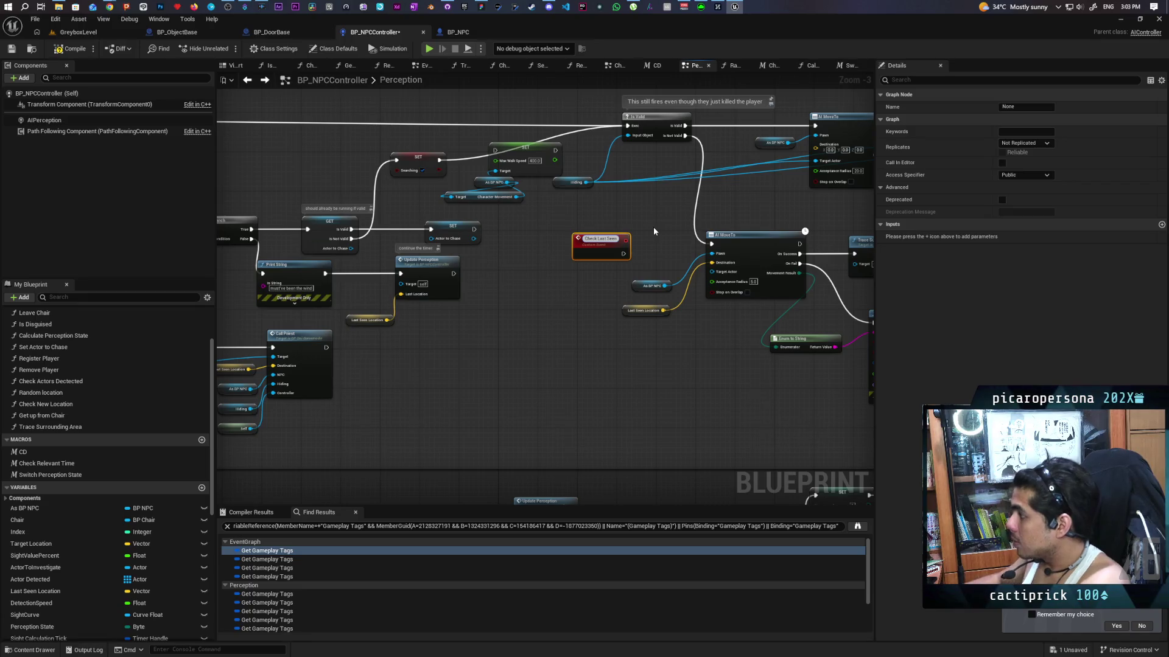
left_click(657, 247)
mouse_move(617, 252)
left_mouse_down()
mouse_move(720, 243)
mouse_move(623, 238)
mouse_move(409, 318)
mouse_move(345, 313)
mouse_move(711, 261)
mouse_move(586, 267)
mouse_move(806, 261)
left_mouse_up()
scroll(579, 261, "down", 1)
scroll(579, 260, "down", 1)
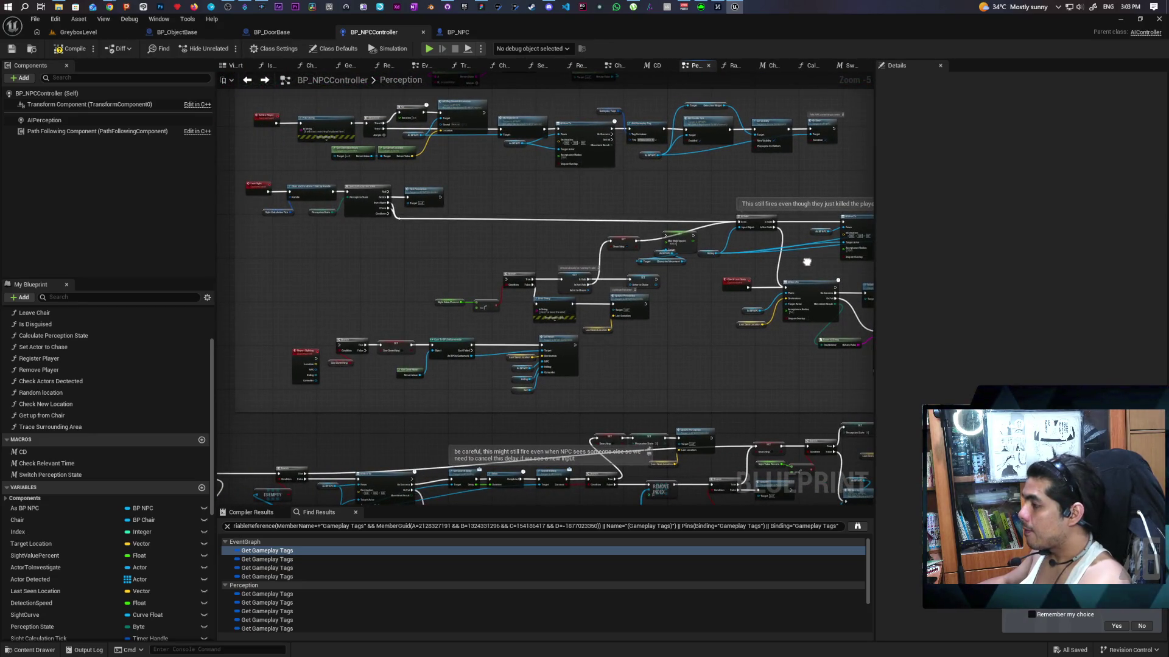
Find the collapsed Check States_2 node near Calculate Perception State and open it
scroll(398, 214, "up", 2)
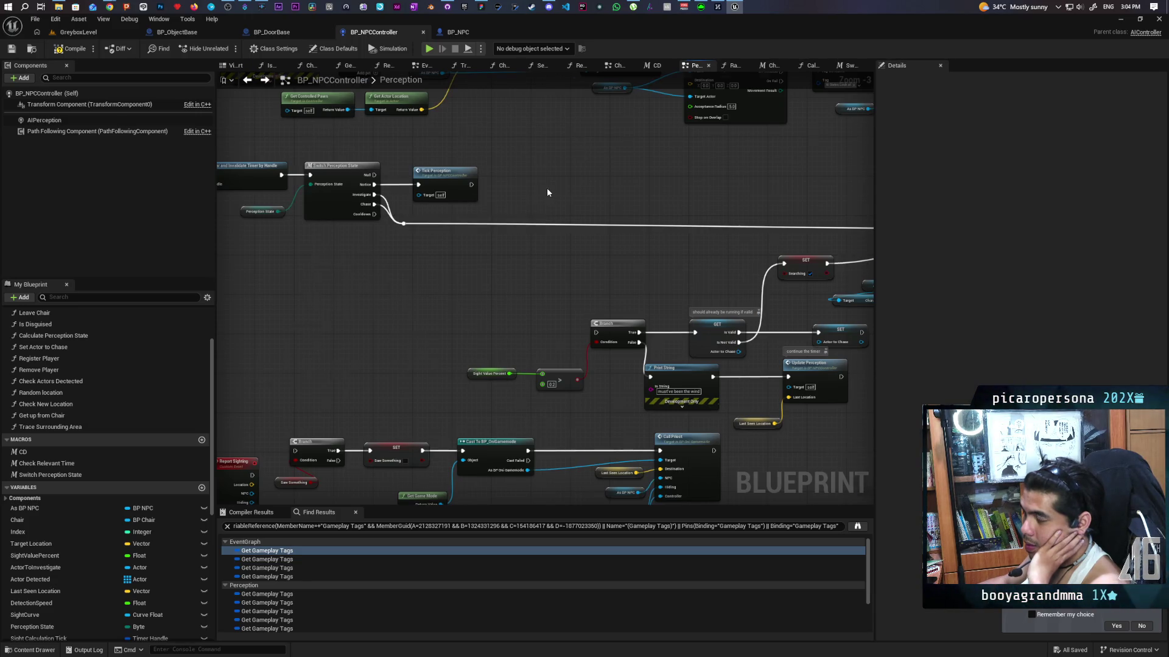
scroll(546, 189, "down", 3)
left_click_drag(272, 374, 183, 359)
mouse_move(553, 320)
left_mouse_down()
mouse_move(301, 354)
mouse_move(668, 305)
mouse_move(377, 308)
mouse_move(731, 278)
mouse_move(469, 300)
mouse_move(668, 297)
mouse_move(494, 317)
left_mouse_up()
scroll(110, 546, "down", 10)
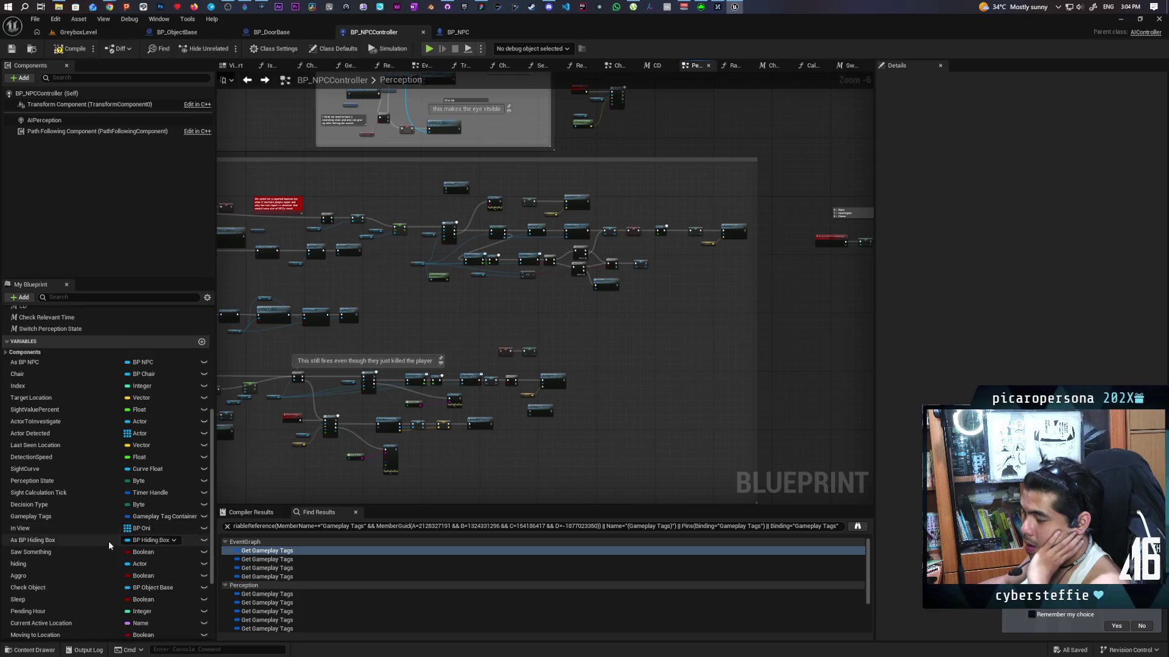
mouse_move(624, 327)
left_mouse_down()
mouse_move(598, 382)
mouse_move(633, 319)
mouse_move(619, 321)
mouse_move(696, 303)
left_mouse_up()
scroll(584, 323, "up", 3)
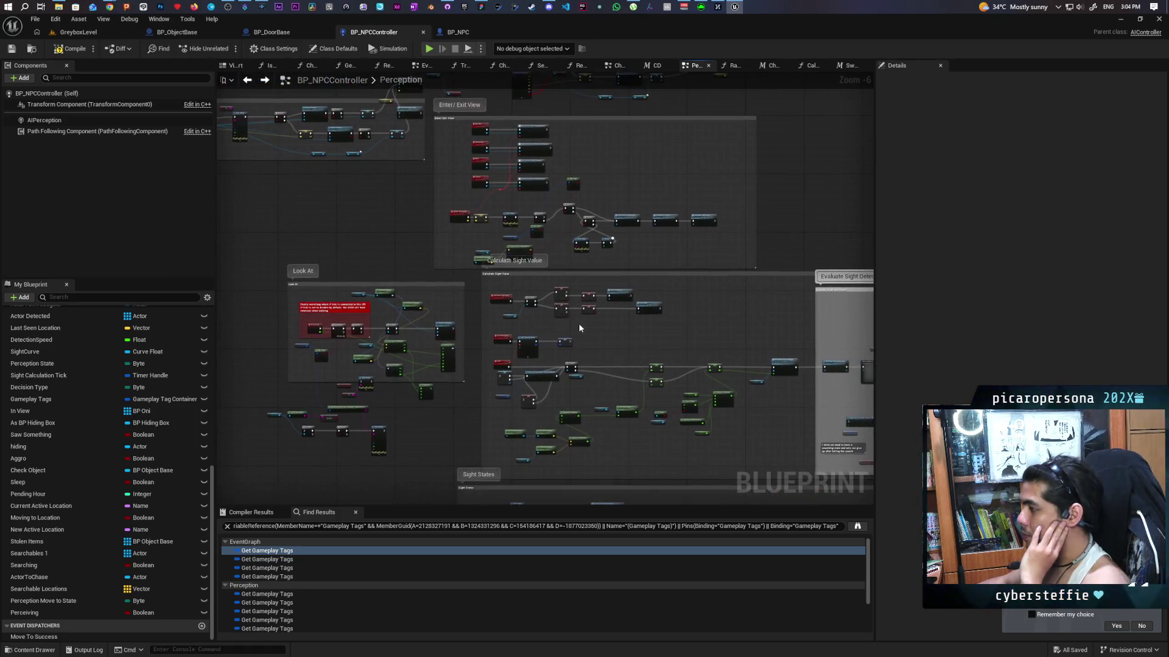
left_click_drag(746, 353, 396, 229)
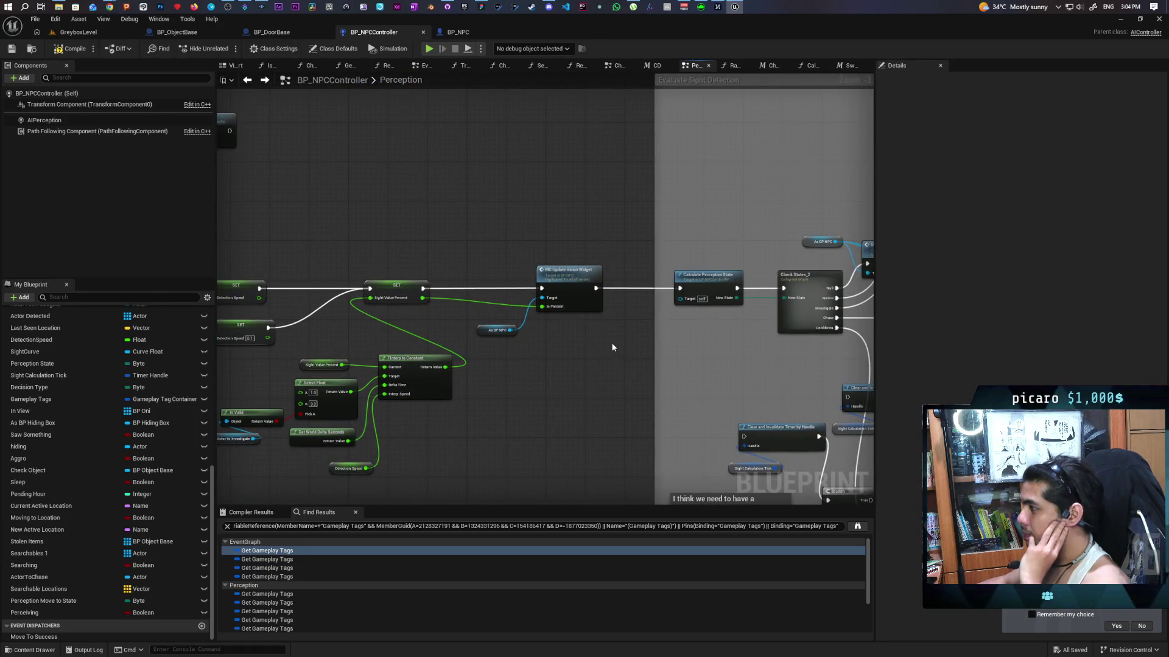
mouse_move(575, 302)
left_mouse_down()
mouse_move(615, 326)
mouse_move(574, 265)
left_mouse_up()
double_click(675, 293)
Shift the Inputs, Branch, == and Perception State nodes left to make room
mouse_move(490, 365)
left_mouse_down()
mouse_move(516, 363)
mouse_move(521, 341)
mouse_move(506, 336)
mouse_move(674, 331)
left_mouse_up()
left_click_drag(496, 224, 423, 168)
mouse_move(615, 220)
left_mouse_down()
mouse_move(491, 214)
mouse_move(506, 222)
left_mouse_up()
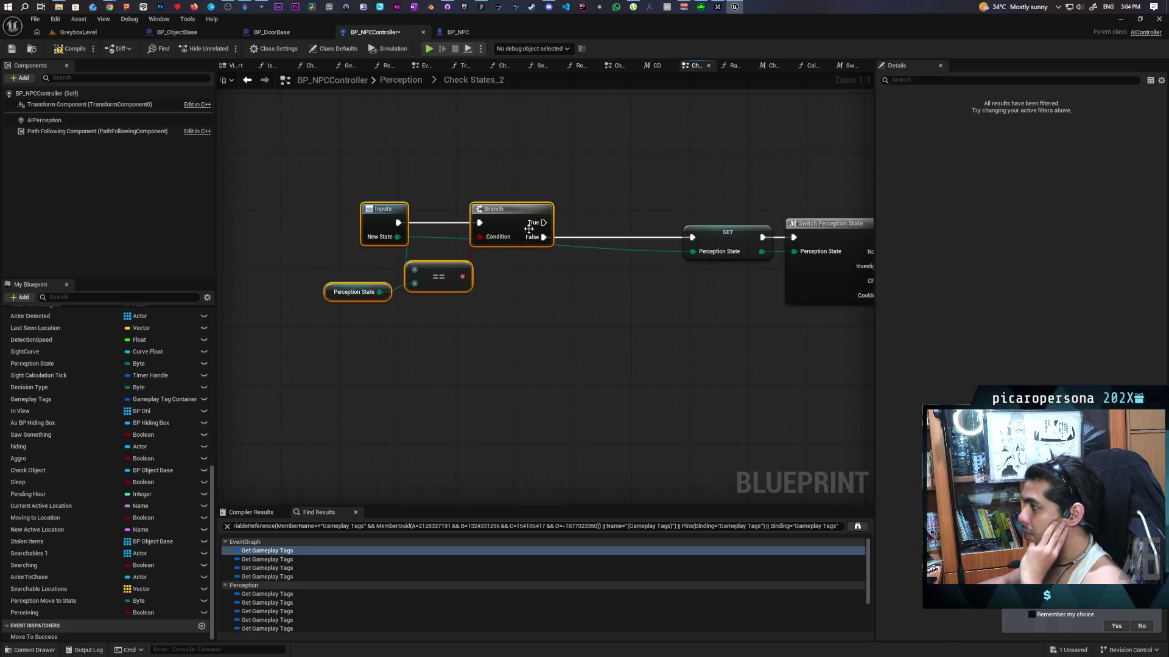
Move the Perception State setter left, then select and arrange the Sight Value nodes in Perception
left_click(712, 237)
left_click_drag(712, 237, 665, 237)
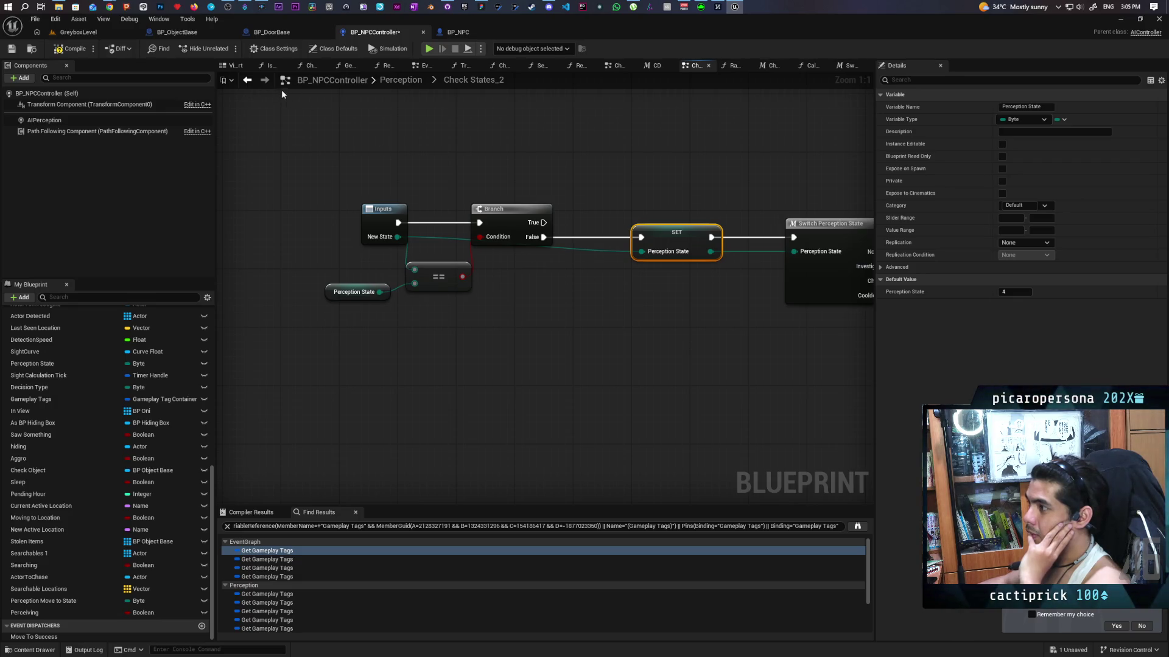
left_click(249, 83)
scroll(403, 229, "down", 3)
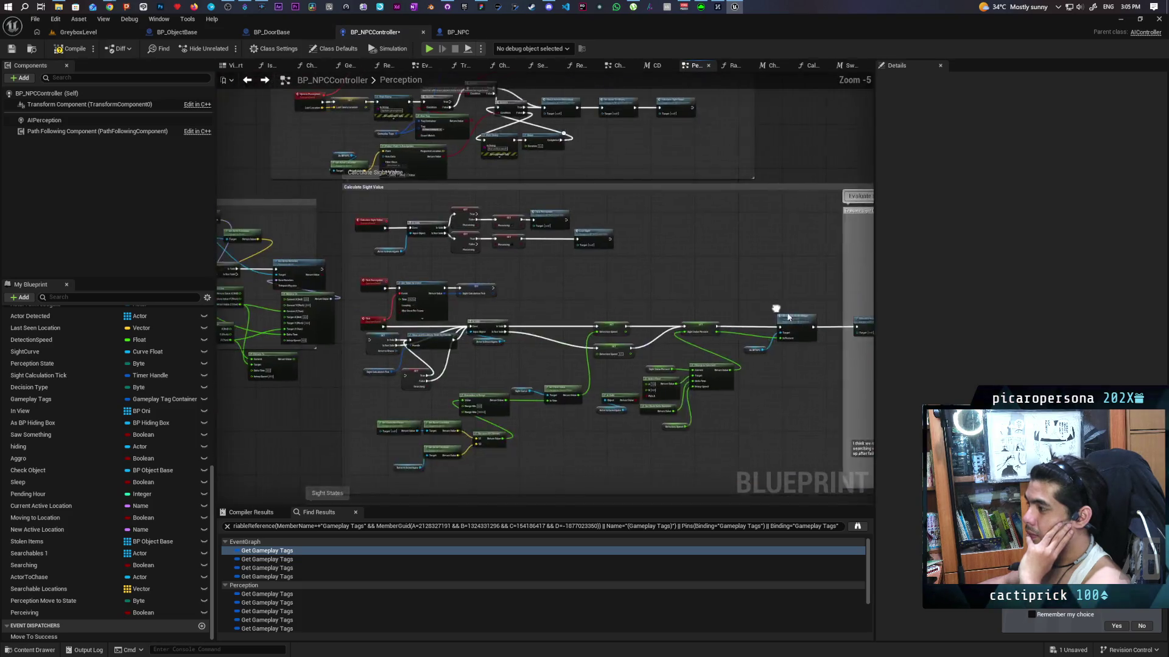
scroll(561, 275, "up", 4)
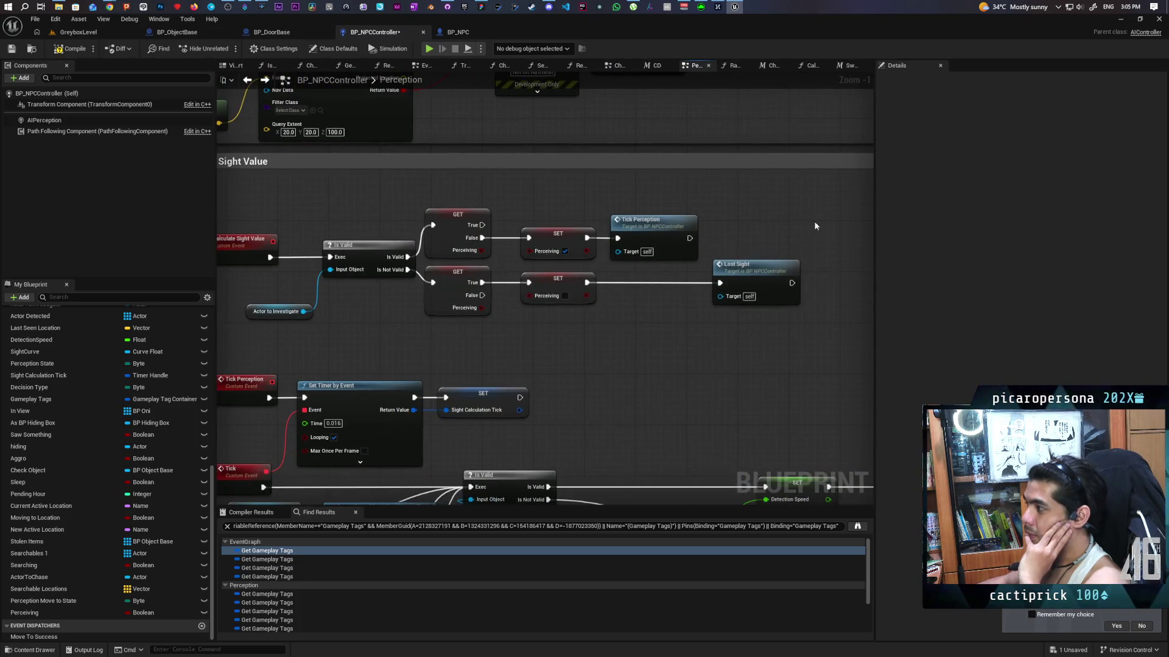
left_click_drag(807, 200, 712, 286)
left_click_drag(560, 312, 474, 313)
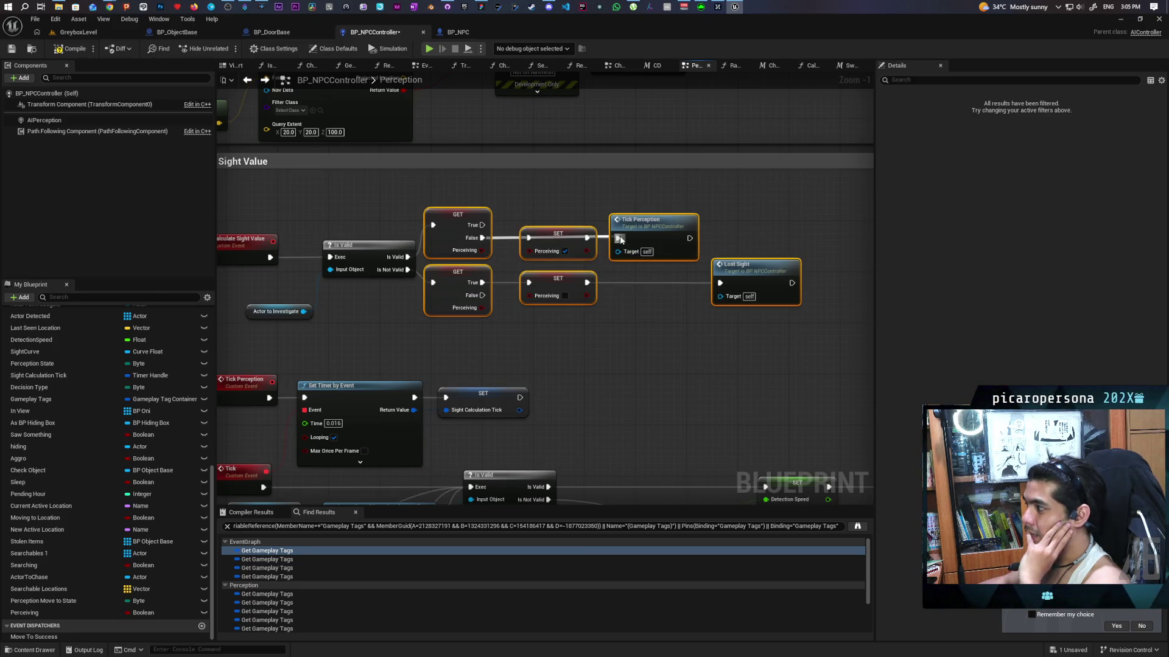
mouse_move(556, 227)
left_mouse_down()
mouse_move(545, 198)
mouse_move(574, 235)
left_mouse_up()
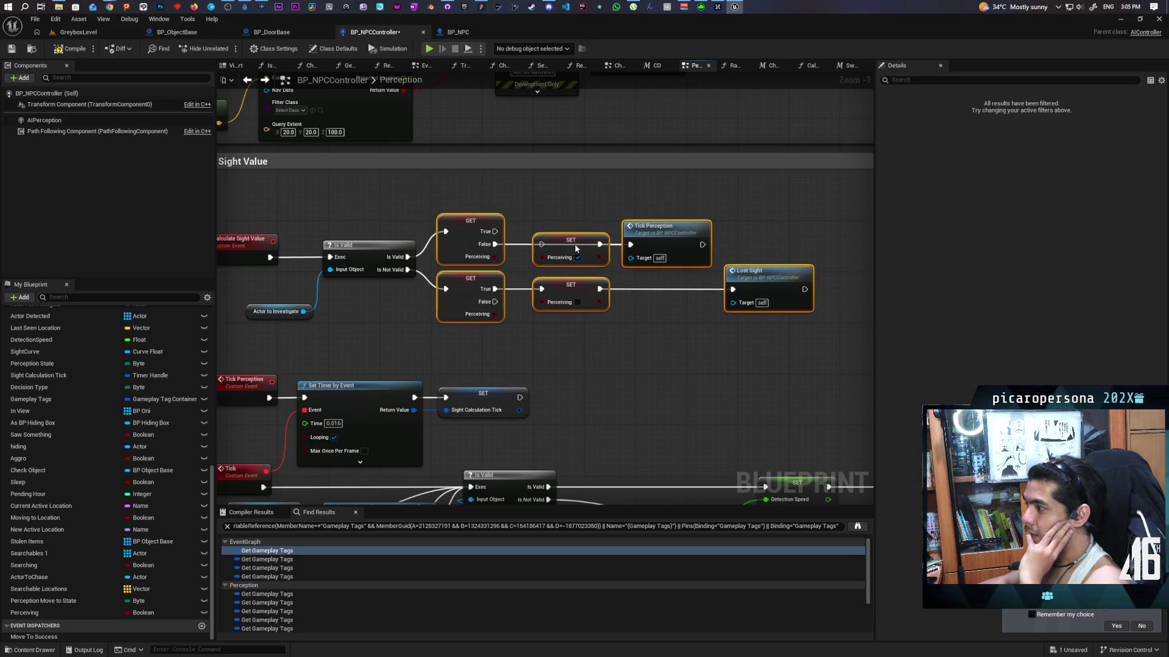
Delete the SET Perceiving before Tick Perception, close the gap, and reopen Check States_2
left_click(574, 236)
key("Delete")
left_click_drag(659, 242, 570, 239)
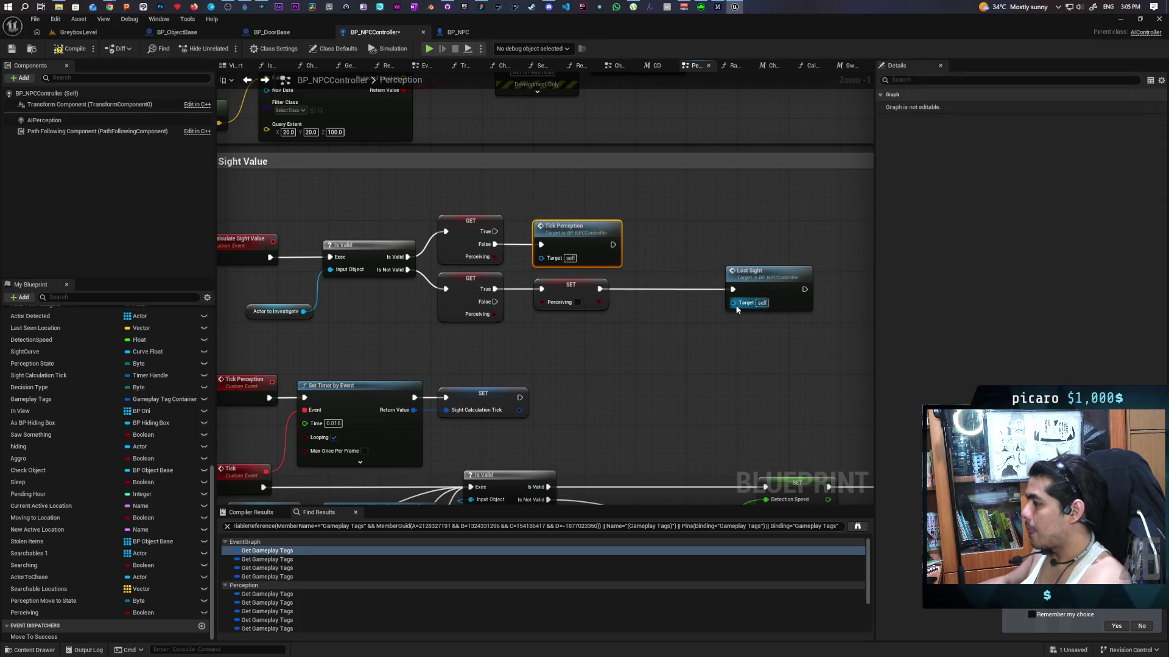
scroll(711, 360, "down", 2)
left_click_drag(711, 361, 349, 210)
double_click(637, 305)
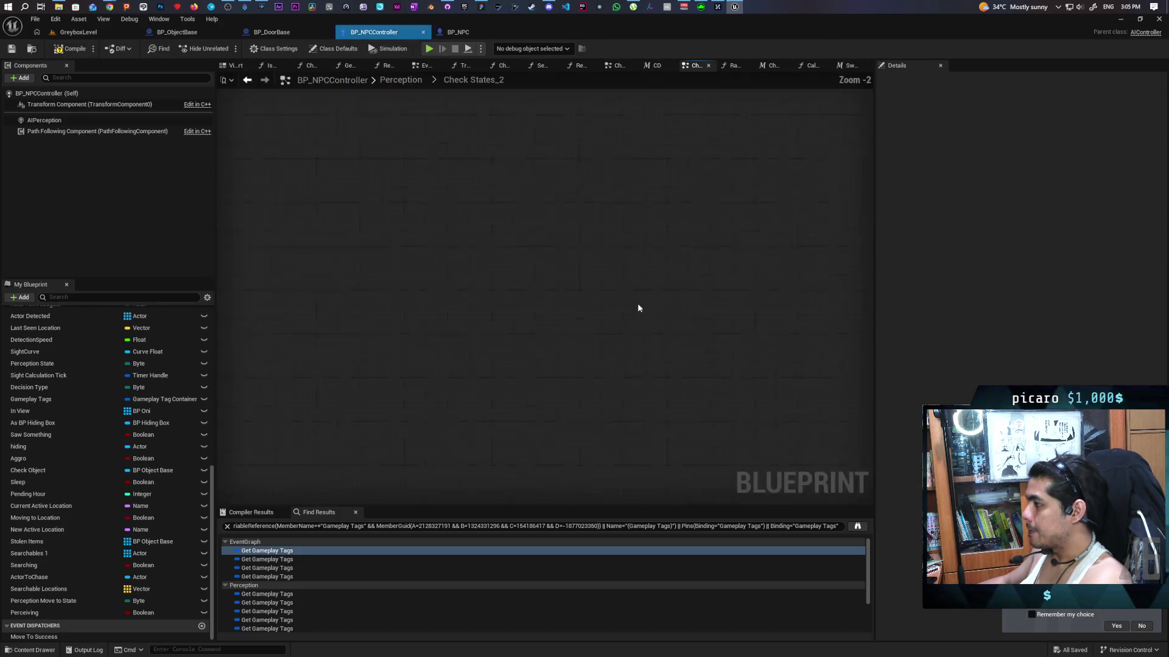
Add a validated Perceiving getter and run it from the Branch's True output
mouse_move(50, 613)
left_mouse_down()
mouse_move(384, 386)
mouse_move(448, 280)
mouse_move(472, 282)
left_mouse_up()
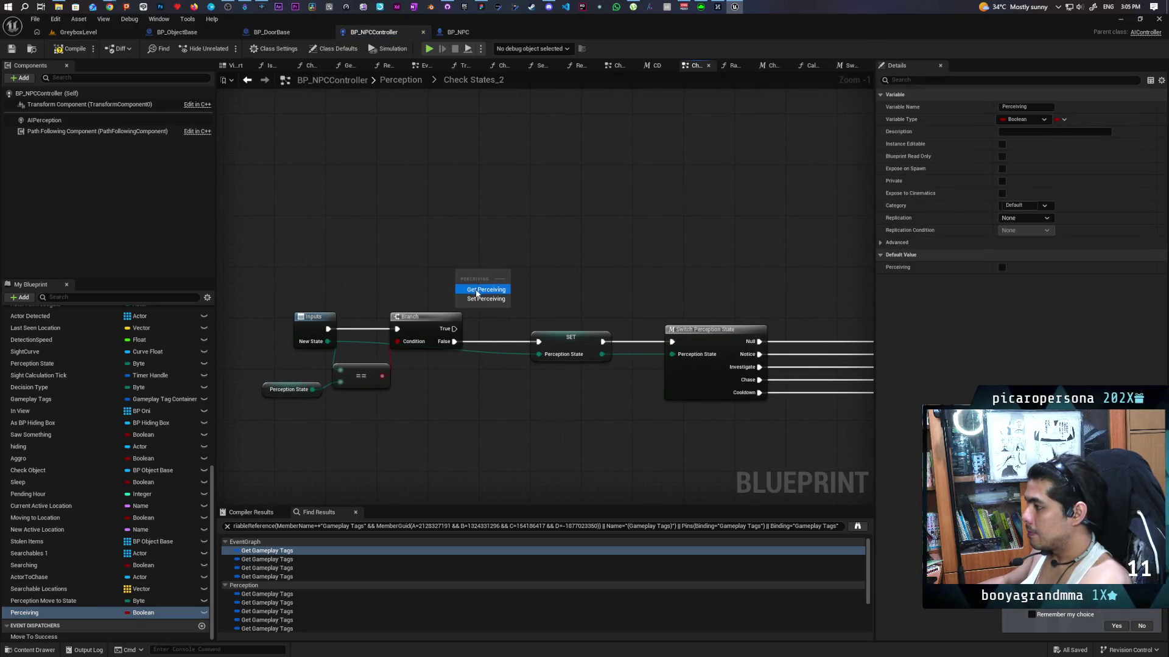
left_click(486, 289)
right_click(478, 278)
left_click(499, 368)
mouse_move(448, 330)
left_mouse_down()
mouse_move(462, 284)
mouse_move(510, 278)
left_mouse_up()
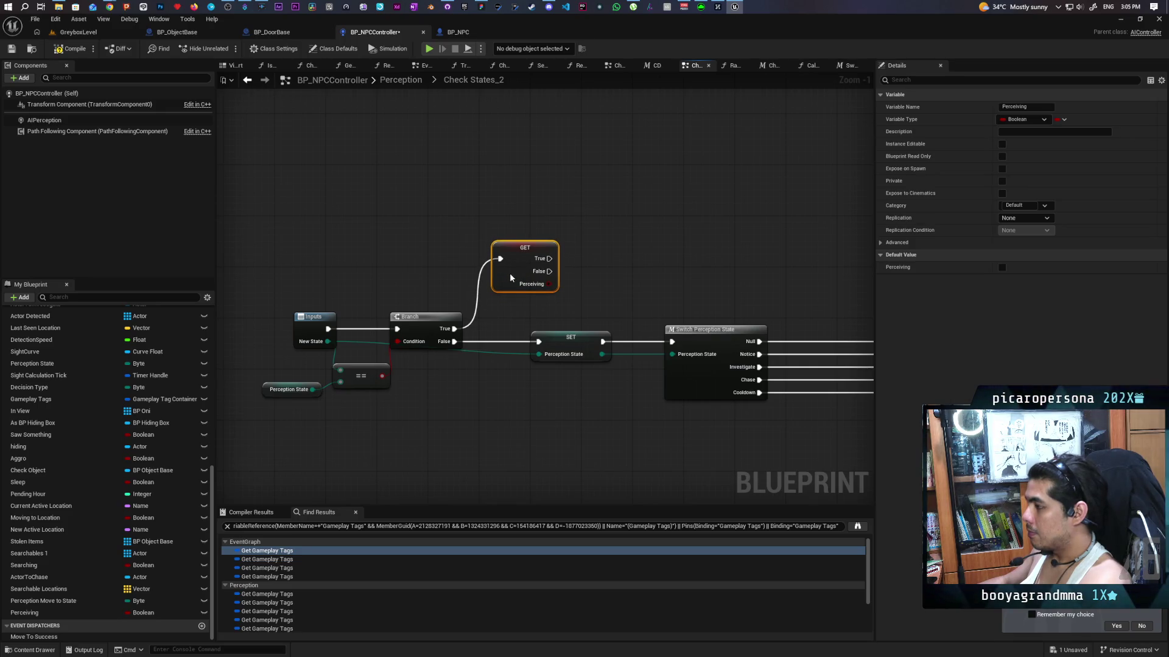
On the check's False path, set Perceiving and continue to SET Perception State, then save
mouse_move(27, 613)
left_mouse_down()
mouse_move(545, 311)
mouse_move(549, 271)
left_mouse_up()
left_click(585, 292)
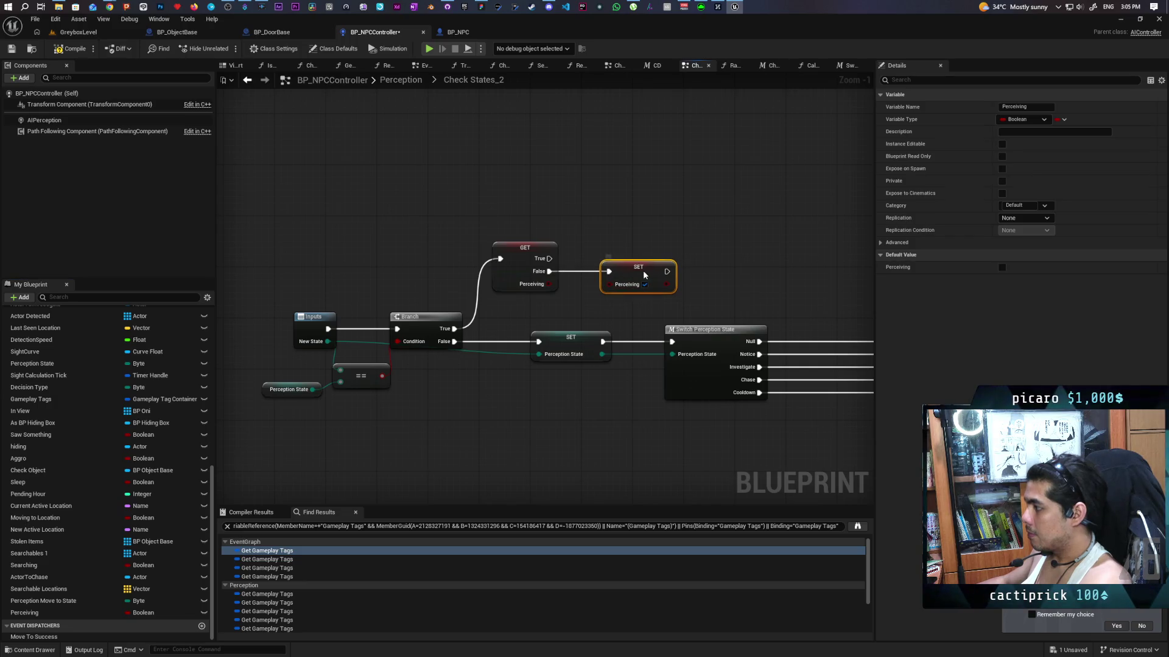
left_click_drag(667, 274, 539, 341)
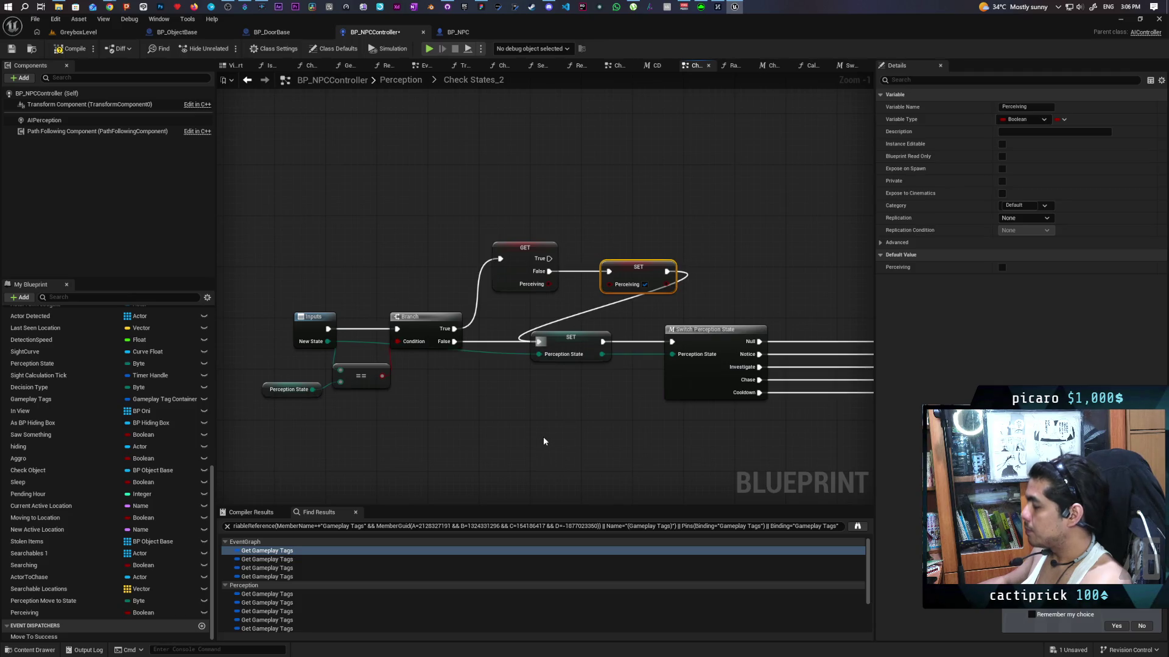
scroll(539, 433, "down", 1)
left_click_drag(539, 428, 452, 410)
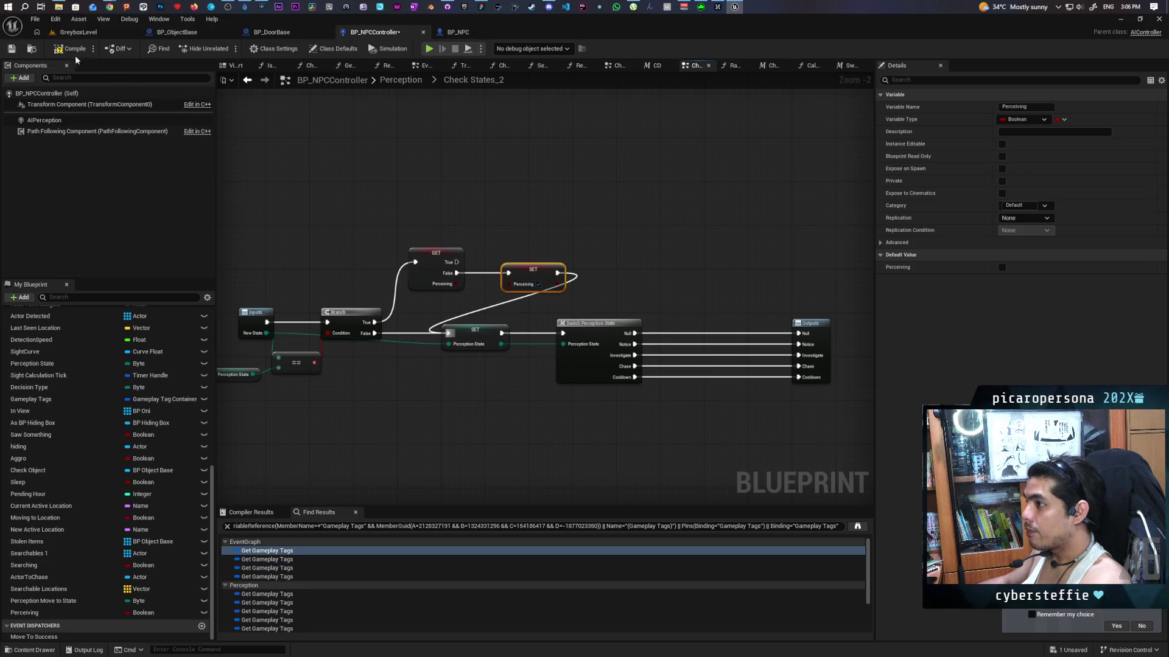
key("ctrl+s")
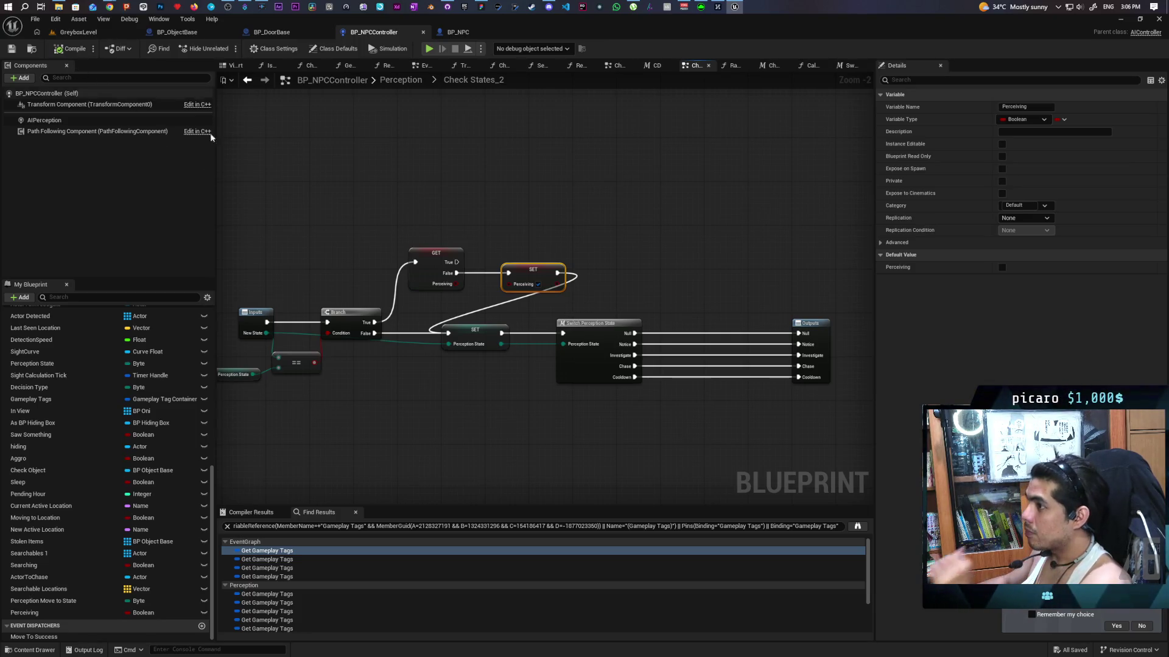
Add the comment 'presving e if' to the Perceiving check node
left_click(459, 244)
left_click(437, 264)
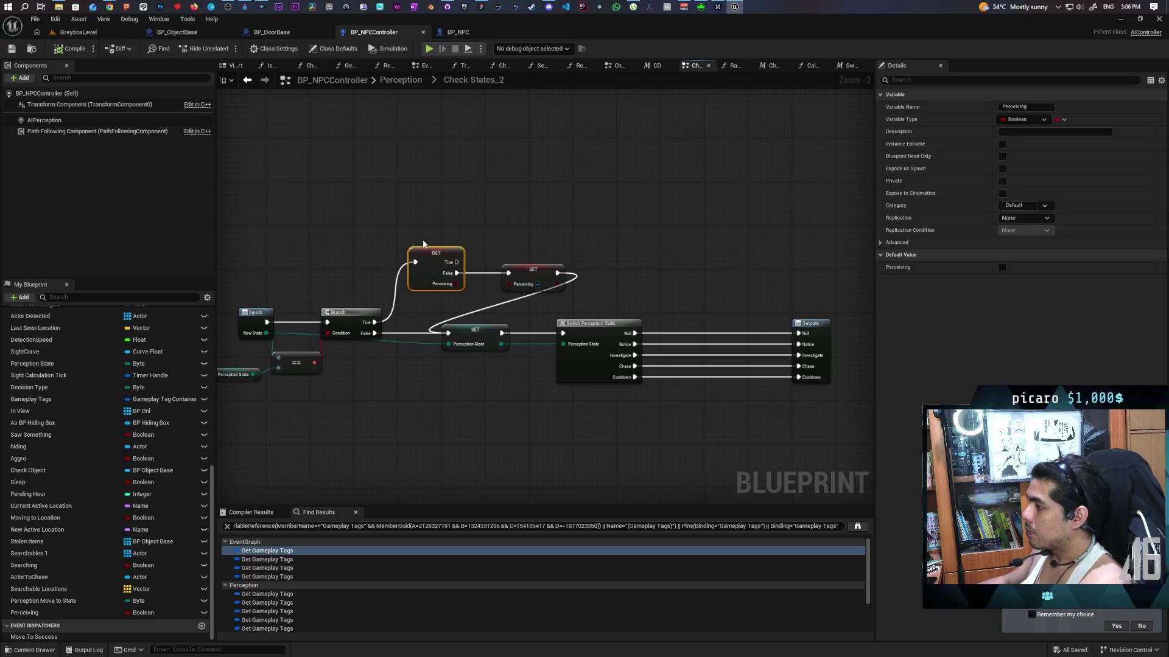
left_click(414, 250)
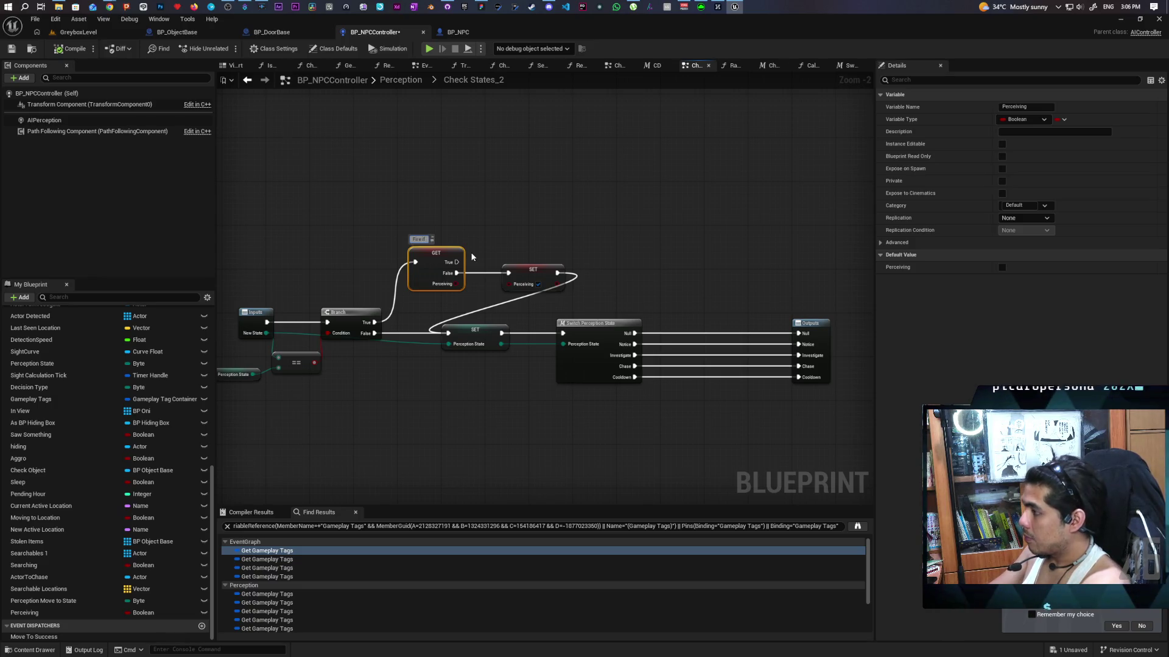
type("pres")
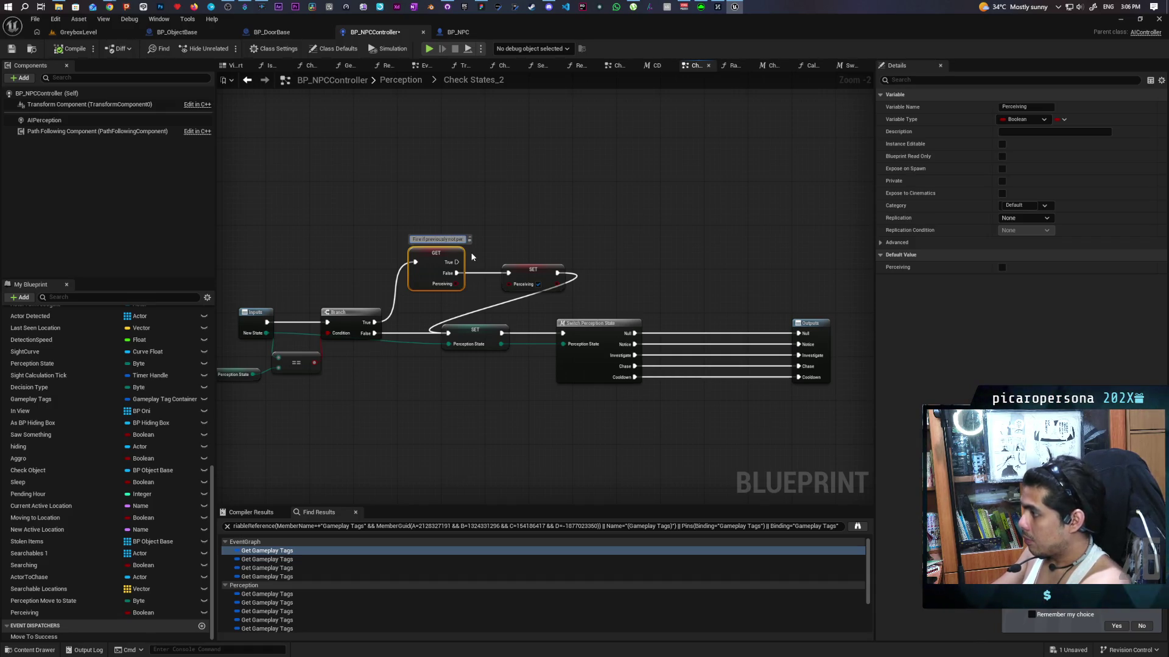
type("ving")
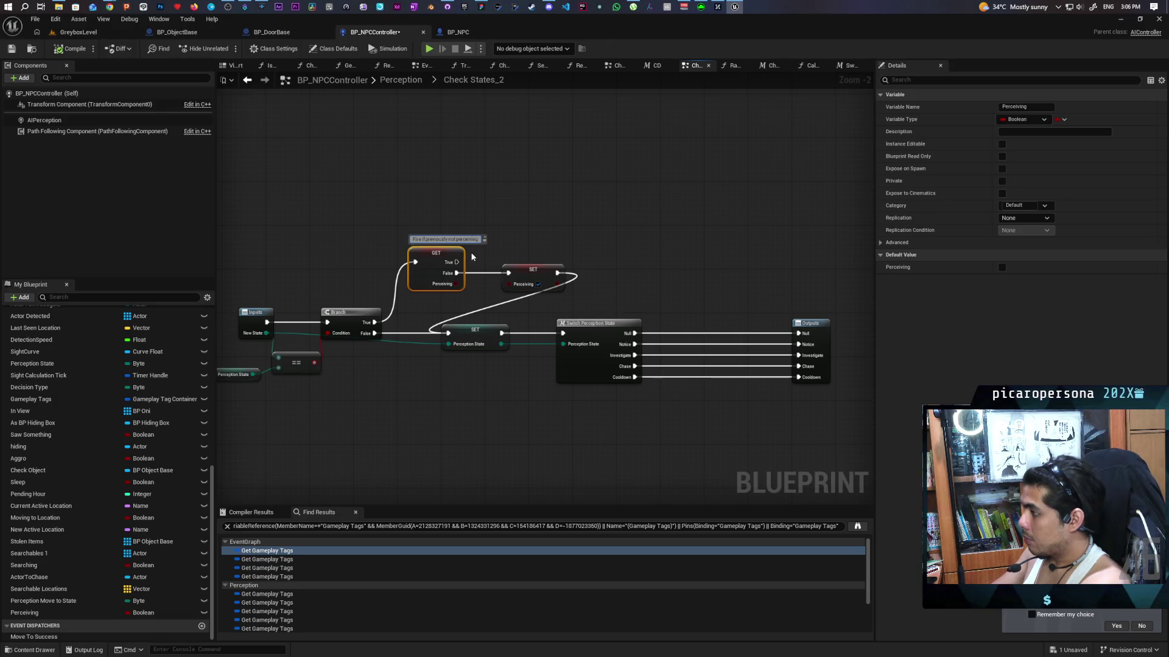
type(" e if same state")
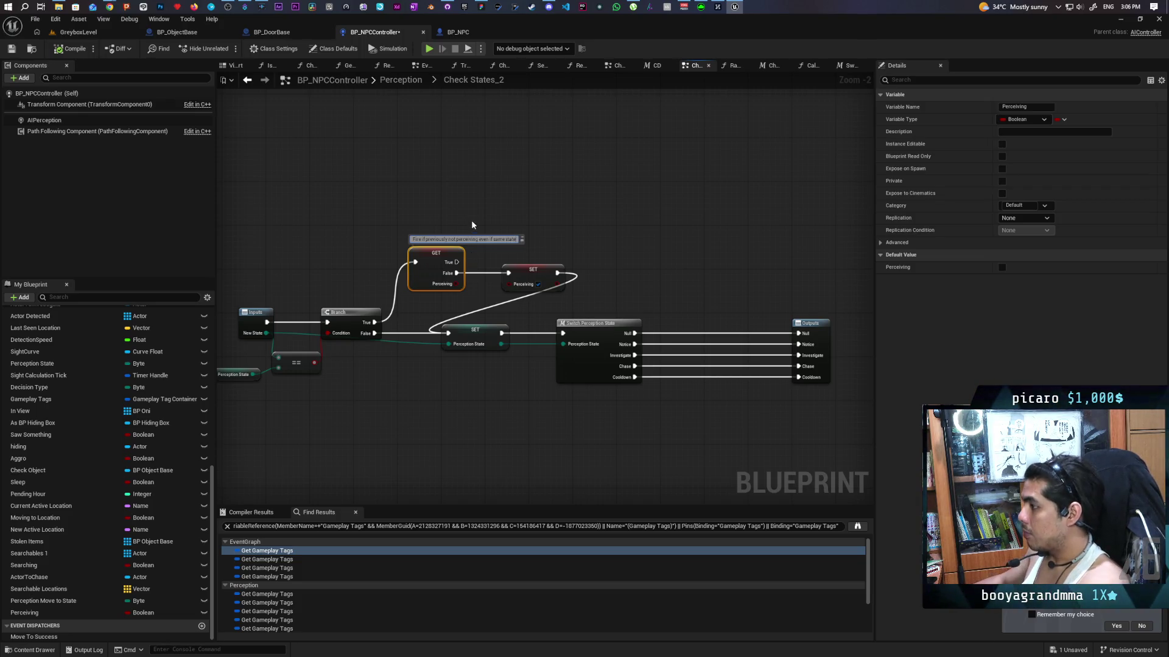
left_click(472, 225)
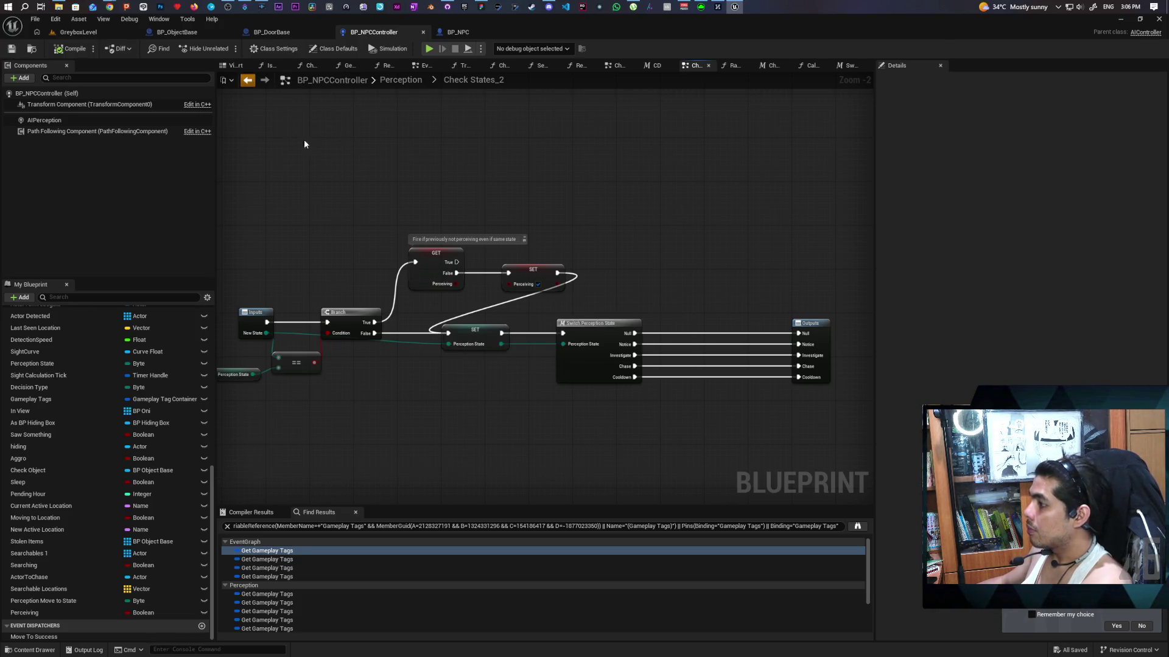
Pan around the Perception graph to frame the whole AI MoveTo search path
scroll(396, 213, "down", 4)
scroll(544, 210, "up", 4)
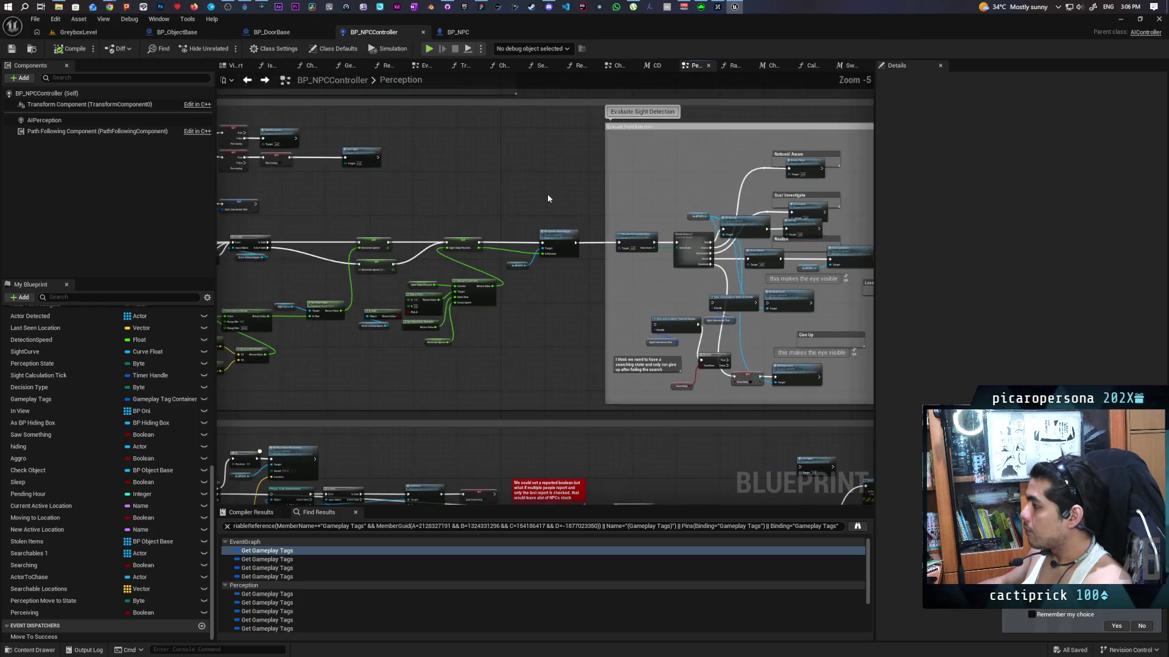
scroll(548, 200, "up", 2)
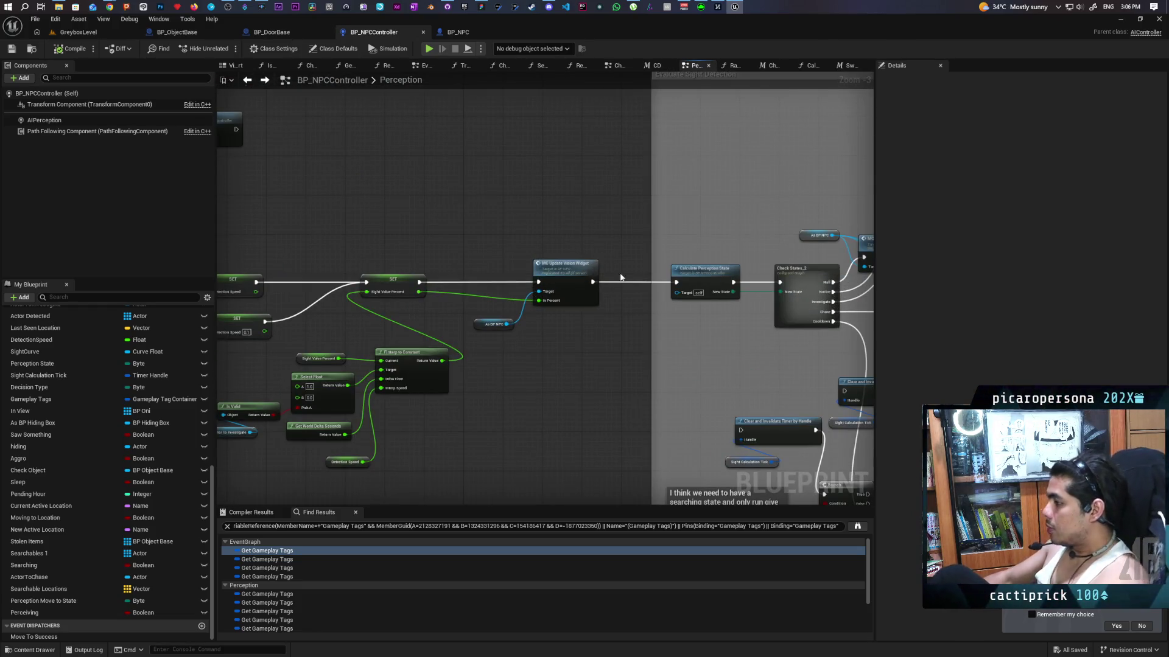
scroll(557, 207, "down", 6)
scroll(634, 224, "up", 2)
scroll(603, 230, "up", 4)
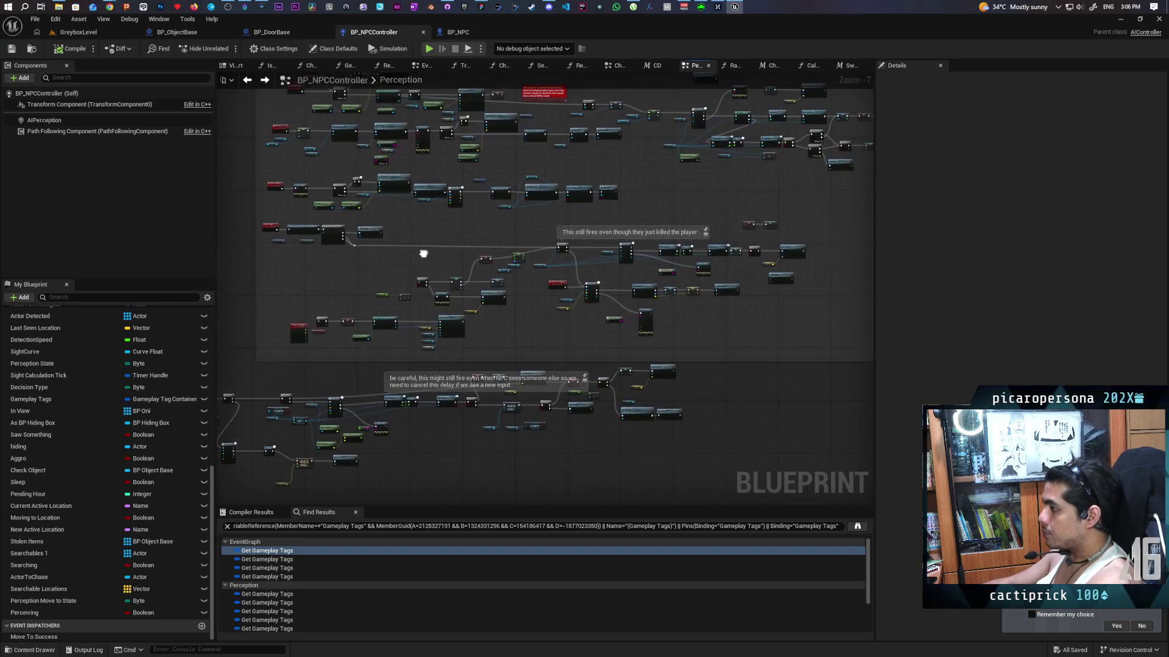
mouse_move(418, 258)
left_mouse_down()
mouse_move(666, 258)
mouse_move(710, 282)
mouse_move(653, 299)
mouse_move(620, 279)
mouse_move(761, 201)
mouse_move(292, 293)
mouse_move(225, 329)
mouse_move(328, 314)
left_mouse_up()
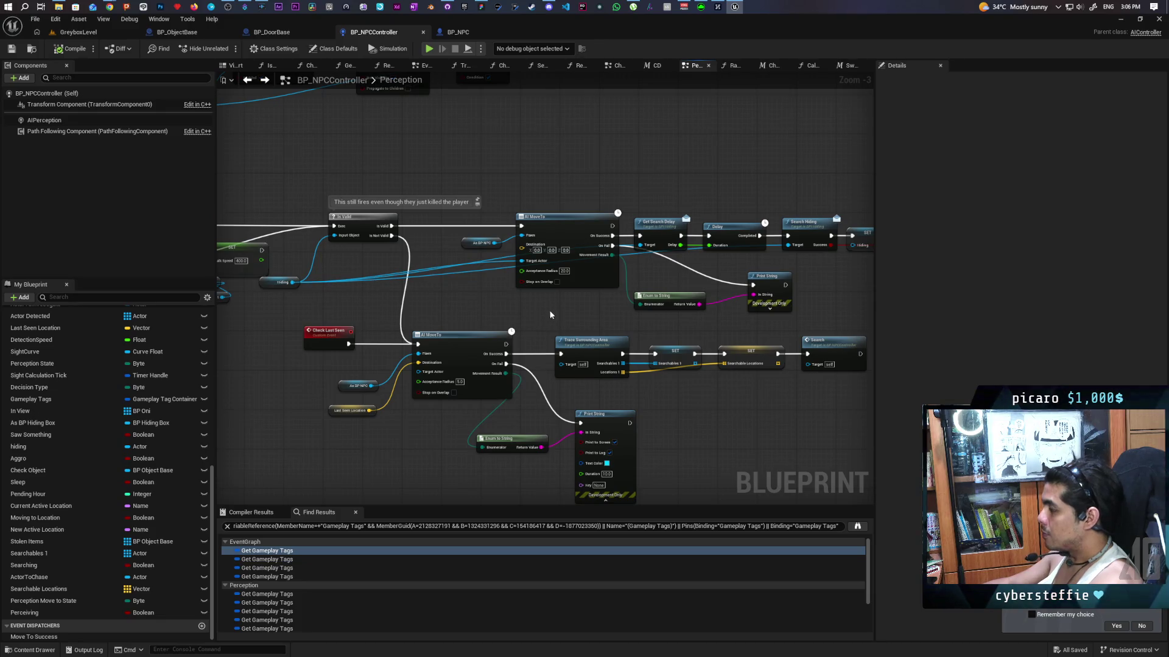
left_click_drag(551, 310, 435, 319)
left_click_drag(726, 279, 419, 312)
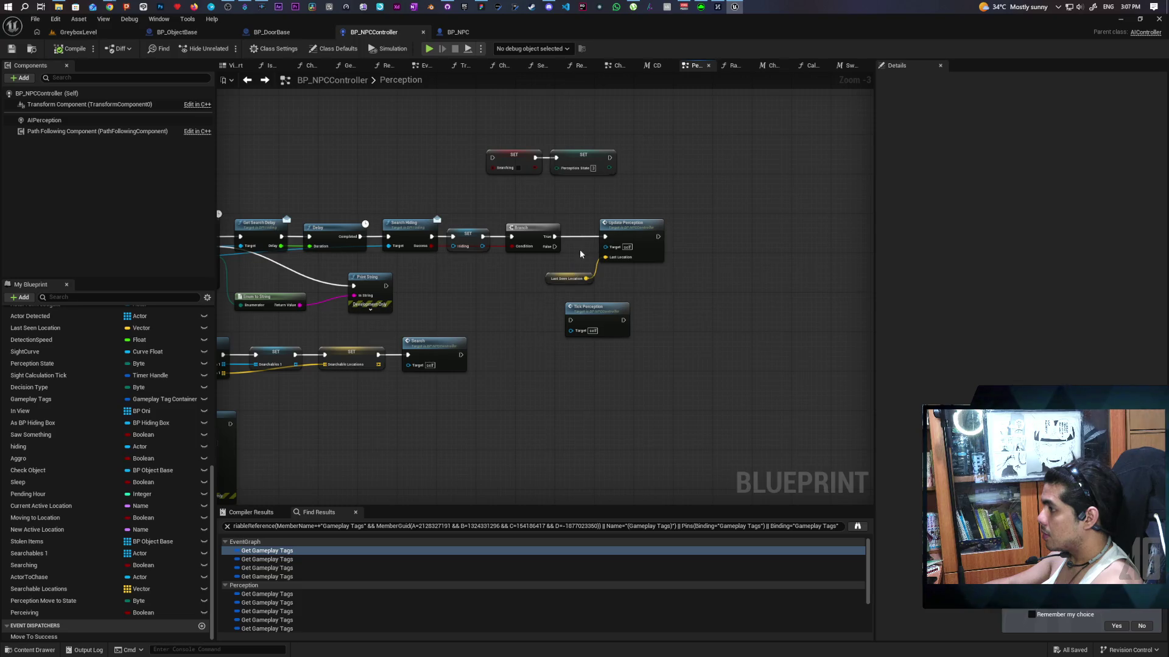
mouse_move(532, 303)
left_mouse_down()
mouse_move(778, 266)
mouse_move(771, 288)
left_mouse_up()
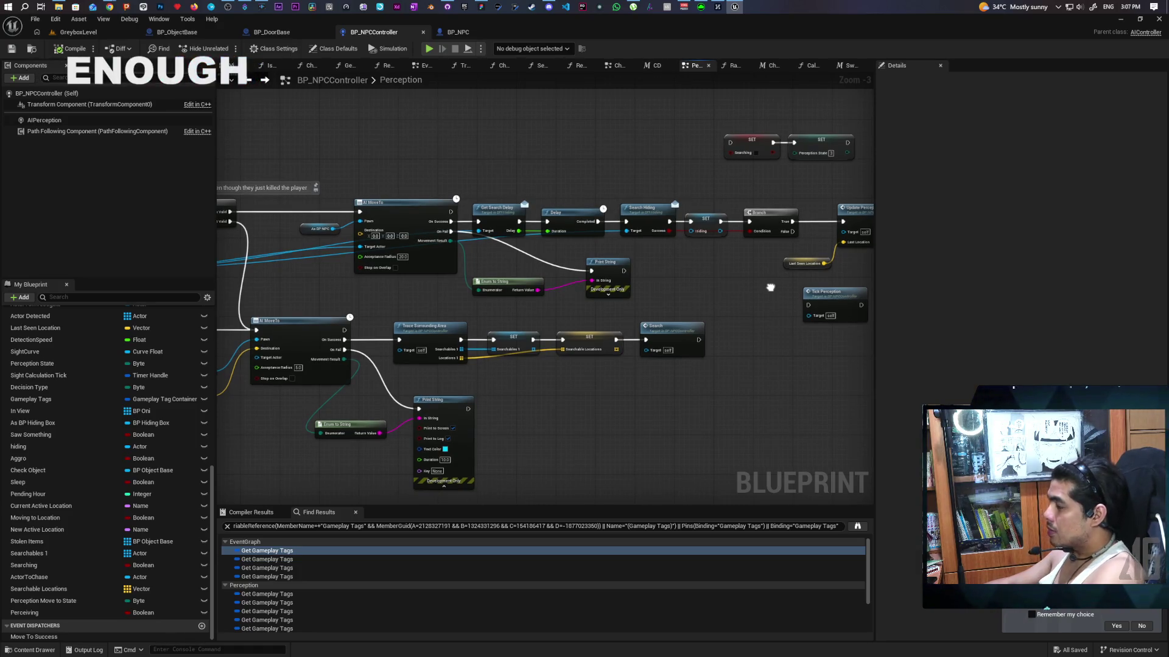
mouse_move(770, 287)
left_mouse_down()
mouse_move(741, 283)
mouse_move(732, 295)
mouse_move(718, 268)
left_mouse_up()
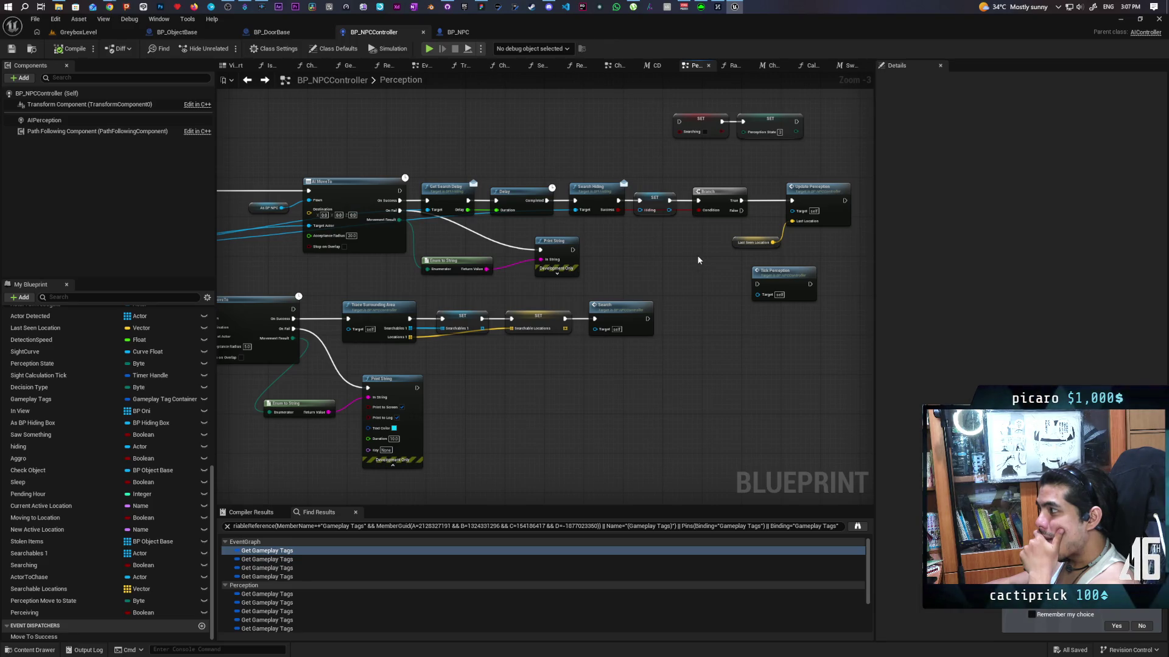
Connect the Branch False output to Track Surrounding Area and save the Blueprint
scroll(687, 257, "down", 4)
scroll(687, 257, "up", 3)
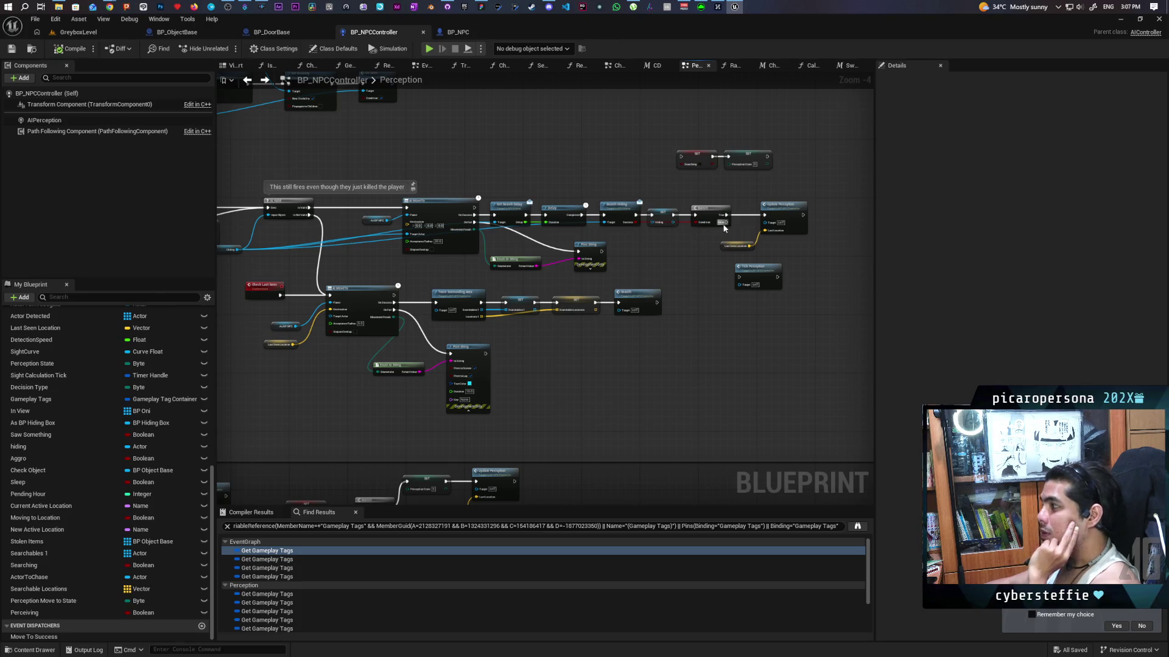
mouse_move(725, 223)
left_mouse_down()
mouse_move(609, 268)
mouse_move(435, 302)
left_mouse_up()
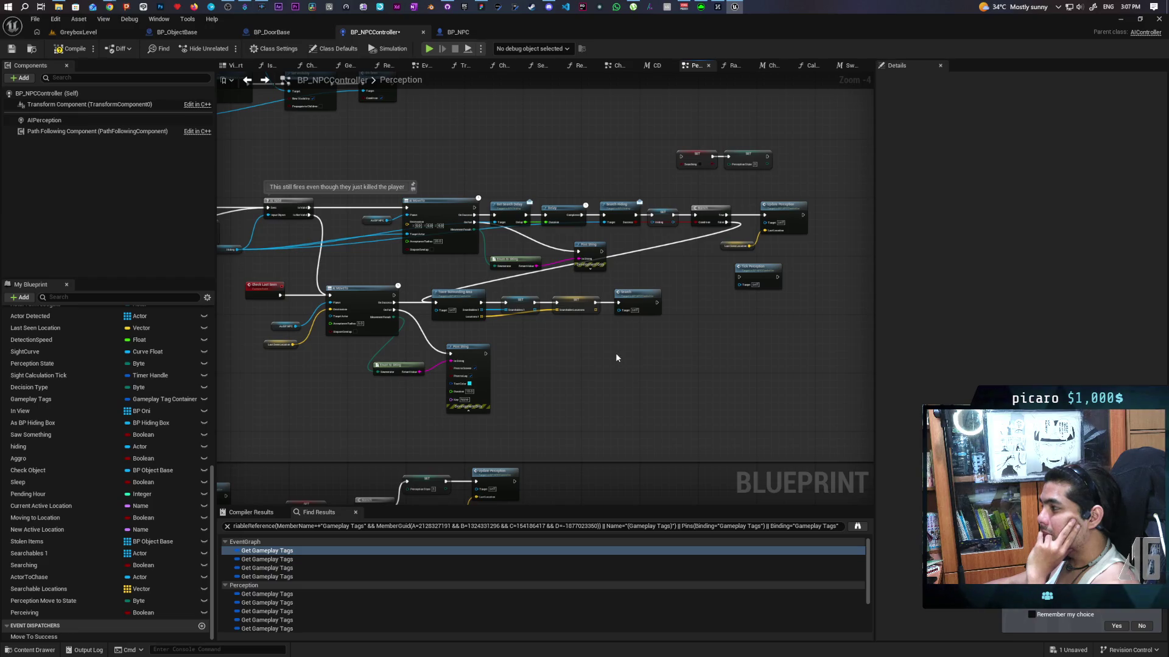
left_click_drag(600, 368, 611, 347)
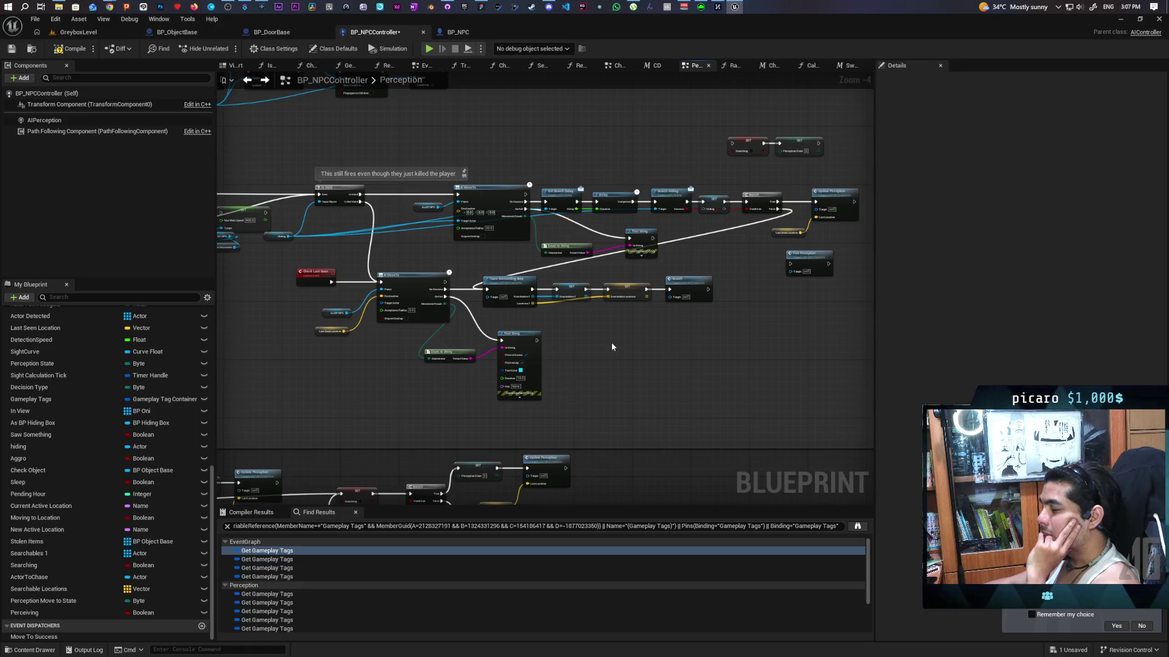
key("ctrl+s")
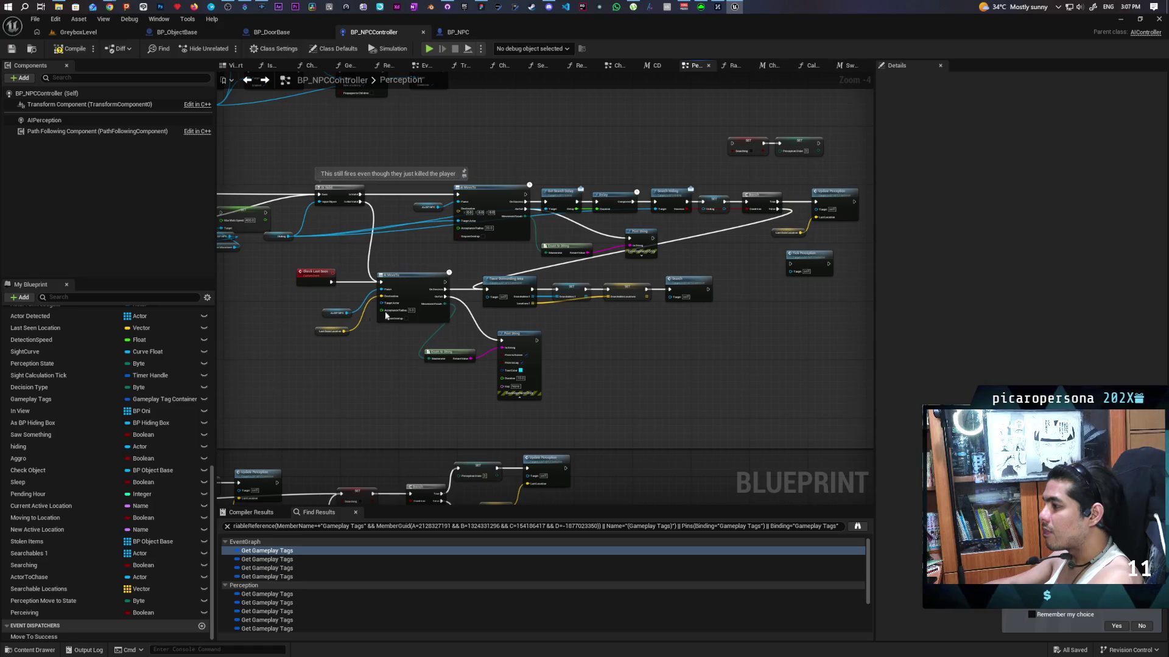
Feed AI MoveTo's Movement Result through Enum to String into Print String, then save and compile
double_click(691, 284)
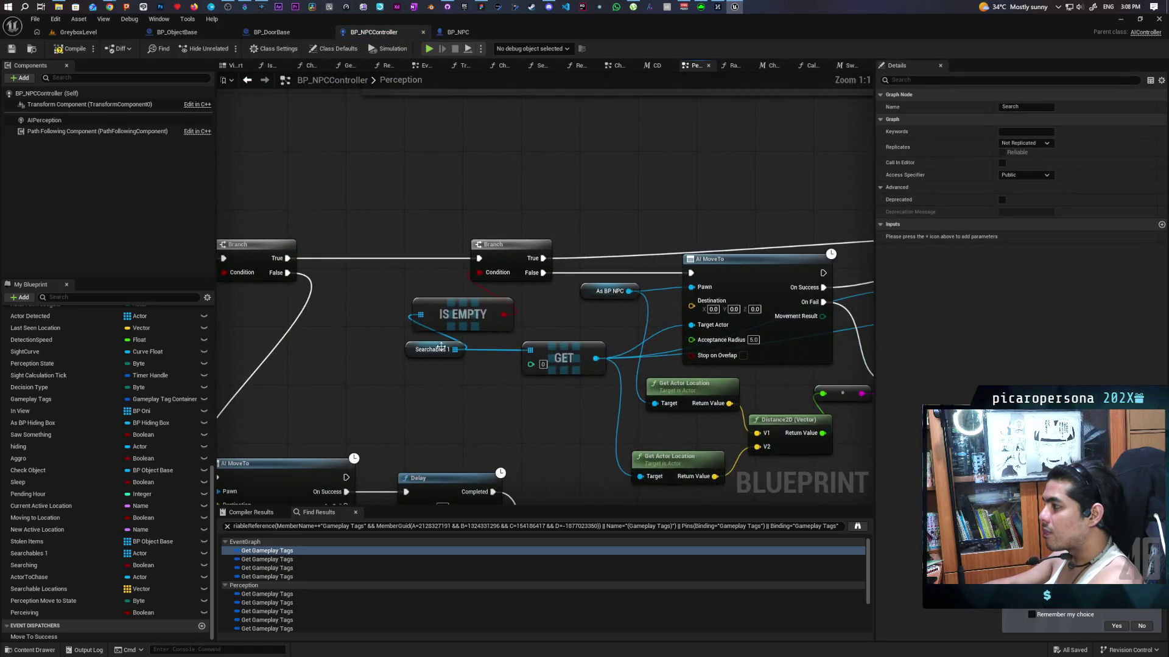
left_click_drag(484, 365, 622, 382)
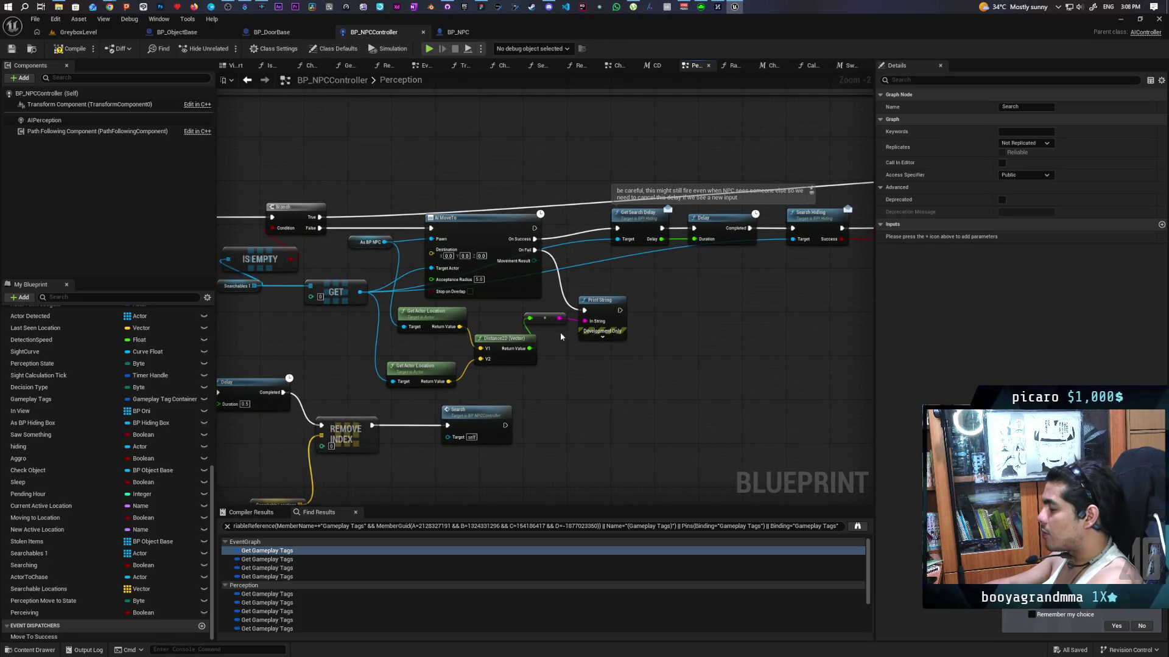
mouse_move(533, 261)
left_mouse_down()
mouse_move(584, 321)
mouse_move(555, 351)
left_mouse_up()
left_click_drag(600, 300, 643, 294)
left_click_drag(577, 322, 599, 312)
key("ctrl+s")
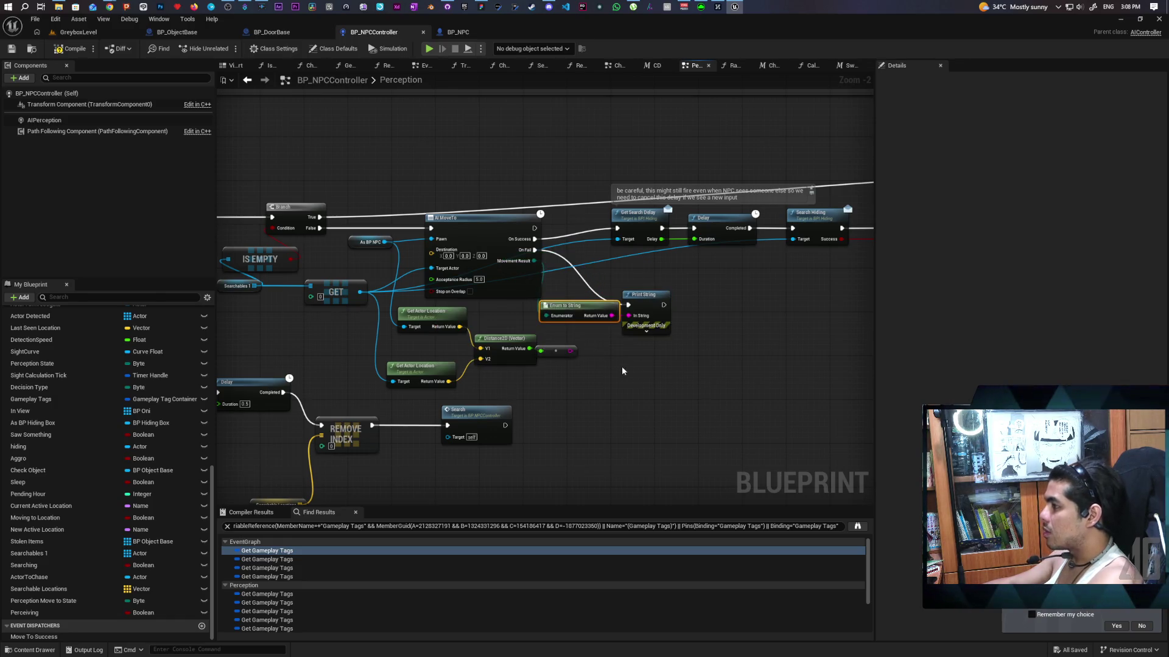
scroll(627, 364, "down", 2)
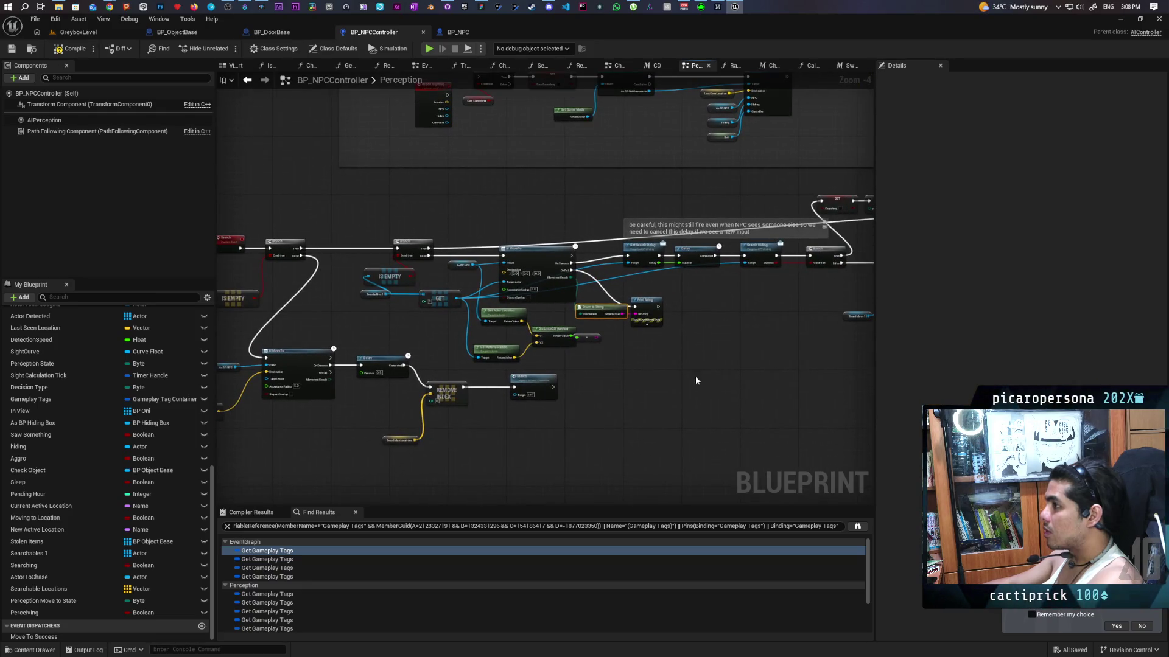
left_click(71, 49)
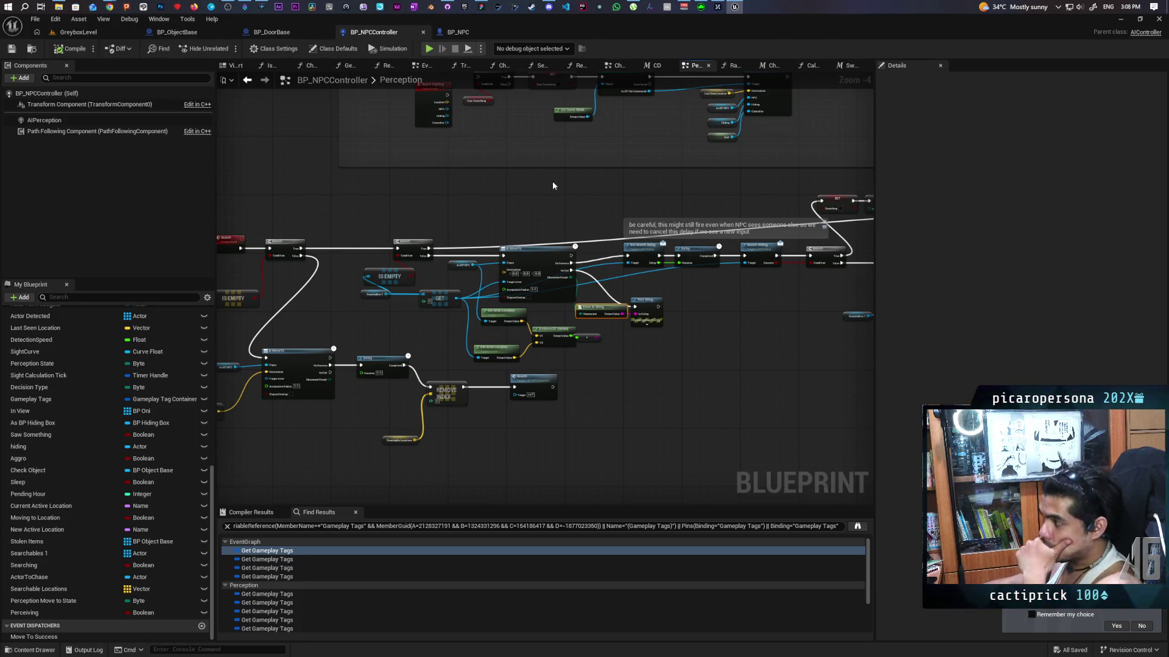
mouse_move(450, 200)
left_mouse_down()
mouse_move(534, 188)
mouse_move(506, 189)
left_mouse_up()
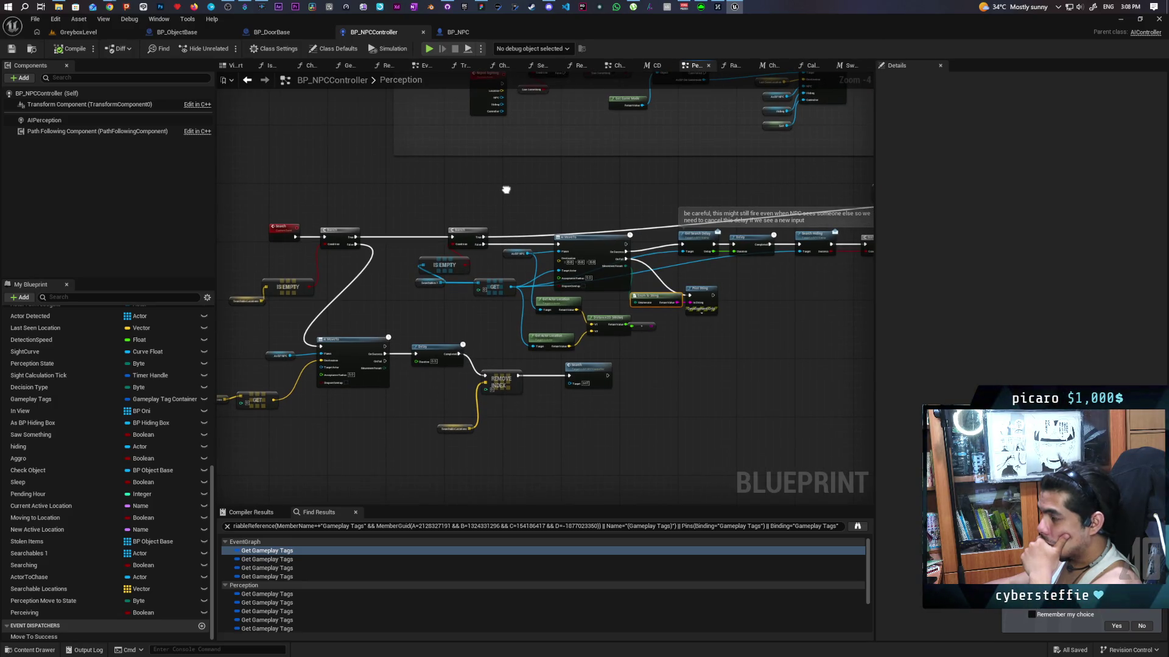
mouse_move(506, 189)
left_mouse_down()
mouse_move(527, 170)
mouse_move(570, 161)
left_mouse_up()
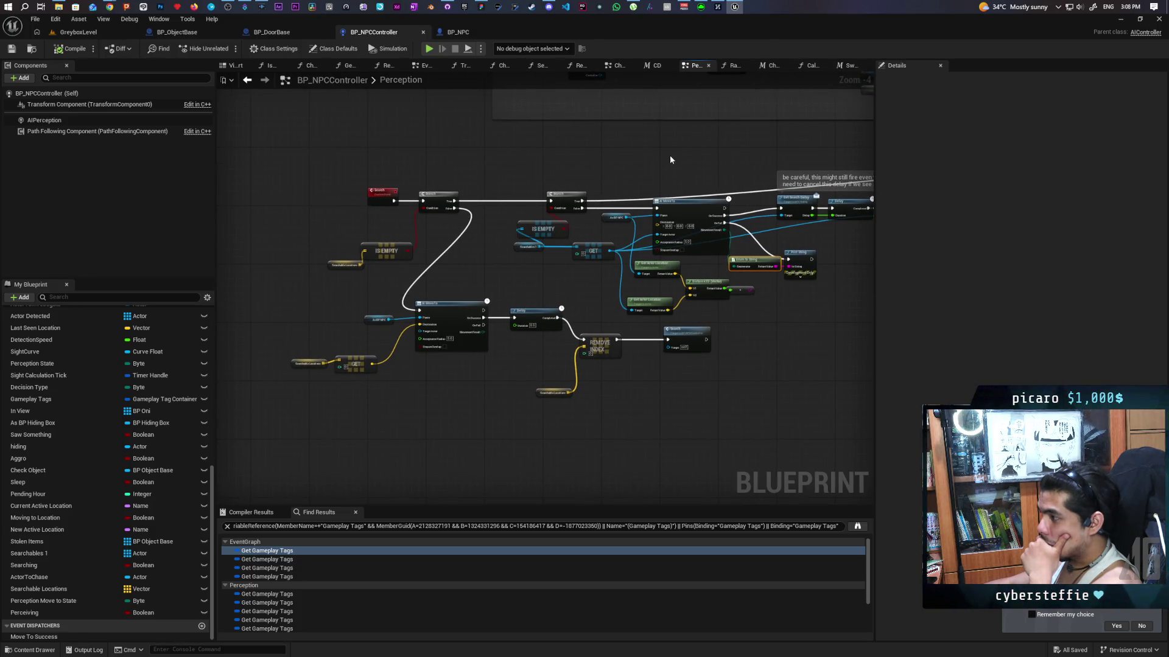
left_click_drag(669, 160, 363, 177)
left_click_drag(524, 315, 229, 300)
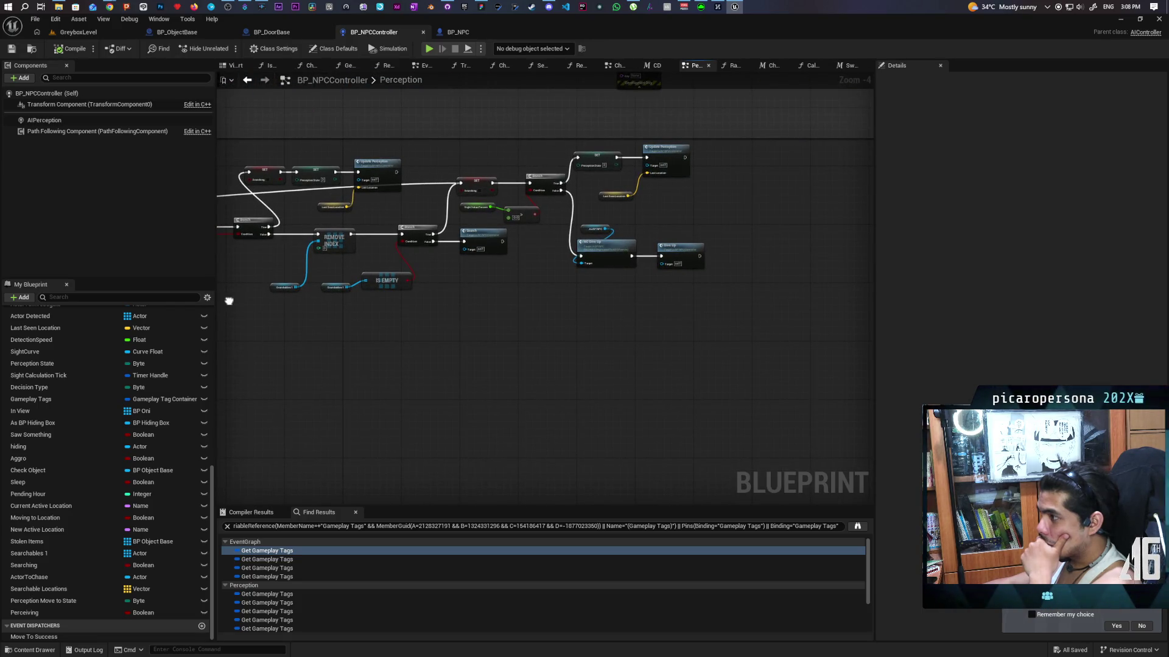
mouse_move(229, 301)
left_mouse_down()
mouse_move(707, 295)
mouse_move(668, 320)
mouse_move(814, 308)
left_mouse_up()
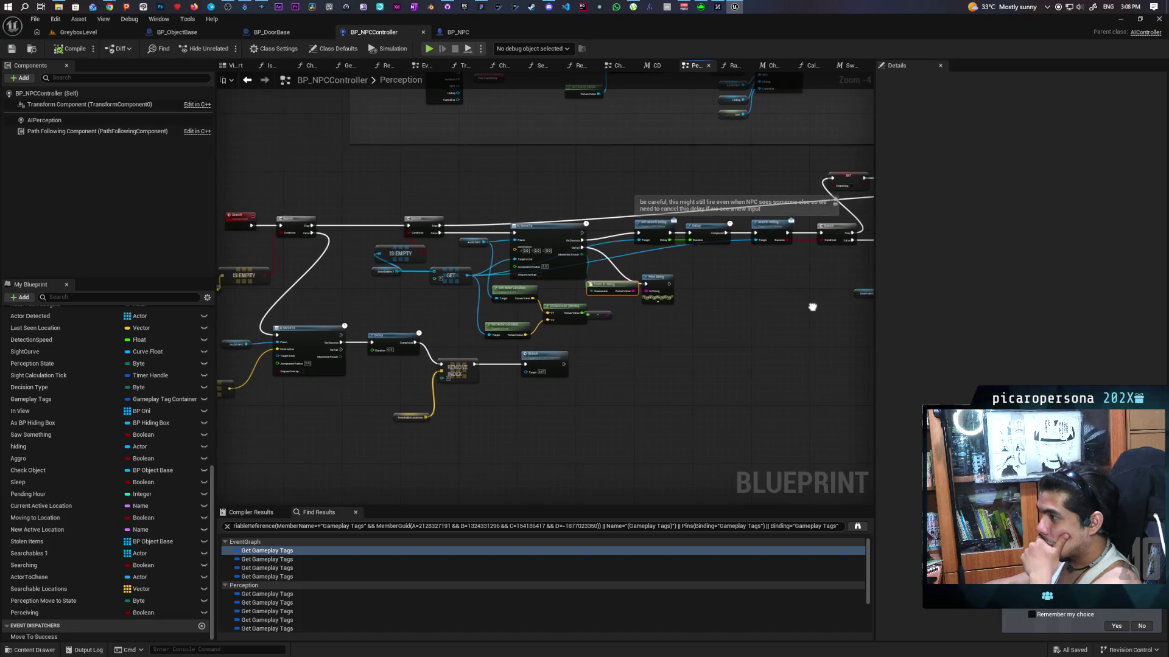
mouse_move(461, 316)
left_mouse_down()
mouse_move(503, 321)
mouse_move(351, 280)
mouse_move(272, 279)
left_mouse_up()
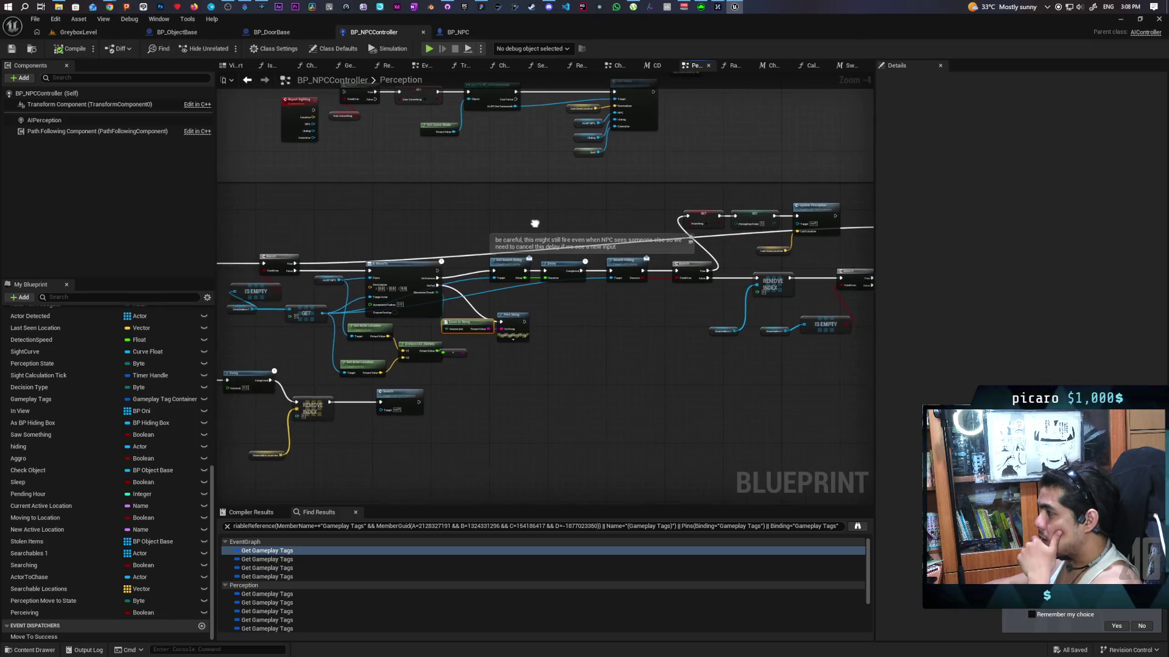
left_click_drag(658, 277, 292, 272)
mouse_move(182, 237)
left_mouse_down()
mouse_move(464, 190)
mouse_move(587, 207)
left_mouse_up()
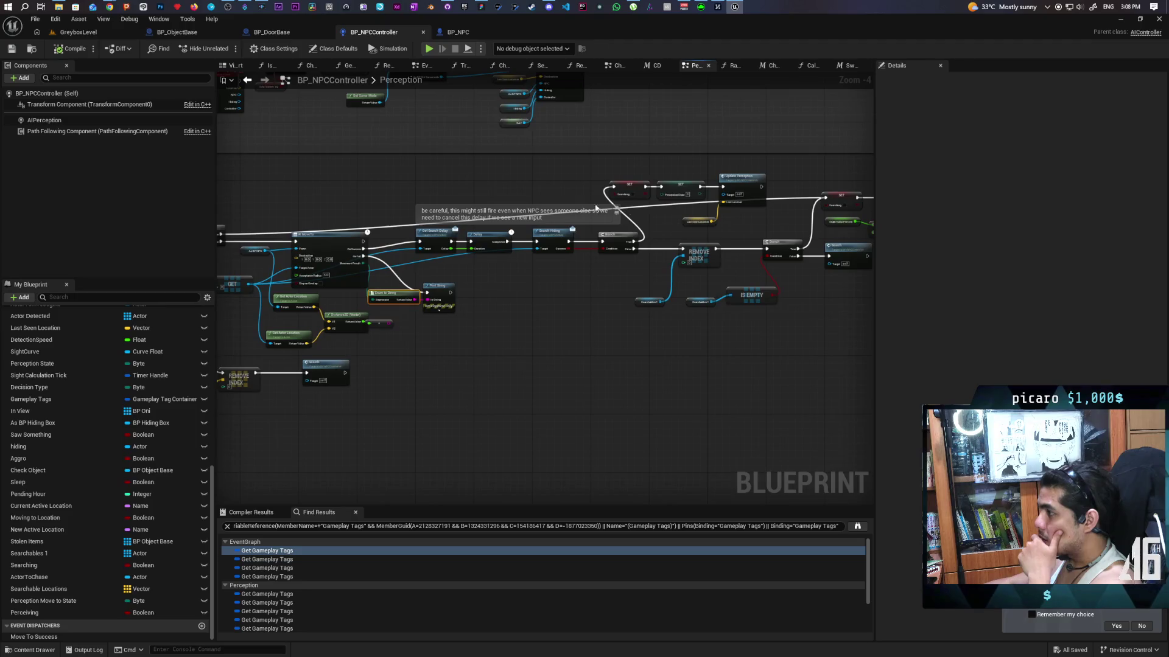
scroll(591, 262, "up", 2)
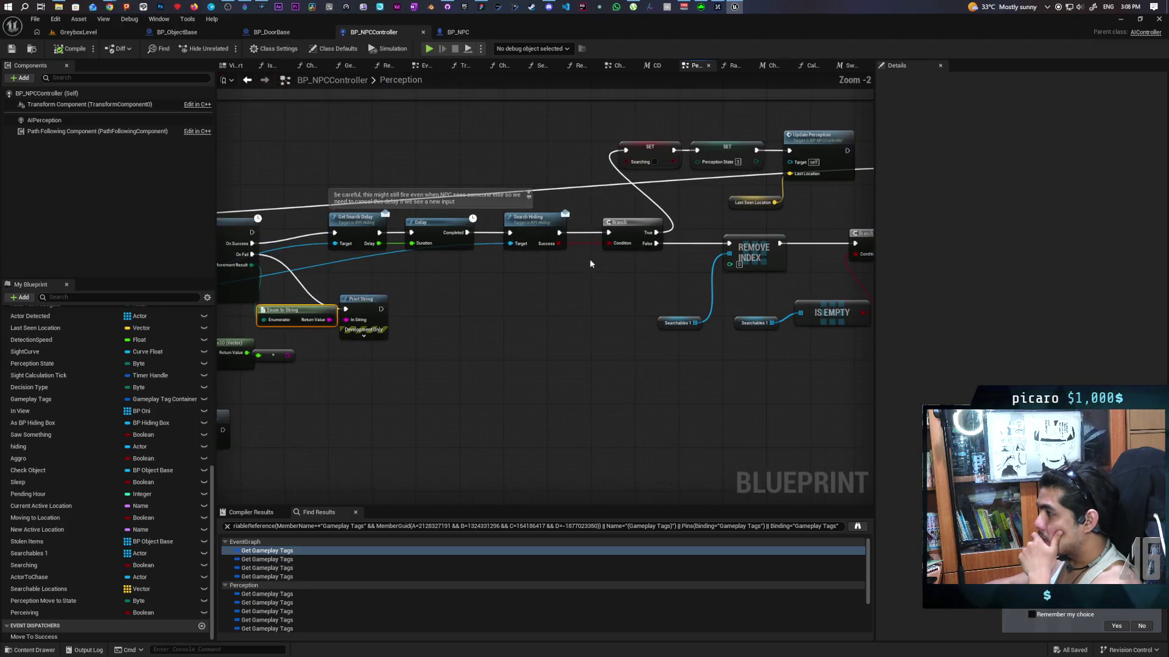
mouse_move(587, 276)
left_mouse_down()
mouse_move(443, 312)
mouse_move(403, 308)
left_mouse_up()
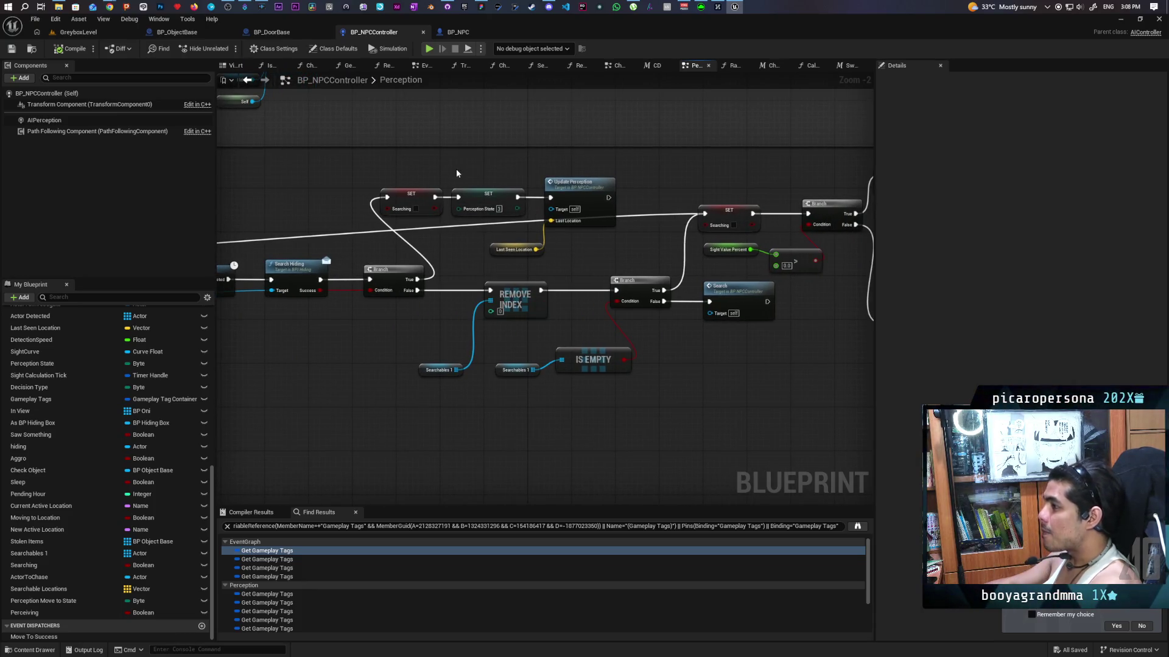
mouse_move(403, 181)
left_mouse_down()
mouse_move(462, 209)
mouse_move(422, 178)
left_mouse_up()
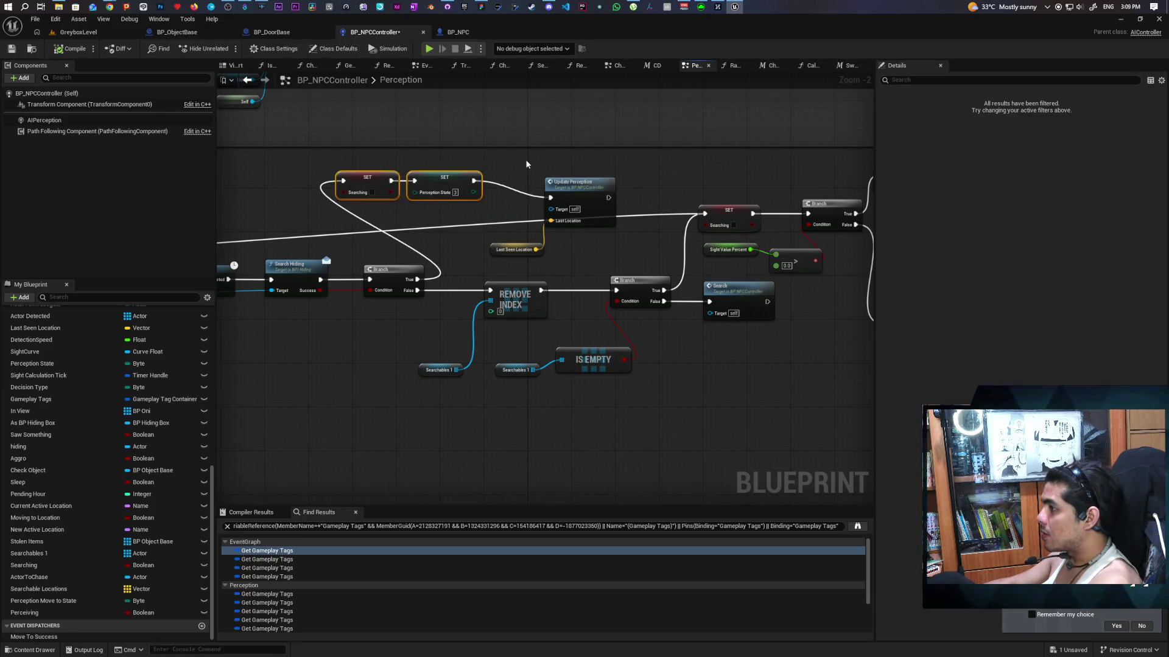
Route the Search Hiding Branch's True path straight into Update Perception
left_click(527, 165)
mouse_move(418, 279)
left_mouse_down()
mouse_move(550, 198)
mouse_move(317, 182)
left_mouse_up()
mouse_move(571, 268)
left_mouse_down()
mouse_move(515, 200)
mouse_move(524, 210)
mouse_move(641, 169)
mouse_move(505, 163)
mouse_move(633, 183)
mouse_move(605, 305)
mouse_move(630, 312)
mouse_move(653, 343)
mouse_move(791, 313)
mouse_move(701, 335)
mouse_move(613, 396)
mouse_move(540, 386)
mouse_move(542, 365)
mouse_move(608, 320)
mouse_move(746, 381)
mouse_move(488, 390)
mouse_move(582, 365)
mouse_move(394, 399)
mouse_move(738, 357)
mouse_move(512, 405)
left_mouse_up()
Review the Give Up path, then bring up the Paparazi NPC state flowchart in Figma
left_click_drag(718, 331, 576, 345)
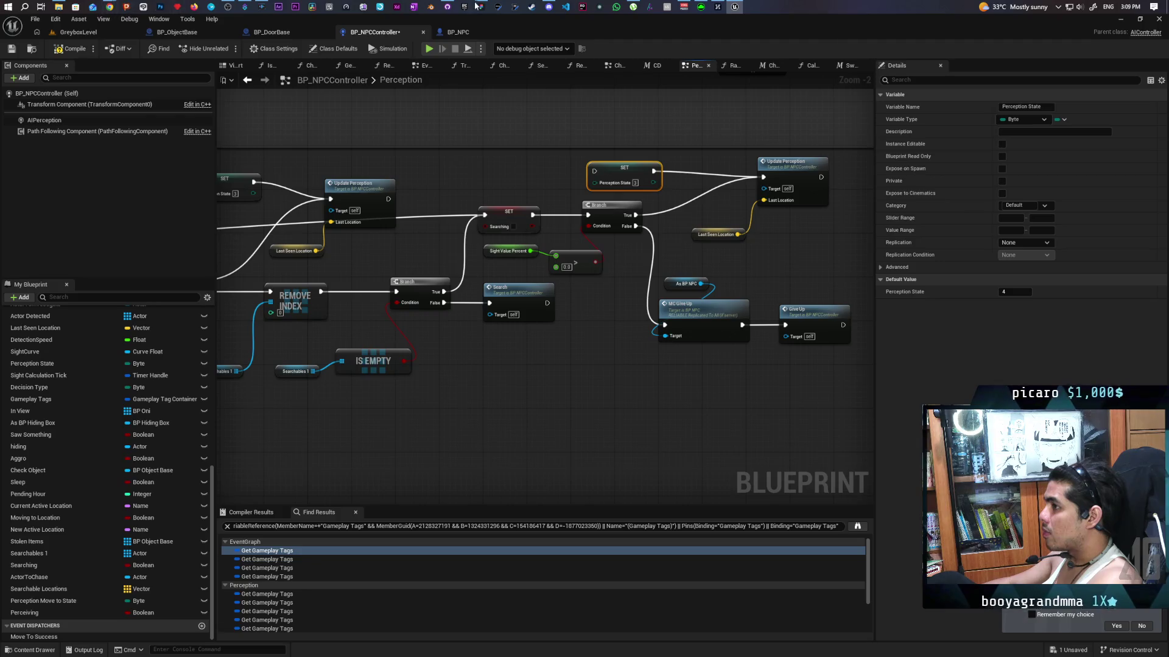
mouse_move(481, 6)
mouse_move(503, 54)
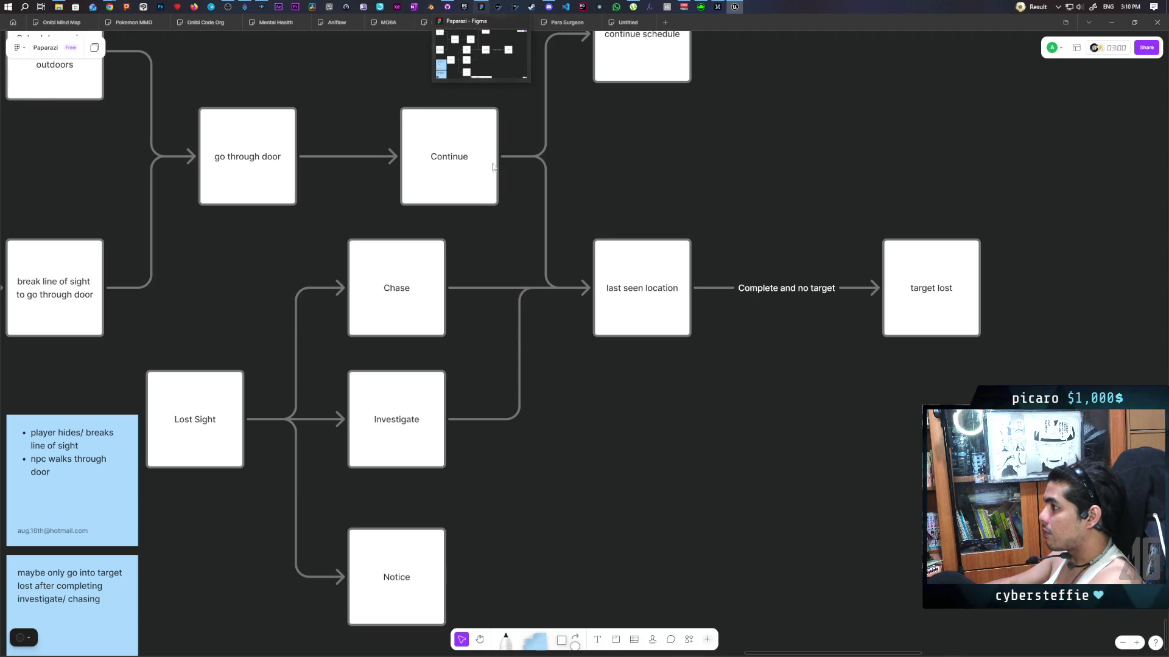
Switch back to the Unreal Editor and pan to the Search Hiding section
key("alt+Tab")
mouse_move(547, 374)
left_mouse_down()
mouse_move(563, 368)
mouse_move(537, 354)
mouse_move(556, 339)
mouse_move(511, 350)
mouse_move(599, 341)
left_mouse_up()
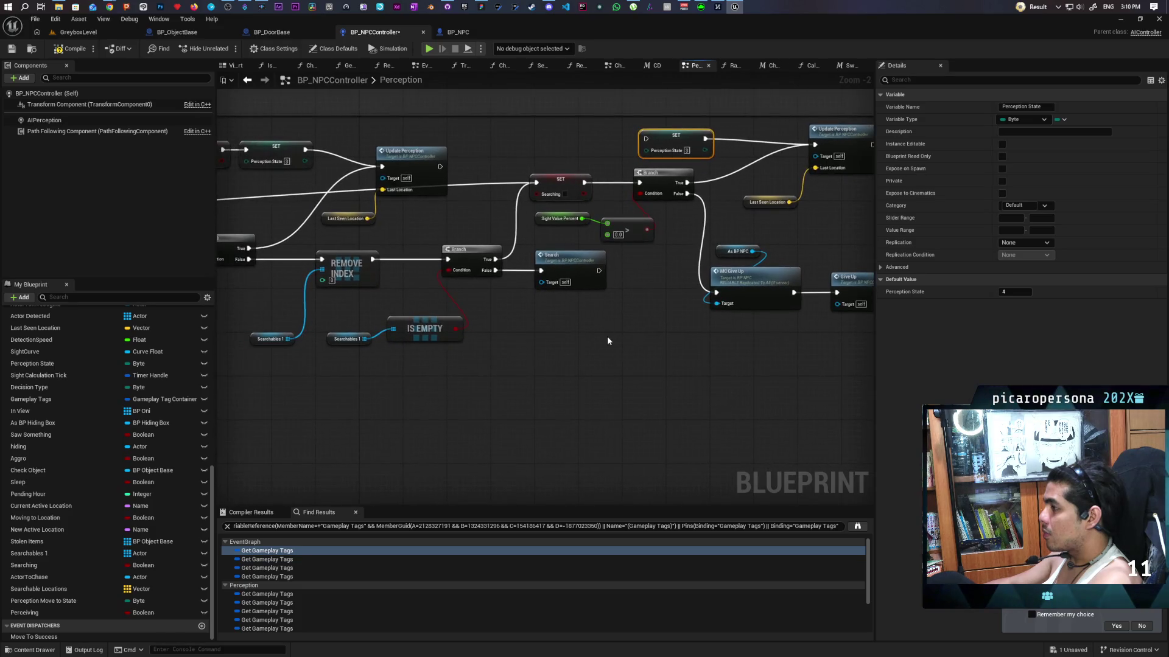
Add a Tick Perception node on the search path and restore its wiring
right_click(568, 345)
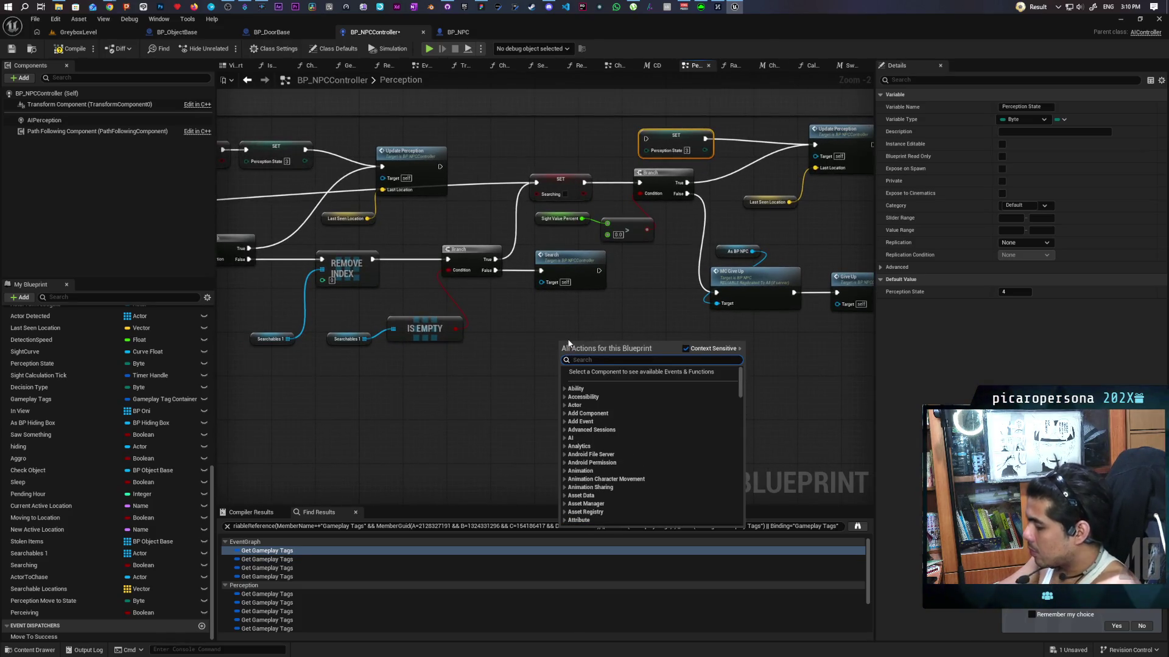
type("tick per")
key("Return")
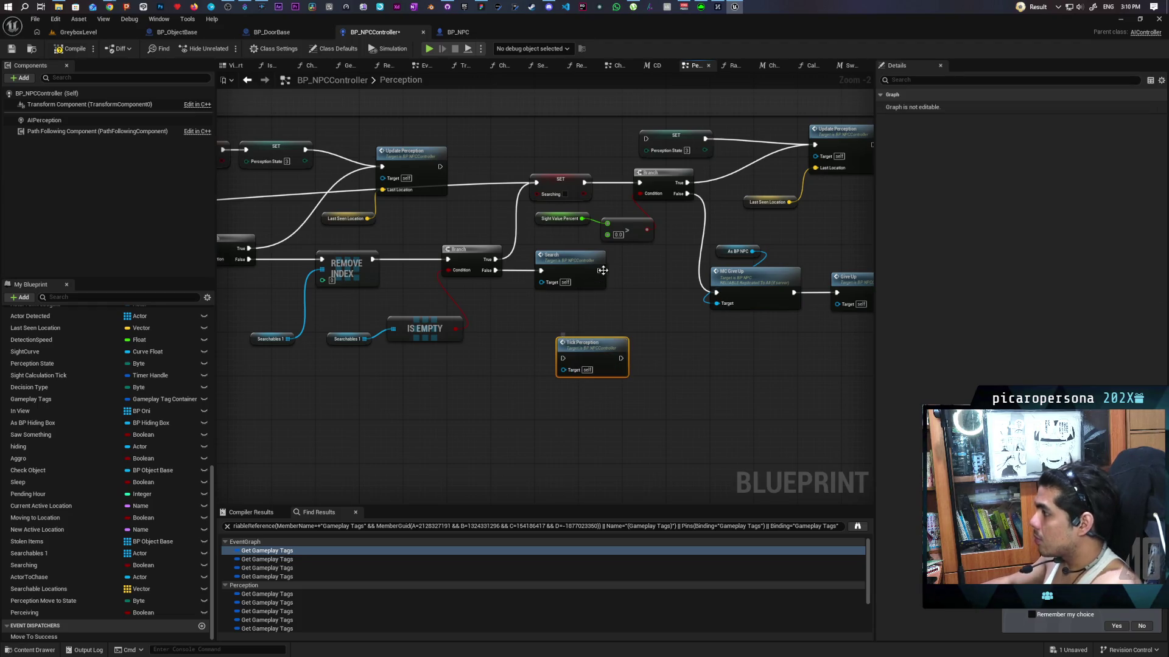
mouse_move(535, 183)
left_mouse_down()
mouse_move(539, 348)
mouse_move(561, 359)
left_mouse_up()
scroll(729, 305, "down", 2)
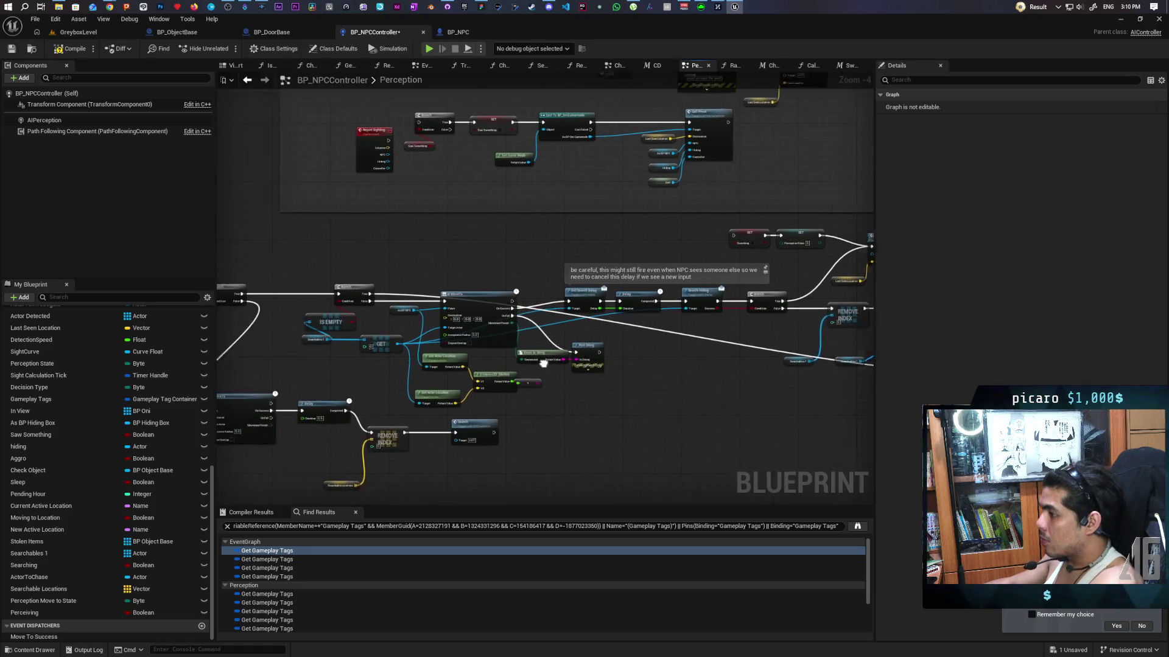
key("ctrl+z")
key("ctrl+z")
key("ctrl+z")
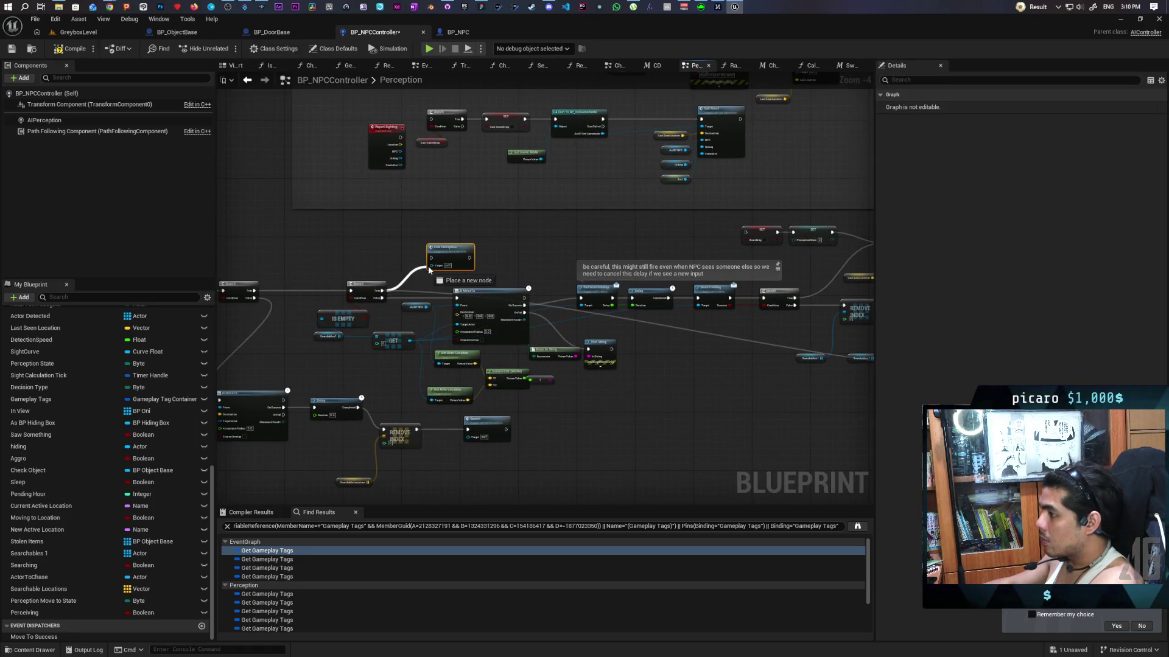
key("ctrl+z")
key("ctrl+z")
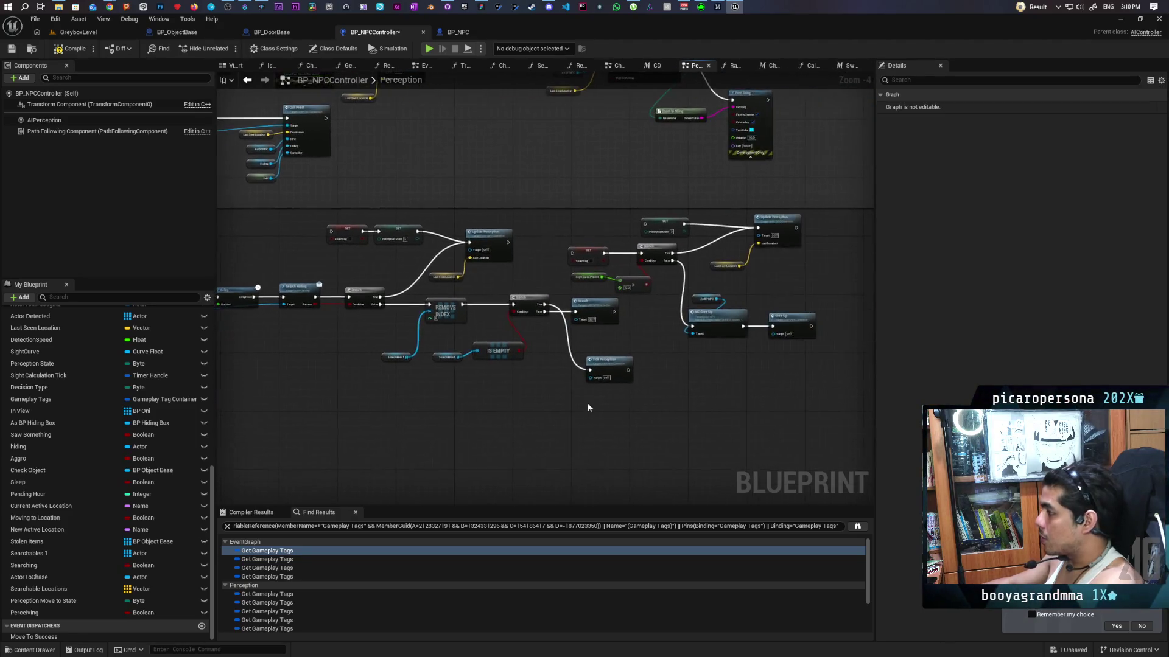
scroll(586, 404, "up", 3)
Arrange SET Searching, SET Perception State, Update Perception and Tick Perception into a clean layout
left_click(523, 206)
mouse_move(524, 206)
left_mouse_down()
mouse_move(555, 228)
mouse_move(543, 225)
left_mouse_up()
mouse_move(401, 224)
left_mouse_down()
mouse_move(480, 223)
mouse_move(292, 224)
left_mouse_up()
left_click_drag(498, 225, 399, 230)
left_click_drag(573, 224, 626, 311)
mouse_move(706, 252)
left_mouse_down()
mouse_move(617, 235)
mouse_move(630, 231)
mouse_move(581, 245)
left_mouse_up()
mouse_move(616, 289)
left_mouse_down()
mouse_move(653, 211)
mouse_move(595, 218)
left_mouse_up()
left_click_drag(531, 298, 630, 279)
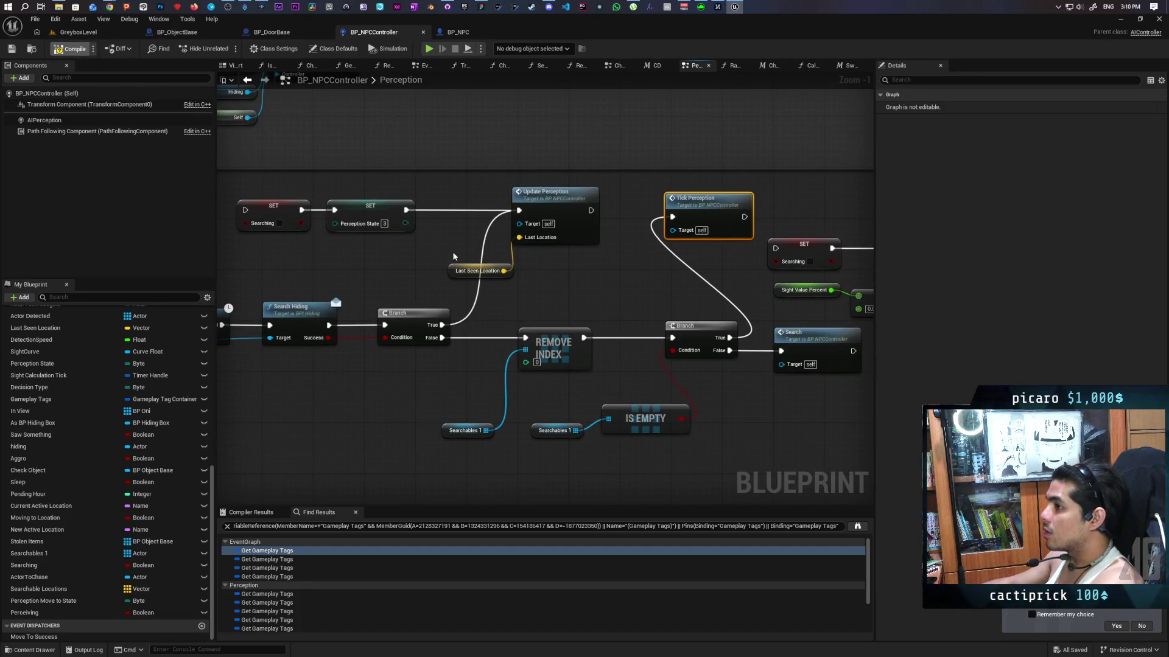
scroll(433, 261, "down", 4)
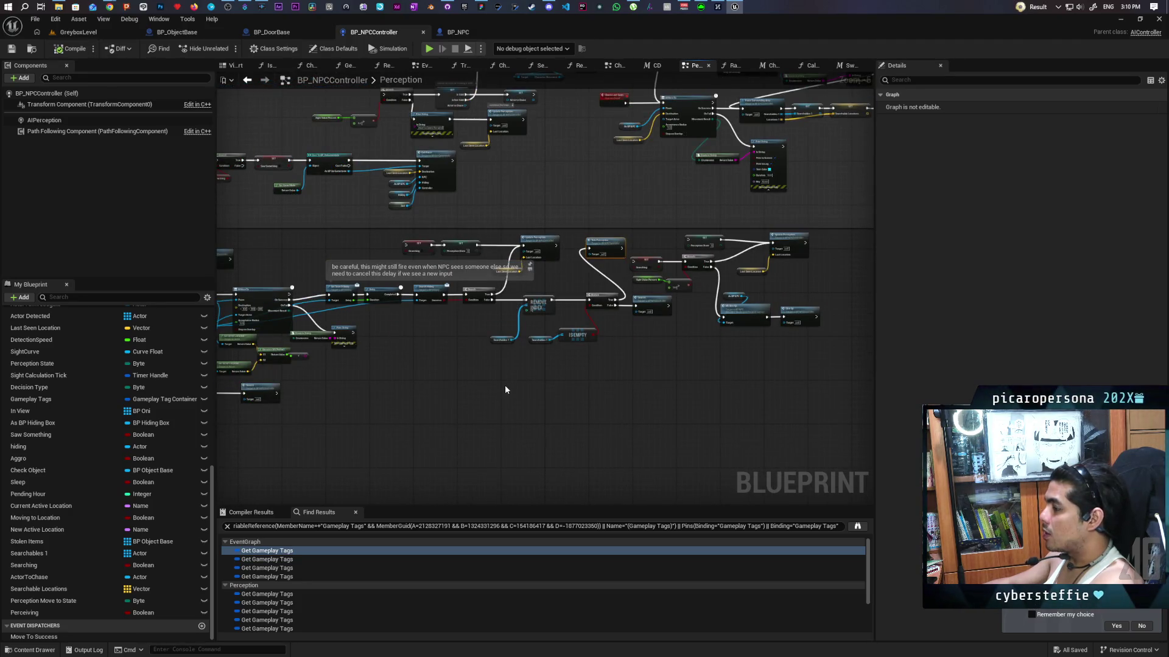
scroll(508, 317, "up", 4)
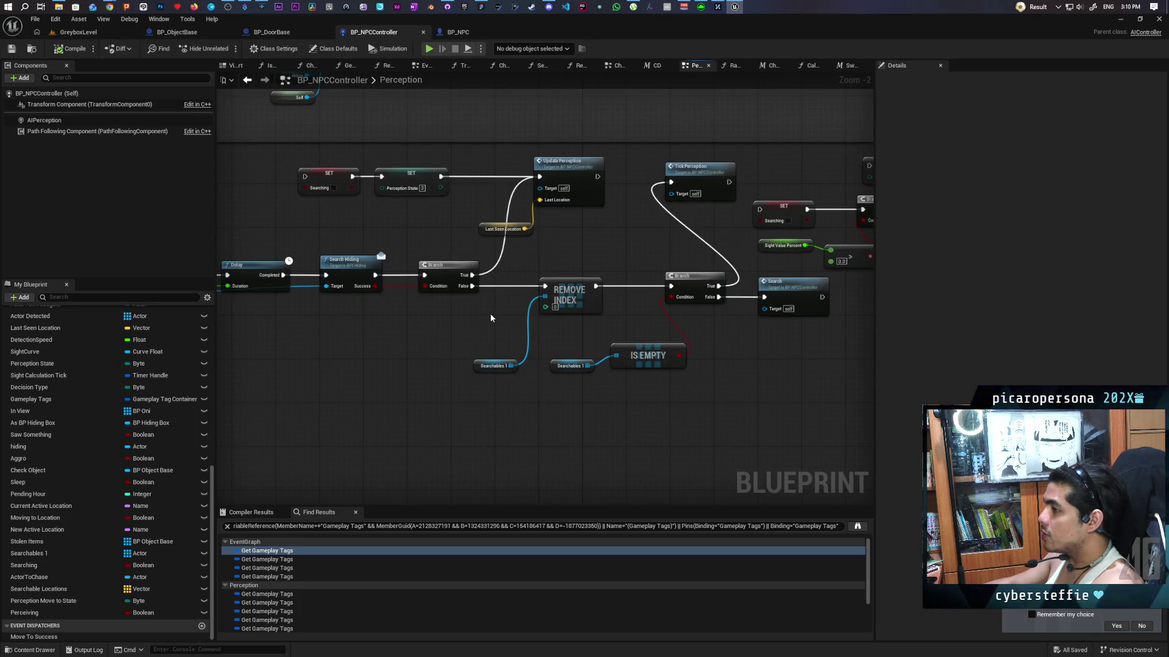
scroll(491, 317, "down", 9)
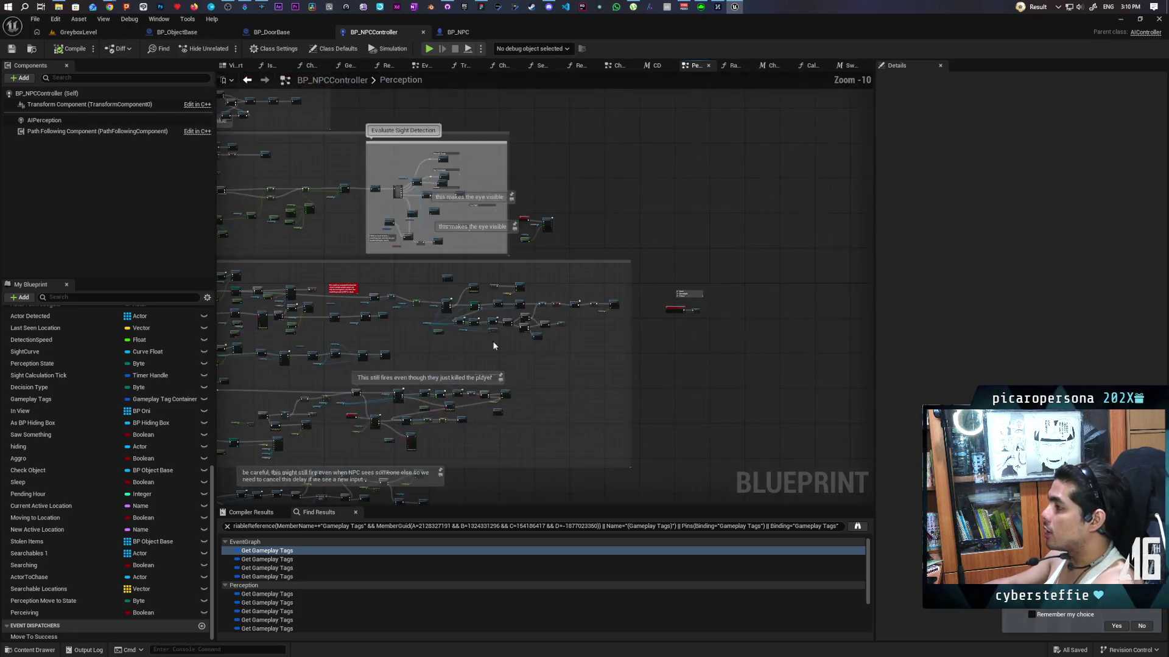
Search the Blueprint for 'continue' and jump to the Continue event in the EventGraph
scroll(434, 457, "up", 4)
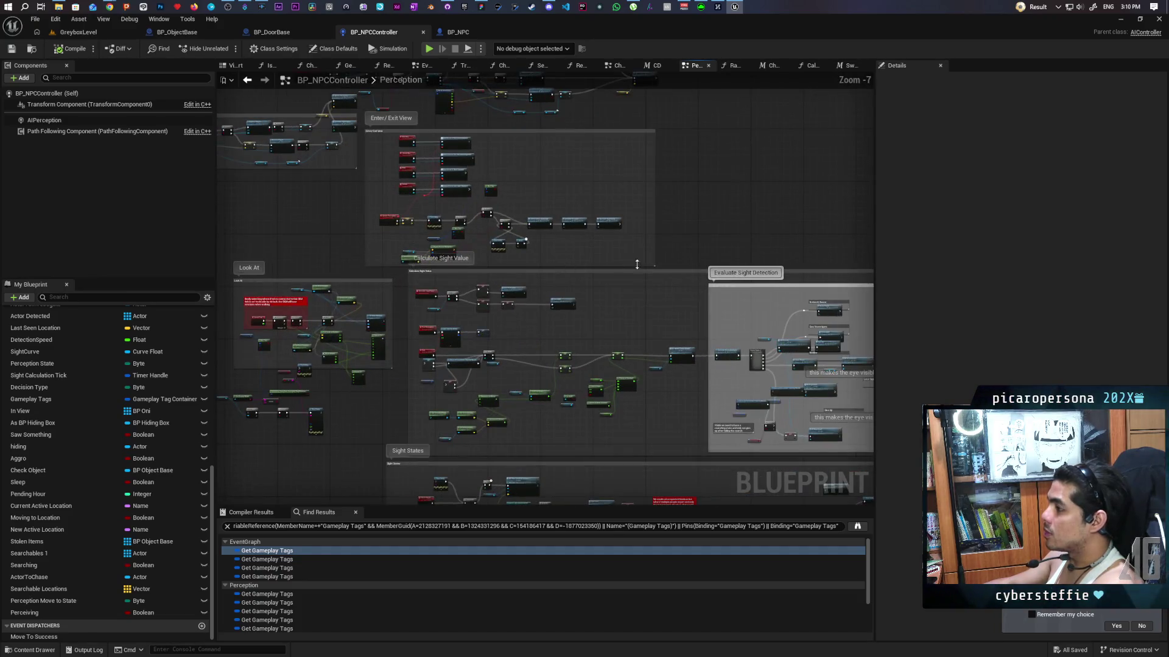
left_click(307, 526)
type("continue")
left_click(253, 551)
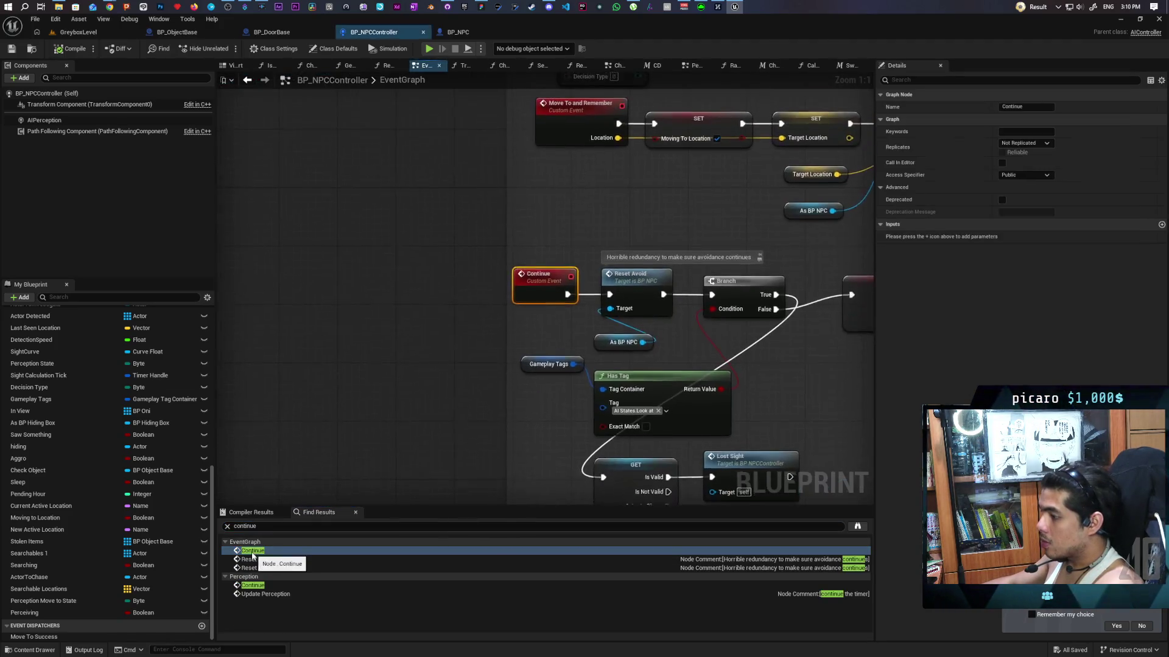
scroll(576, 385, "down", 2)
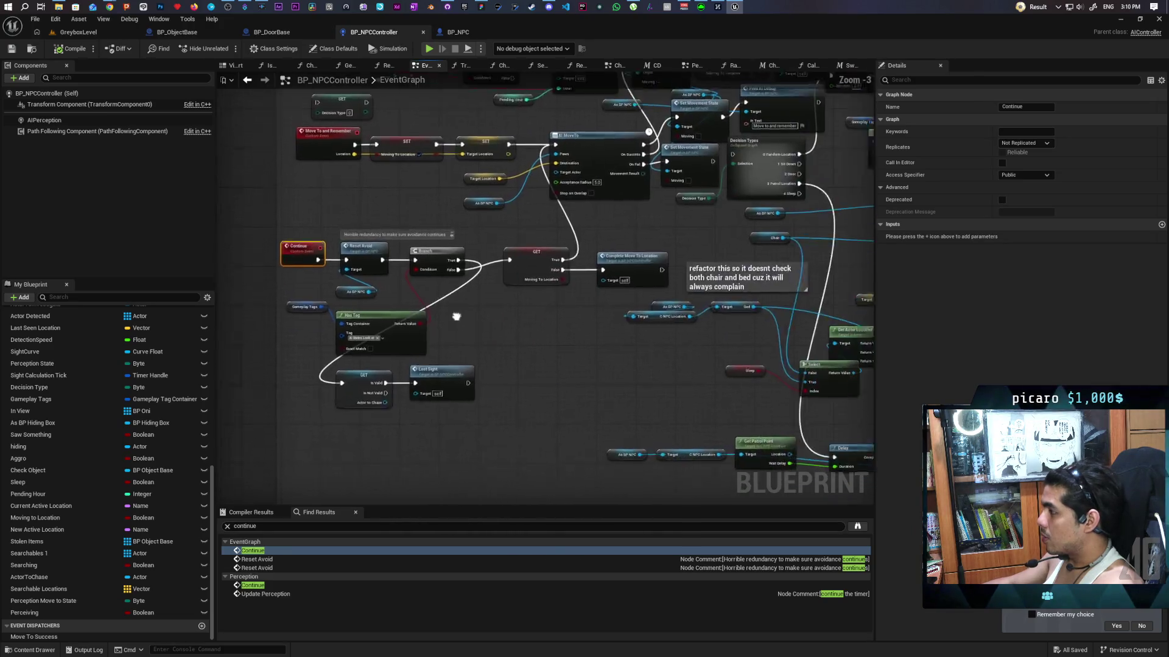
scroll(532, 312, "up", 2)
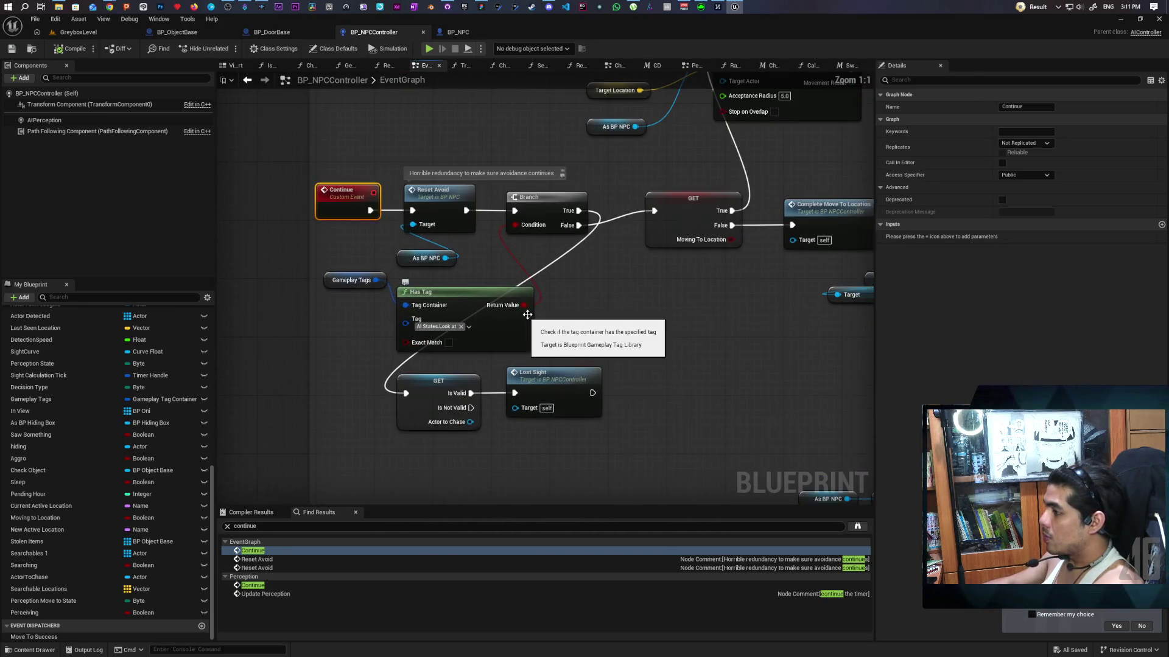
scroll(553, 339, "up", 1)
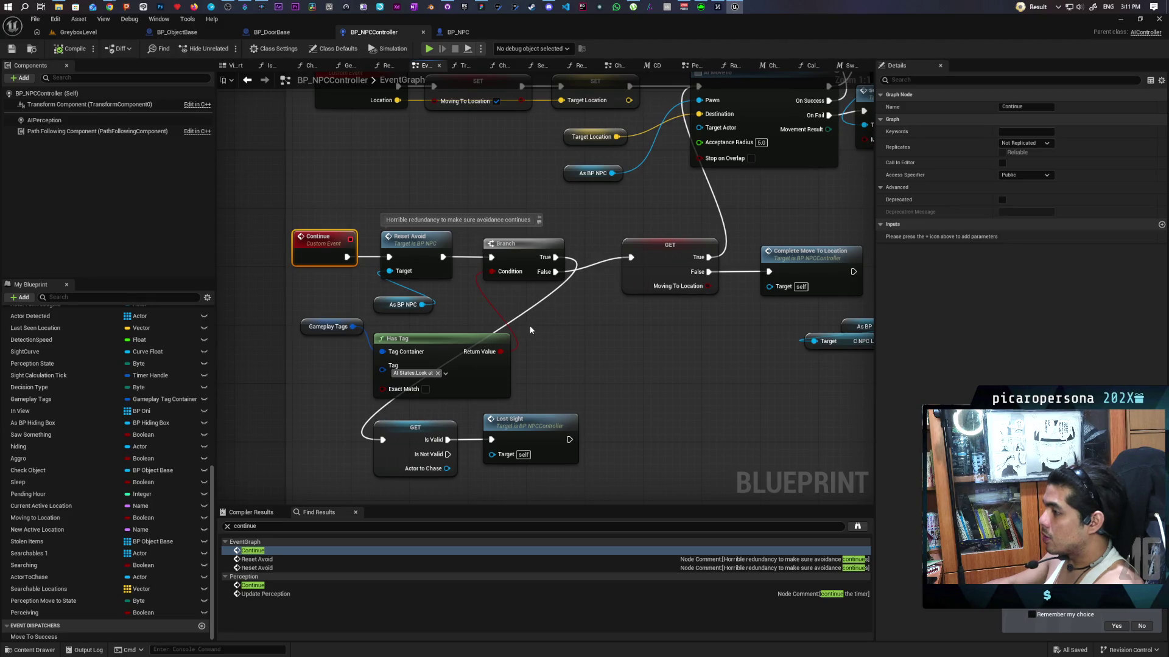
Inspect the Continue event's Gameplay Tags logic and pick the Perception Move to State variable
left_click_drag(330, 366, 530, 323)
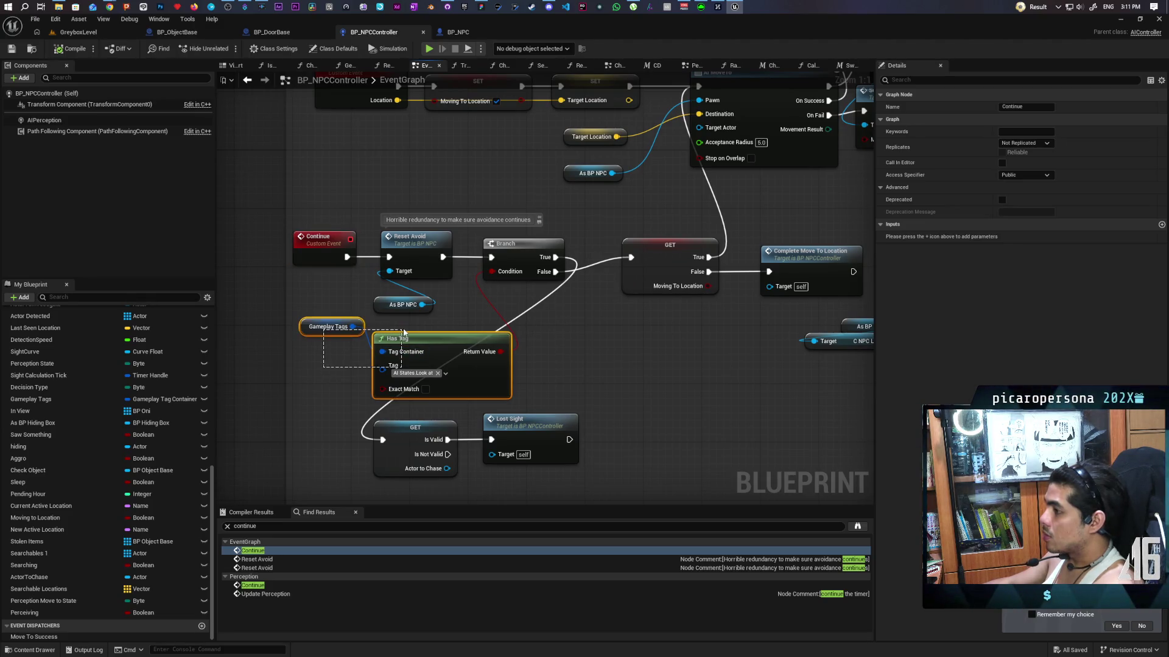
left_click(664, 337)
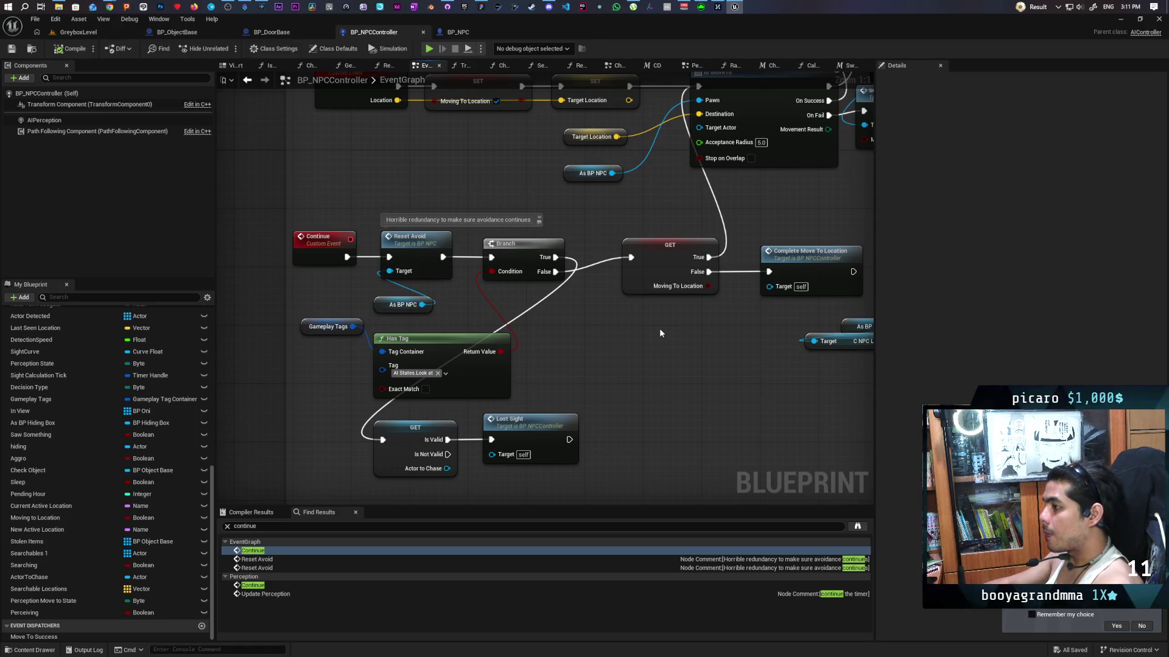
mouse_move(659, 333)
left_mouse_down()
mouse_move(618, 292)
mouse_move(628, 260)
left_mouse_up()
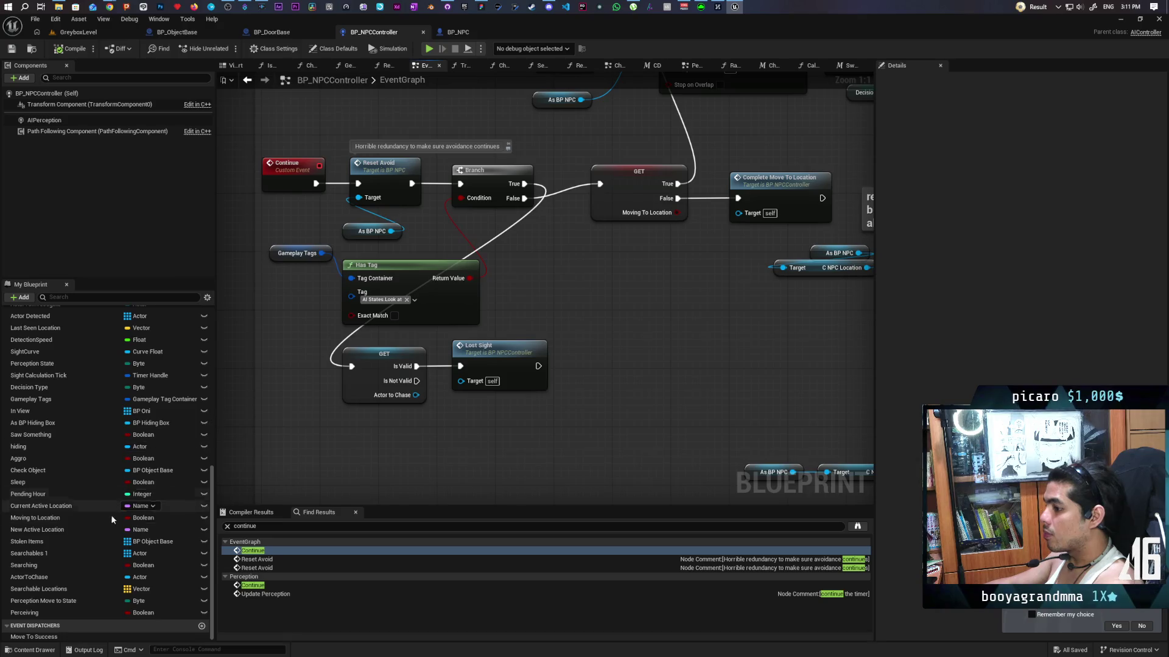
left_click(70, 601)
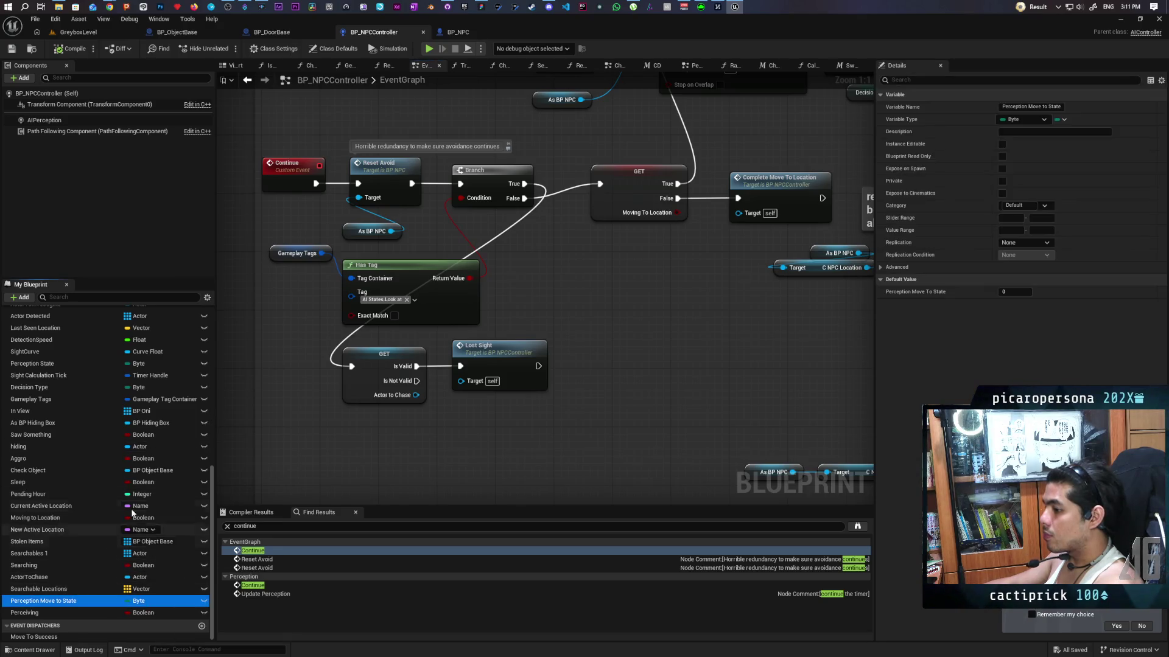
Delete the in-use Perception Move to State variable and place a Perception State getter below the Continue logic
key("Delete")
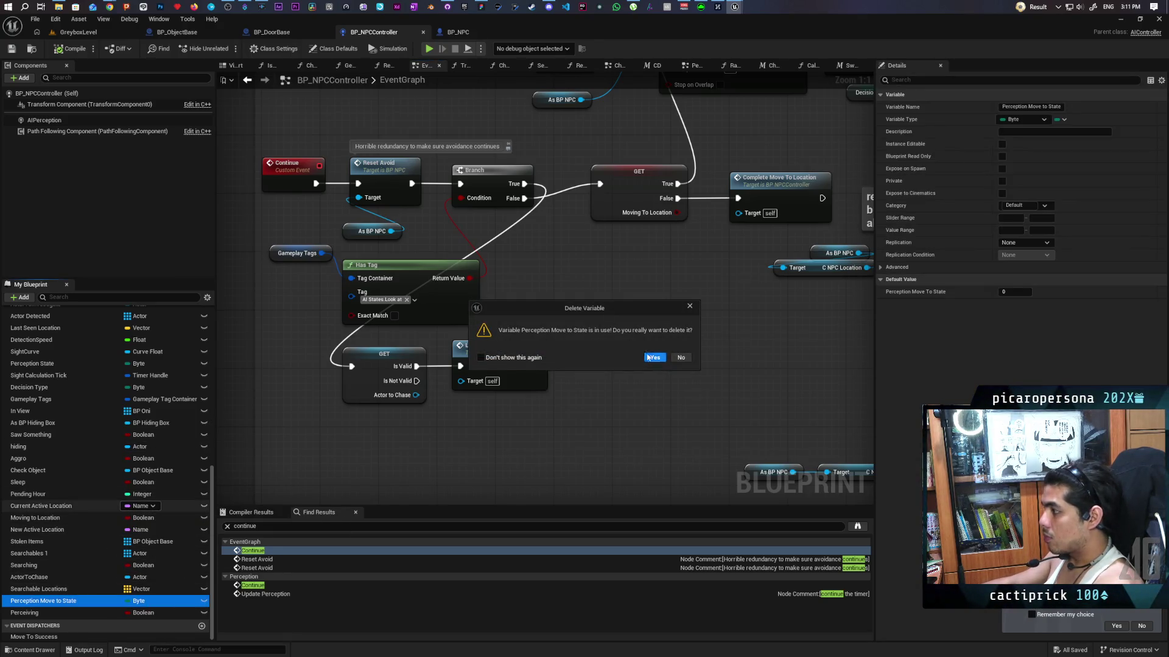
left_click(655, 358)
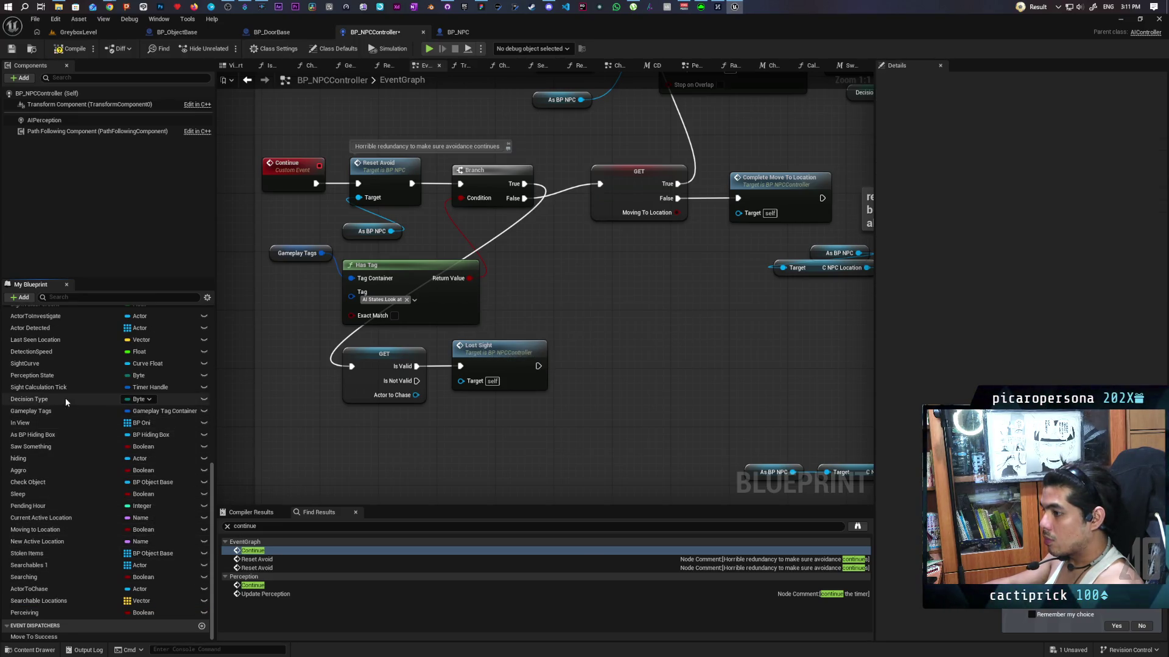
left_click(34, 377)
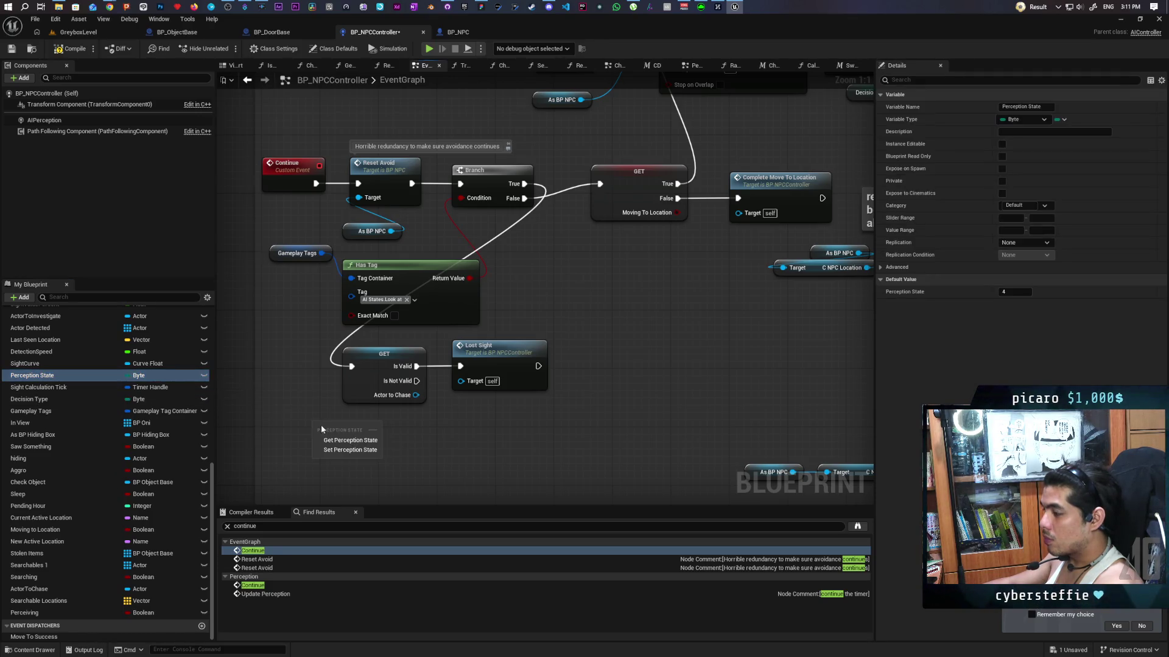
left_click_drag(350, 448, 361, 448)
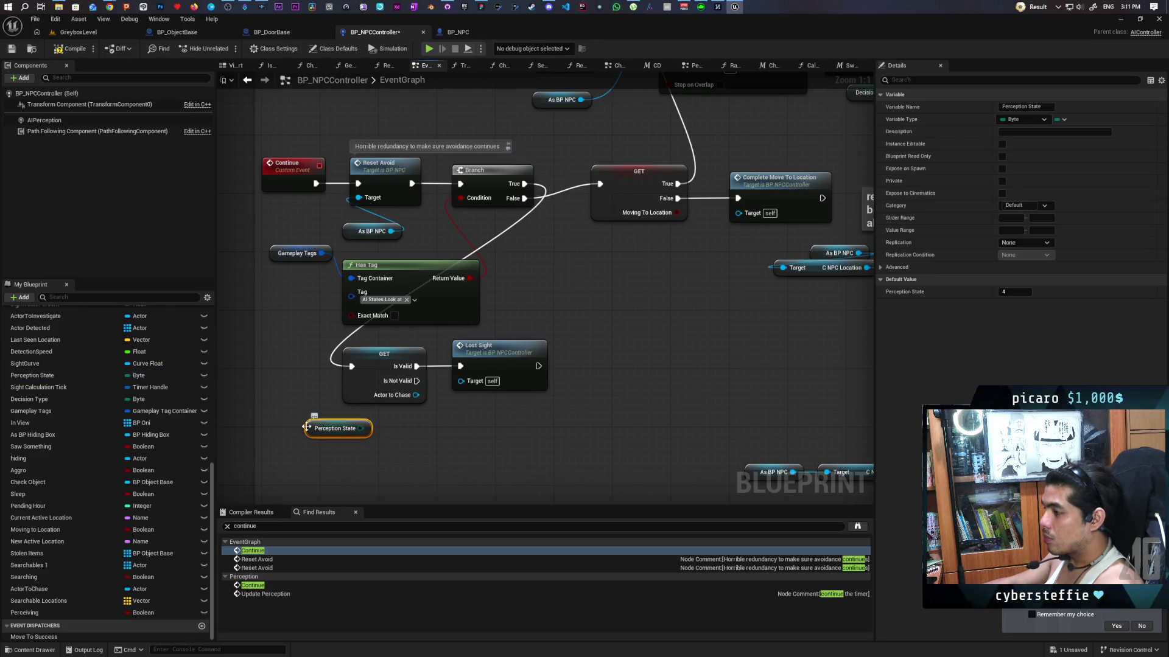
right_click(337, 430)
left_click(479, 422)
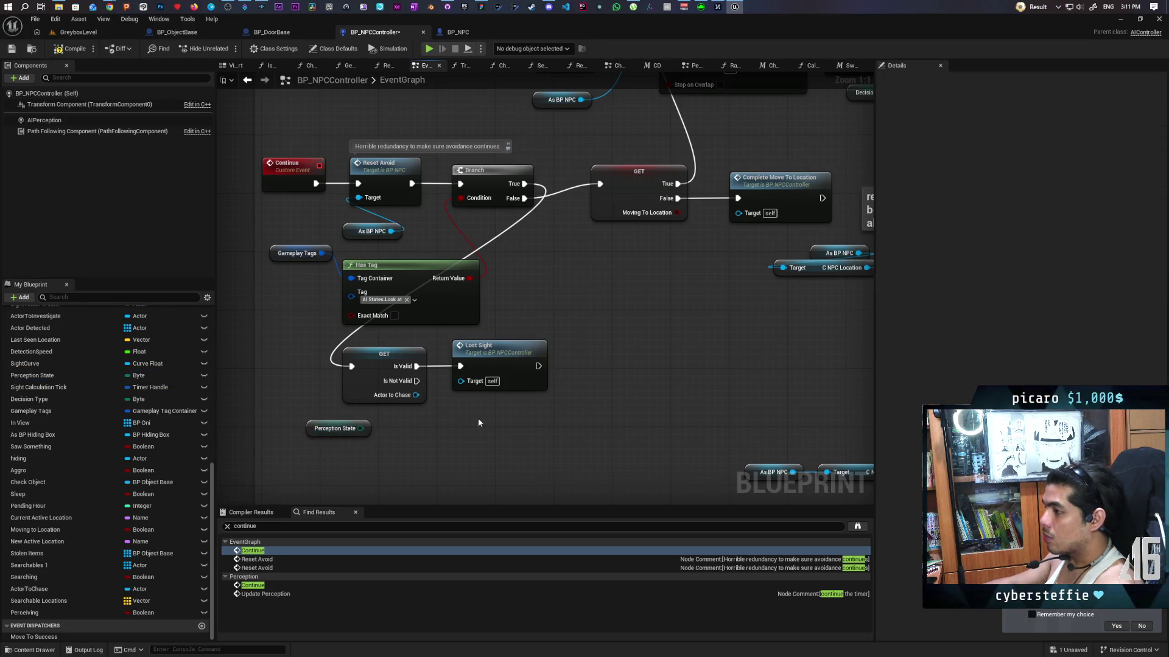
Add a Switch Perception State macro node and wire the Perception State getter into its input
mouse_move(451, 433)
left_mouse_down()
mouse_move(426, 477)
mouse_move(414, 476)
mouse_move(495, 409)
mouse_move(561, 298)
mouse_move(548, 318)
mouse_move(531, 286)
left_mouse_up()
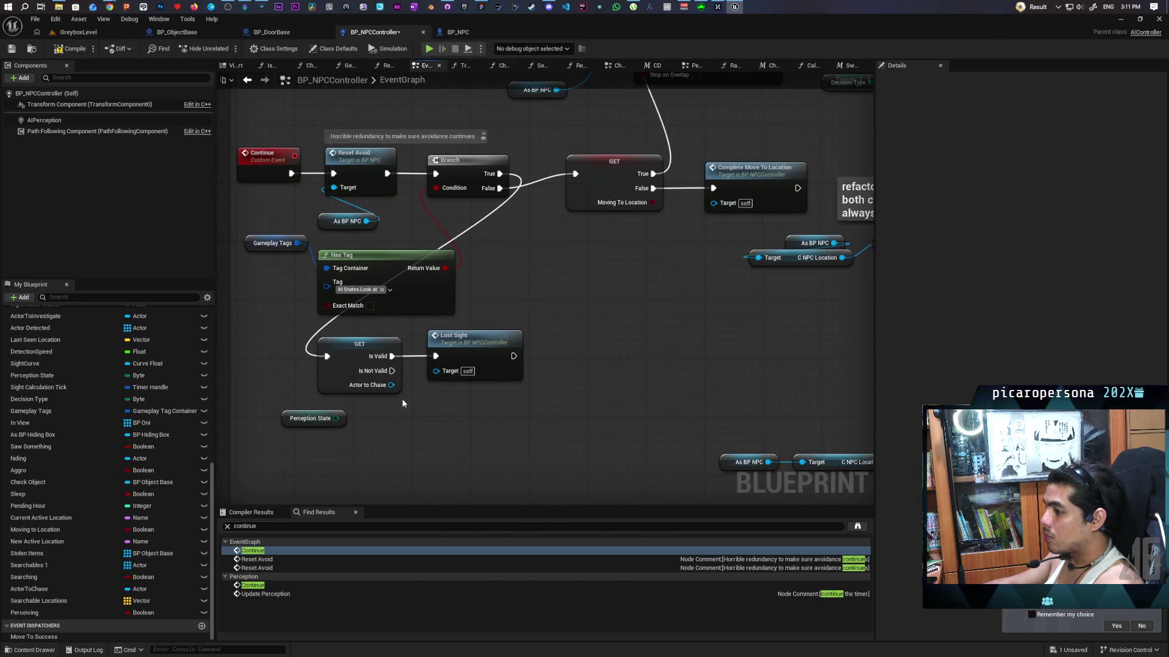
scroll(73, 420, "up", 10)
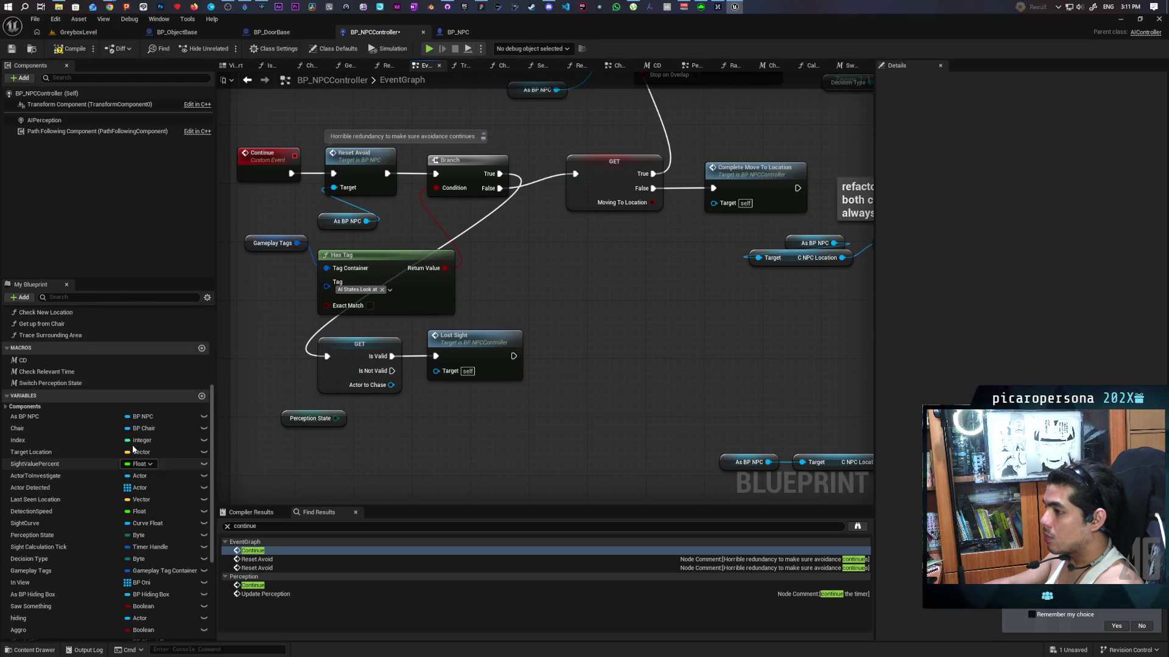
mouse_move(67, 412)
left_mouse_down()
mouse_move(474, 432)
mouse_move(383, 436)
mouse_move(378, 451)
mouse_move(441, 436)
left_mouse_up()
left_click_drag(528, 384, 535, 415)
mouse_move(563, 326)
left_mouse_down()
mouse_move(613, 283)
mouse_move(595, 308)
left_mouse_up()
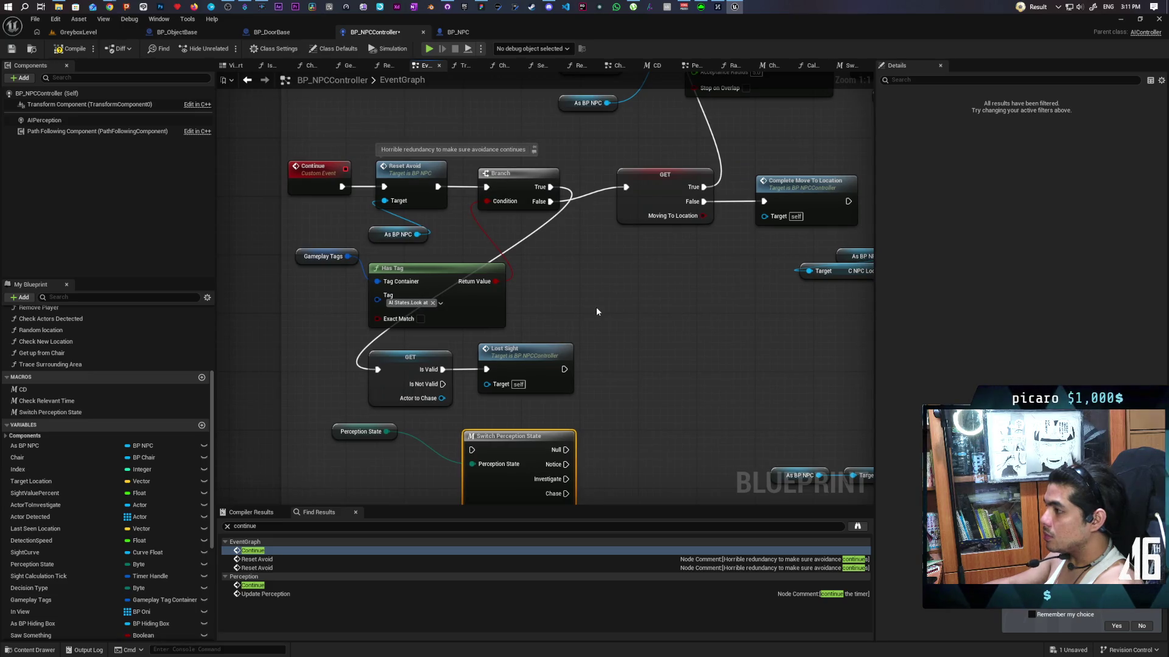
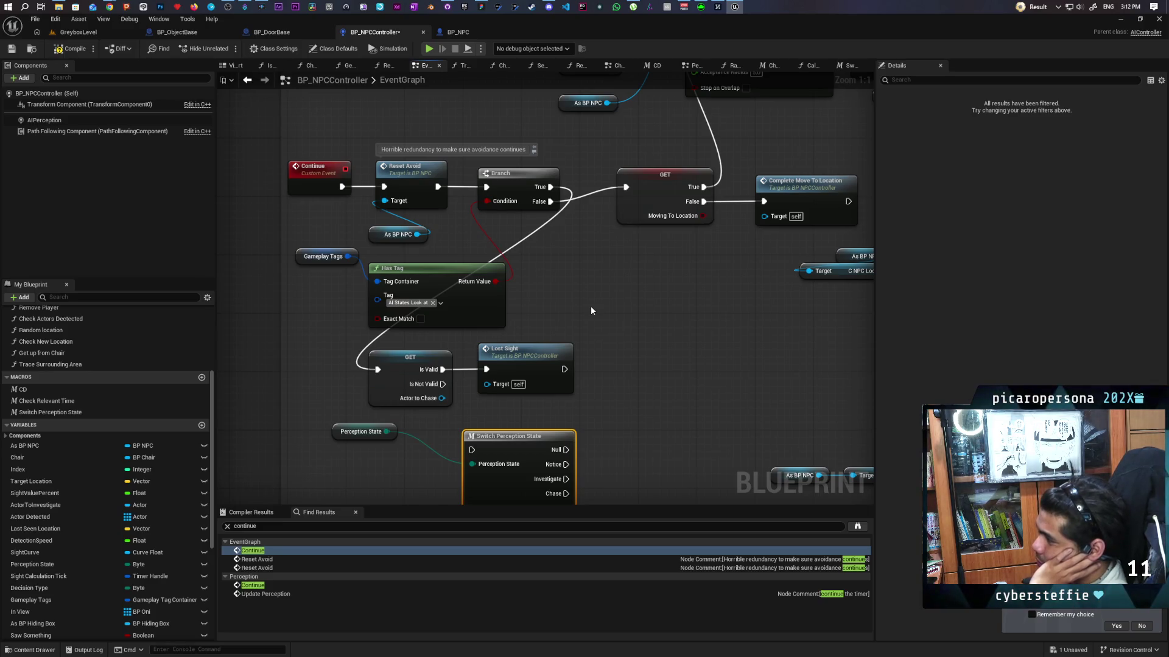
Tidy the Moving To Location GET and Complete Move To Location nodes near the Continue event
left_click_drag(590, 310, 531, 456)
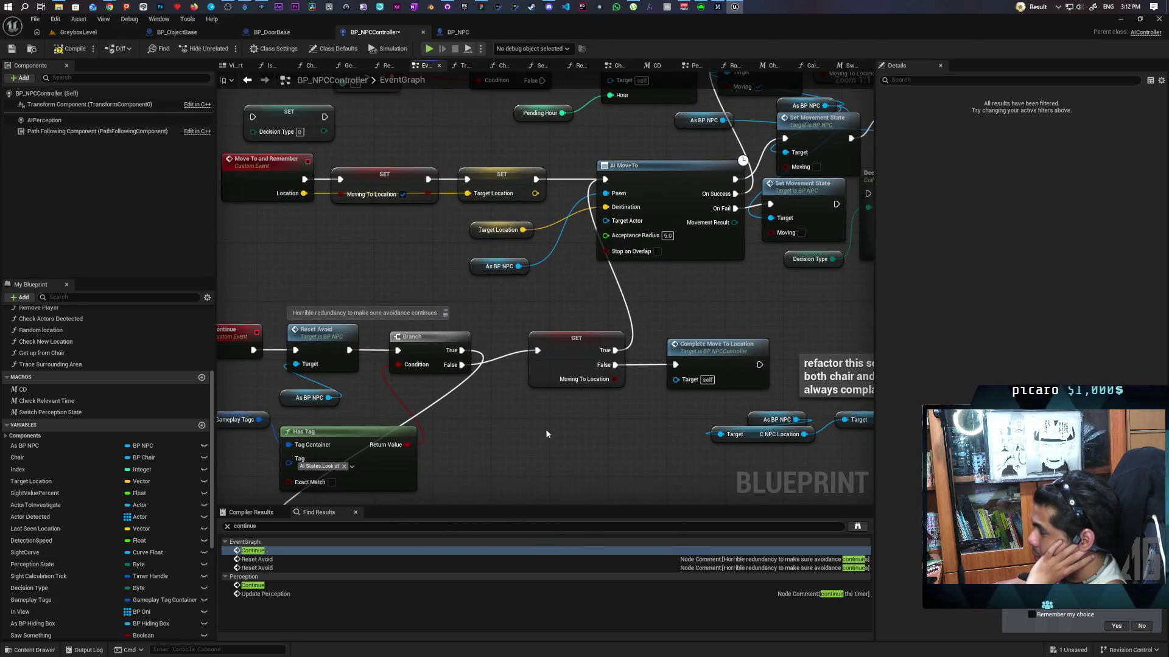
left_click_drag(551, 375, 528, 385)
left_click_drag(693, 364, 679, 370)
mouse_move(633, 422)
left_mouse_down()
mouse_move(596, 274)
mouse_move(595, 288)
left_mouse_up()
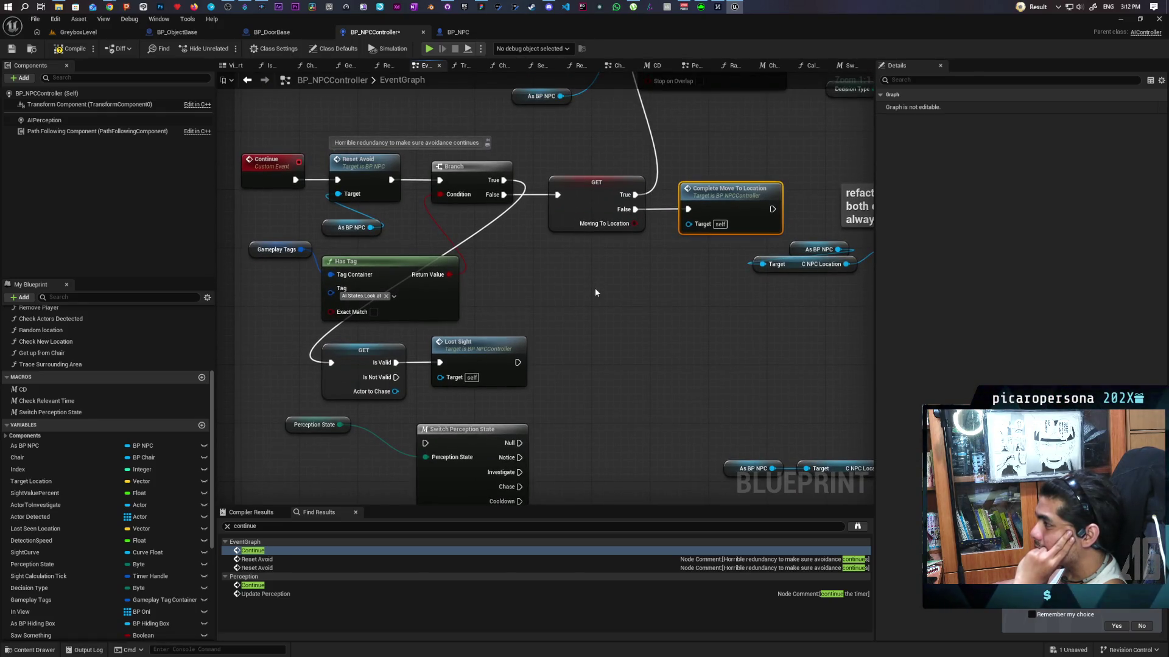
mouse_move(595, 289)
left_mouse_down()
mouse_move(570, 349)
mouse_move(565, 246)
left_mouse_up()
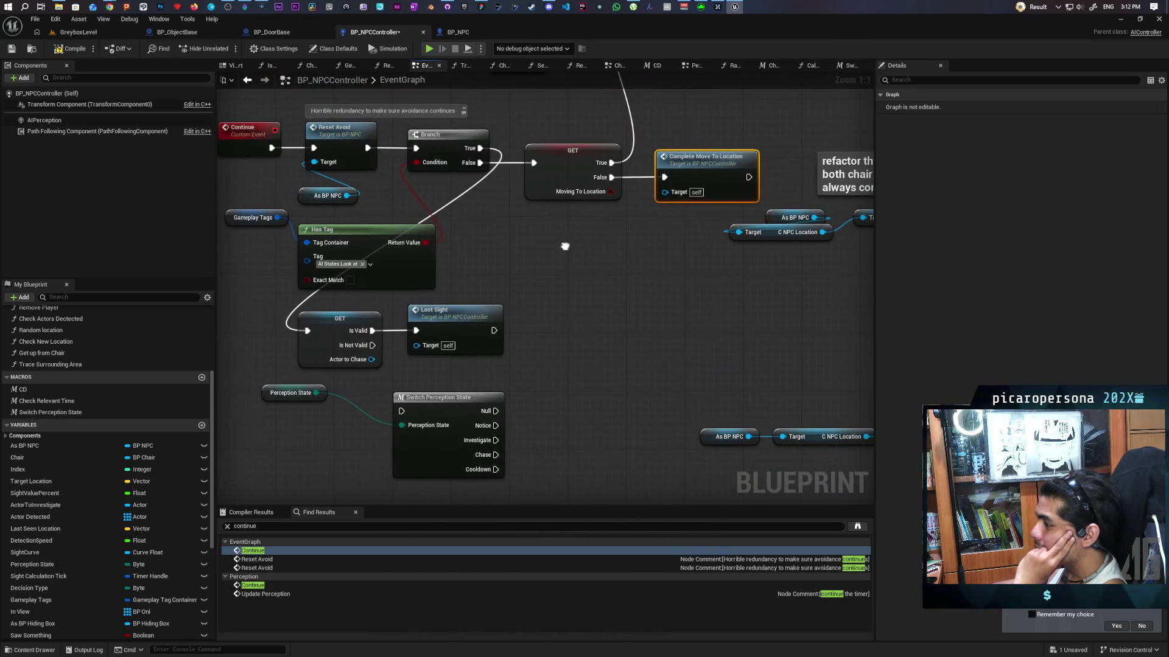
Wire Reset Avoid into Switch Perception State, and its Null case into the Moving To Location check
left_click_drag(368, 152, 403, 412)
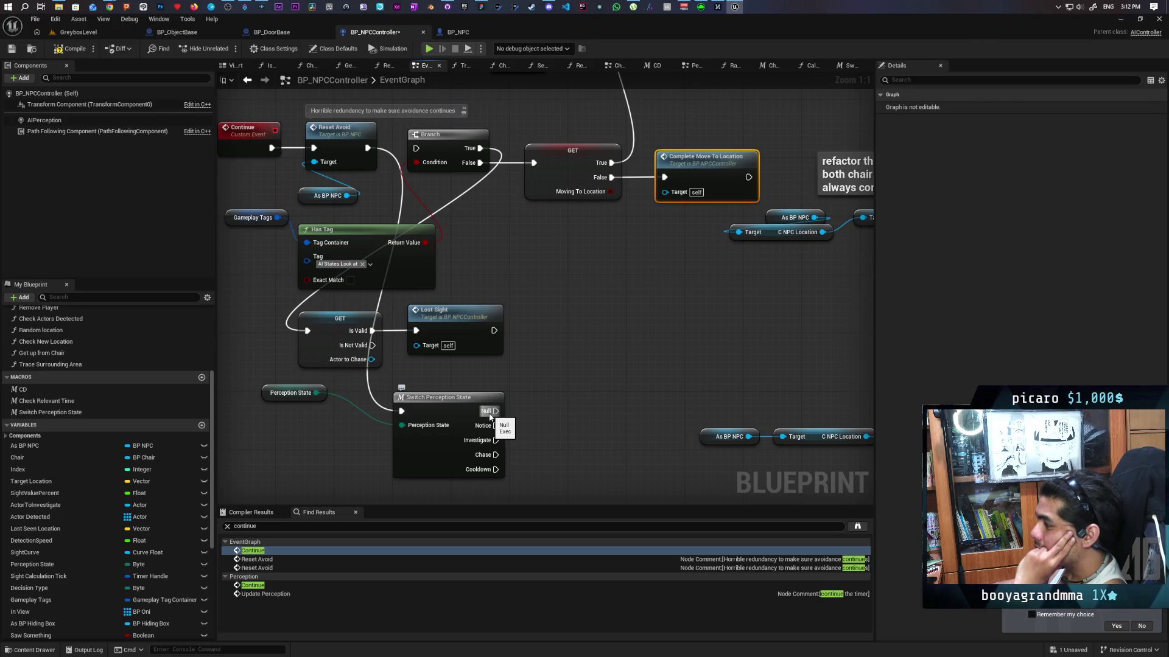
mouse_move(489, 412)
left_mouse_down()
mouse_move(544, 237)
mouse_move(534, 162)
left_mouse_up()
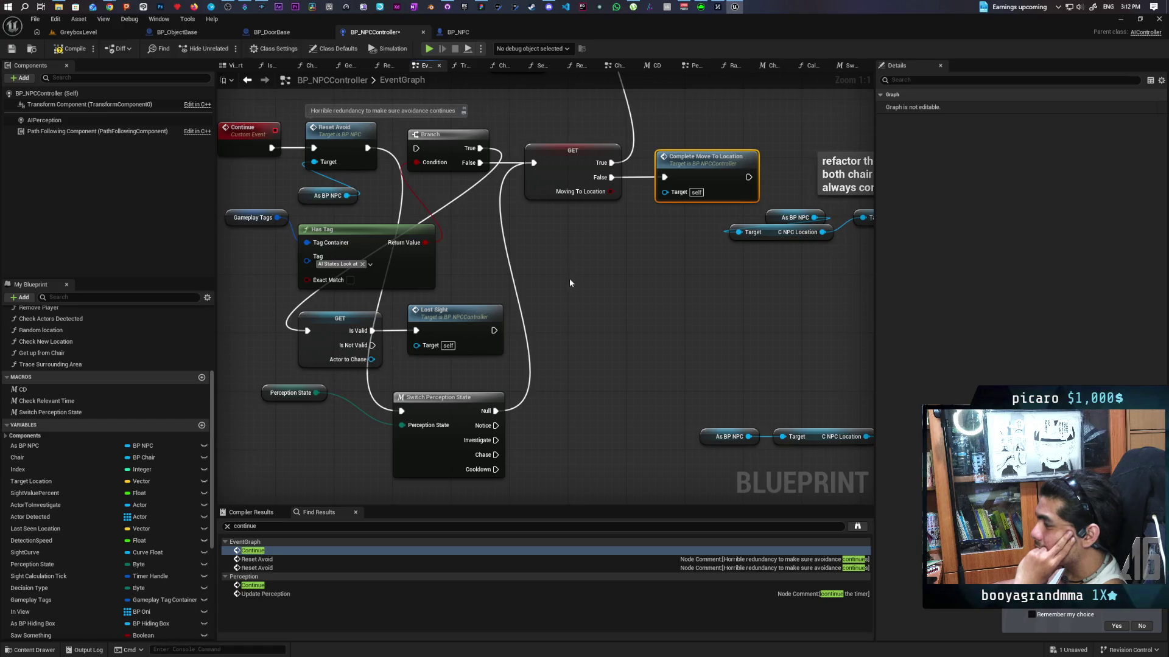
mouse_move(567, 323)
left_mouse_down()
mouse_move(566, 300)
mouse_move(579, 322)
left_mouse_up()
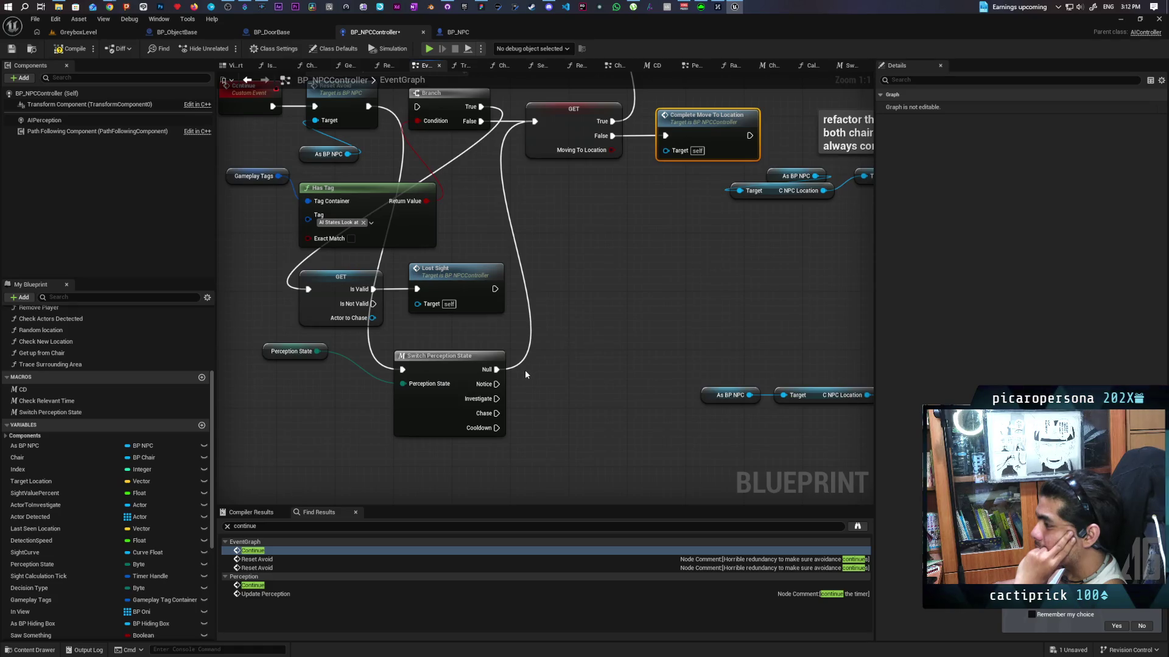
left_click_drag(524, 376, 509, 399)
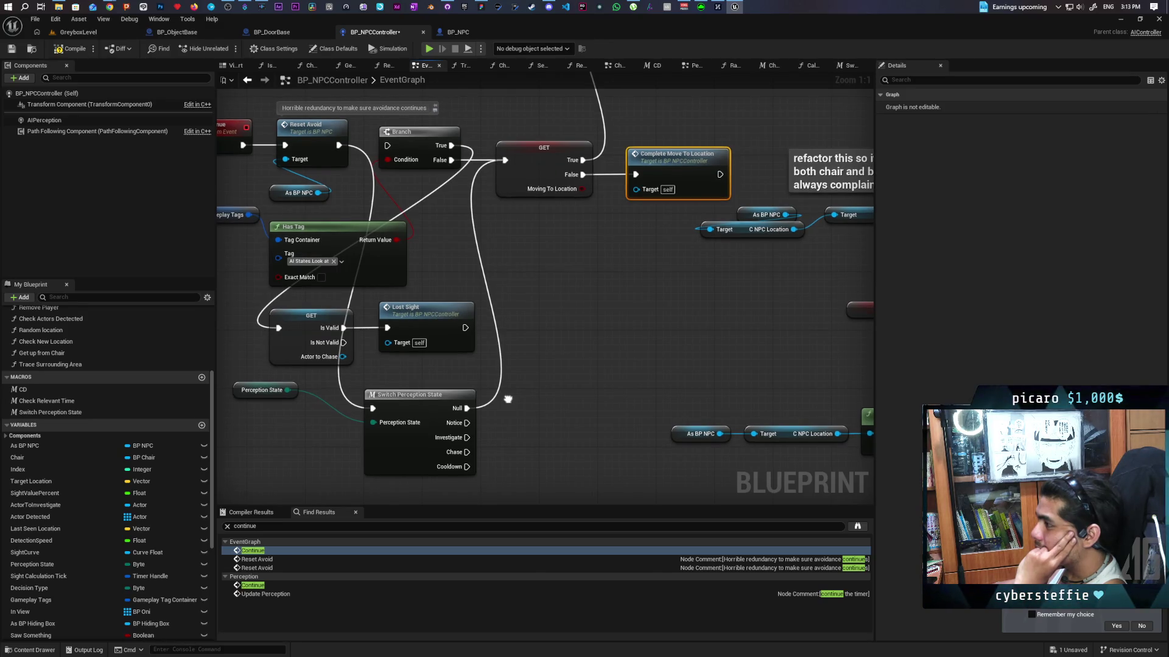
mouse_move(508, 399)
left_mouse_down()
mouse_move(496, 393)
mouse_move(521, 353)
mouse_move(532, 351)
mouse_move(535, 377)
mouse_move(558, 349)
left_mouse_up()
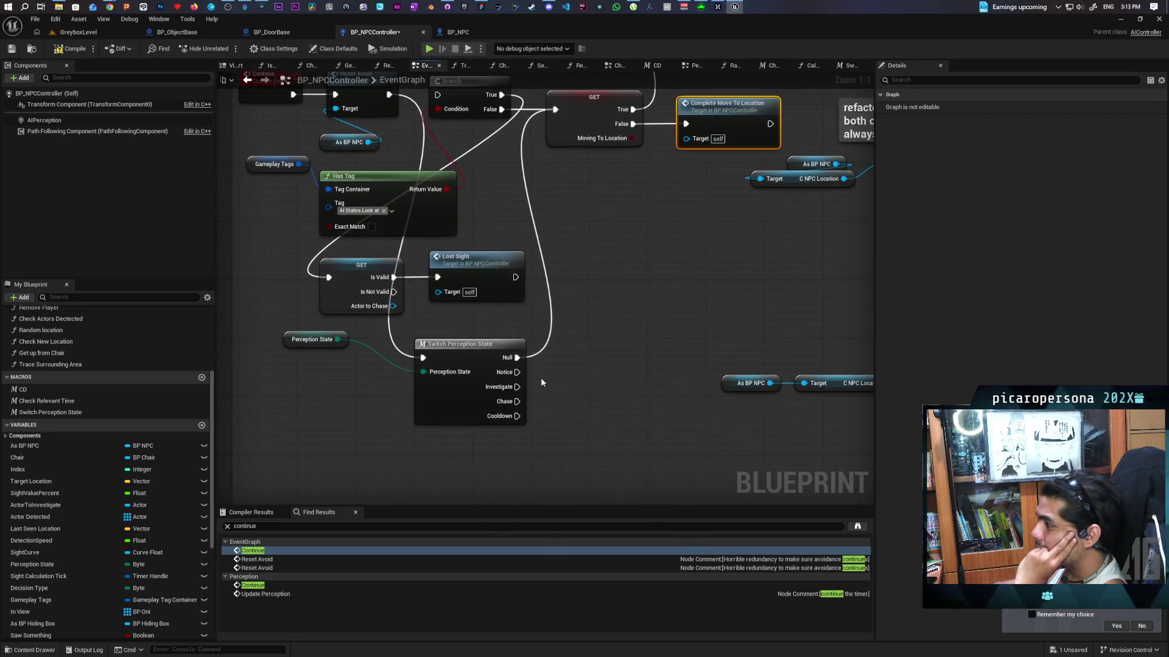
left_click_drag(518, 386, 547, 389)
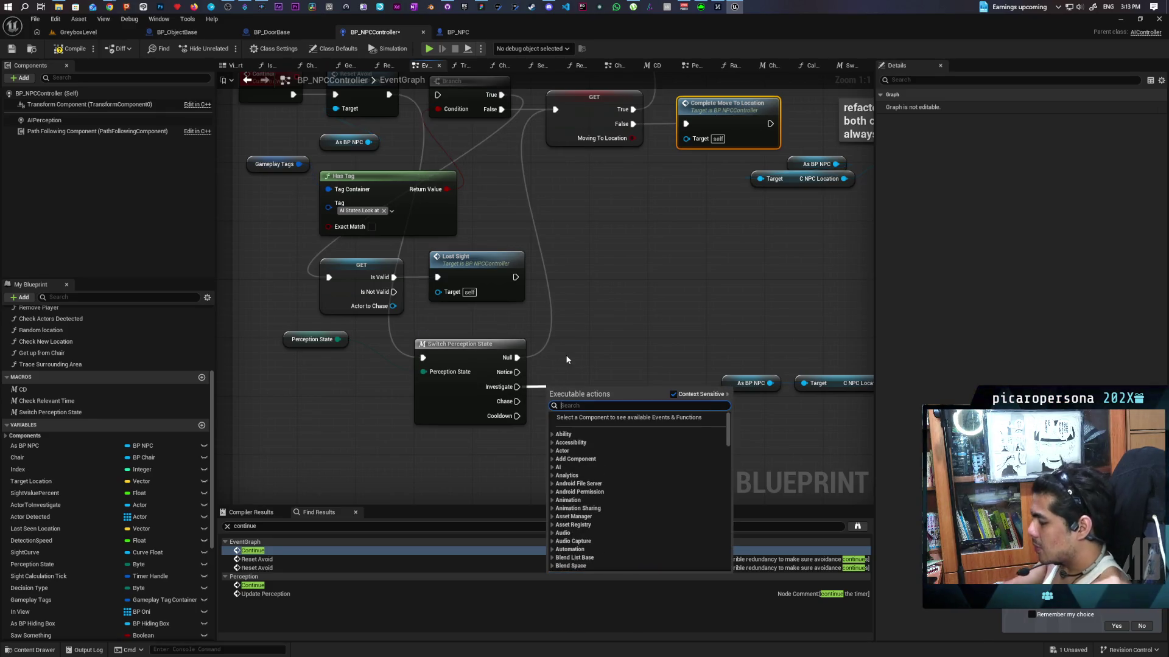
Add a Check Last Seen call on the Investigate case and wire the Chase case to it
type("check last")
key("Return")
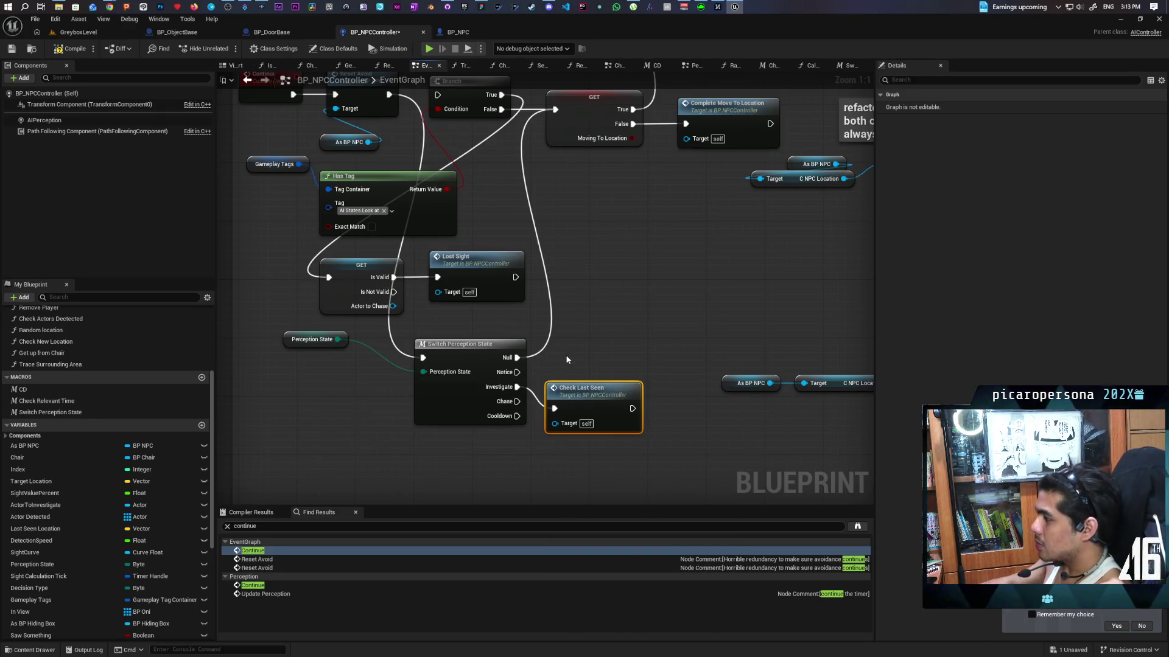
mouse_move(516, 401)
left_mouse_down()
mouse_move(555, 409)
mouse_move(583, 385)
left_mouse_up()
mouse_move(597, 304)
left_mouse_down()
mouse_move(595, 388)
mouse_move(595, 334)
mouse_move(585, 347)
left_mouse_up()
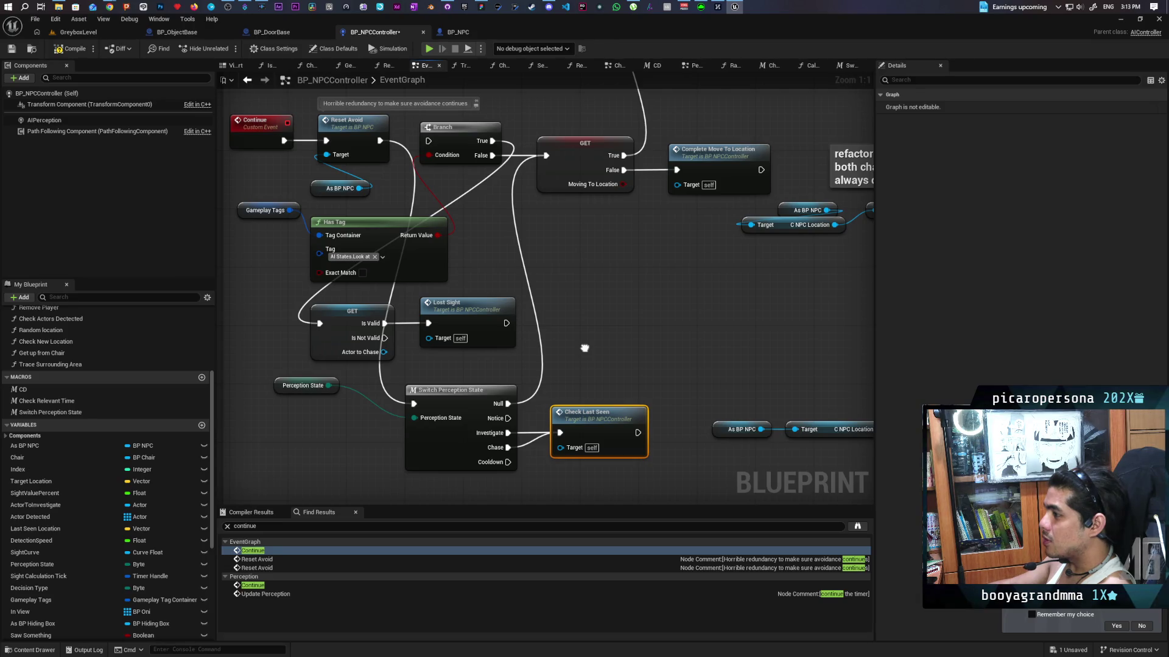
left_click_drag(584, 348, 583, 353)
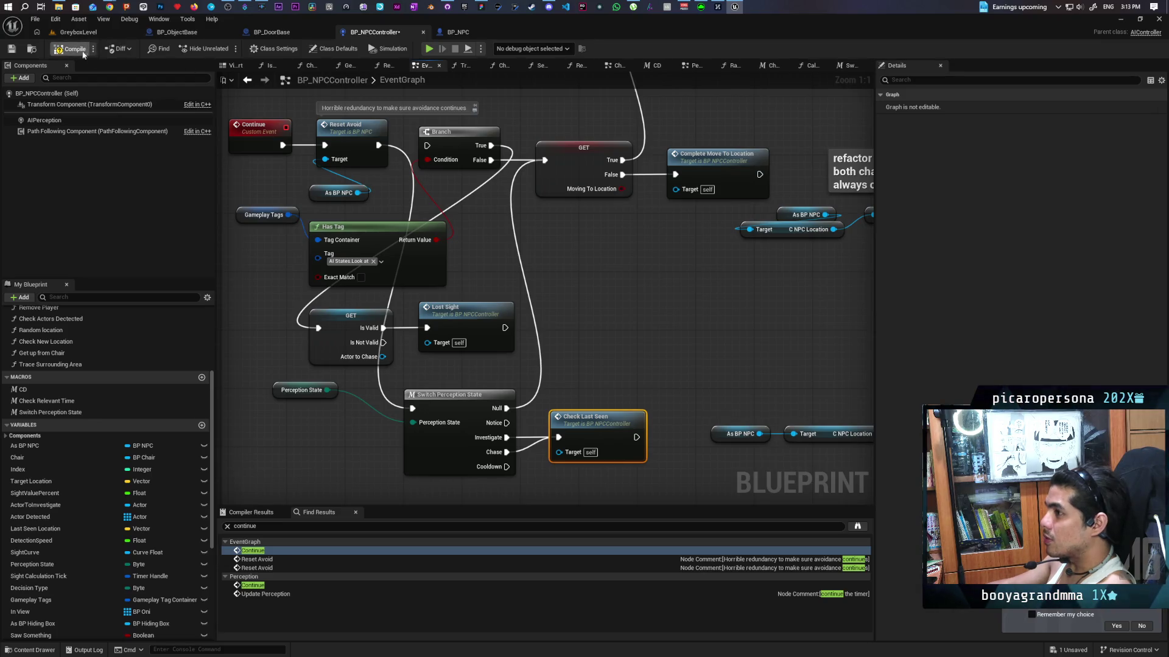
Save the controller, peek into the Lost Sight graph's state switch, and return to EventGraph
key("ctrl+s")
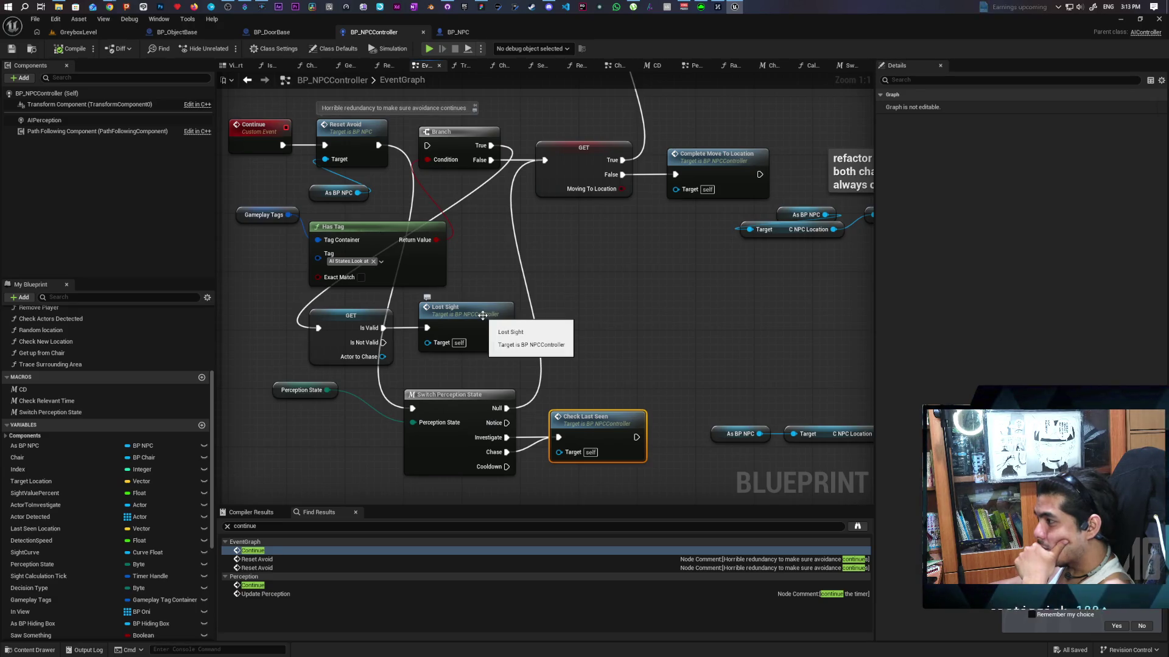
double_click(483, 315)
scroll(495, 334, "up", 10)
mouse_move(608, 383)
left_mouse_down()
mouse_move(491, 352)
mouse_move(487, 338)
left_mouse_up()
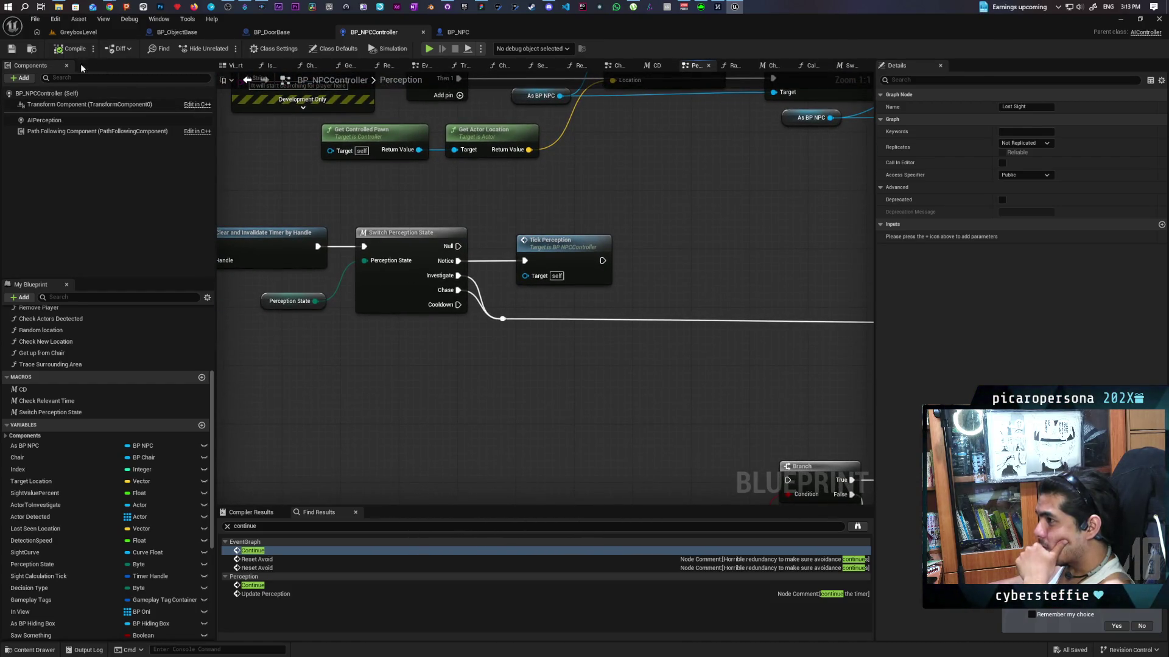
left_click(248, 79)
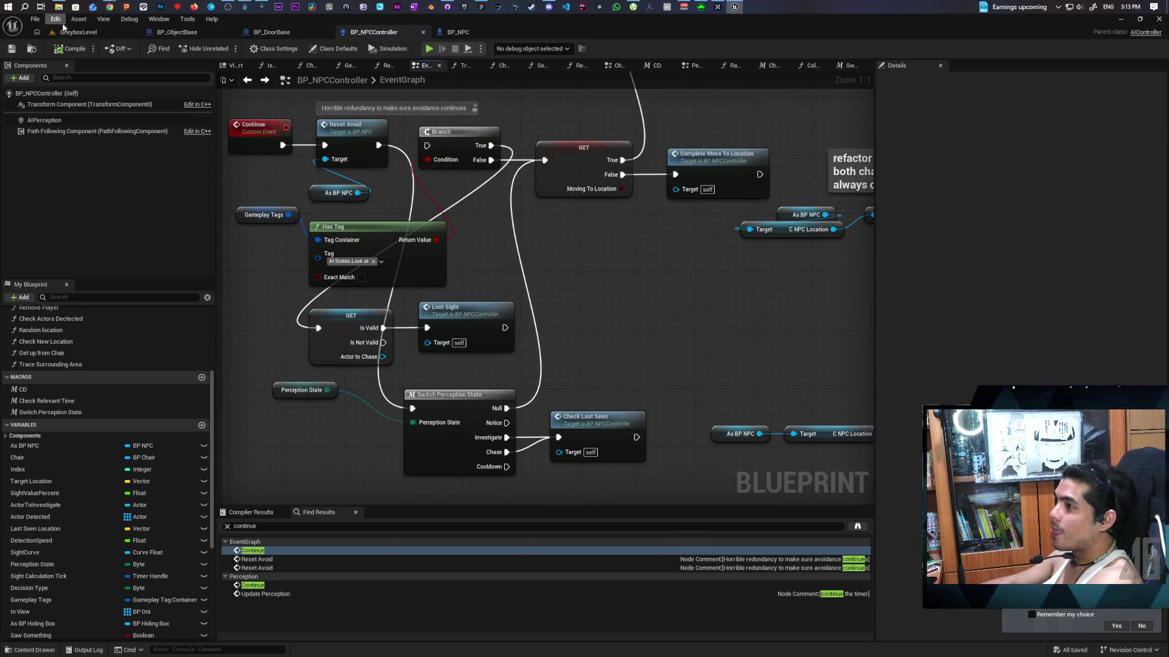
Play GreyboxLevel, open the failing BP_NPC_Priest_Controller, and recompile to reveal its two SeenPlayer errors
left_click(75, 34)
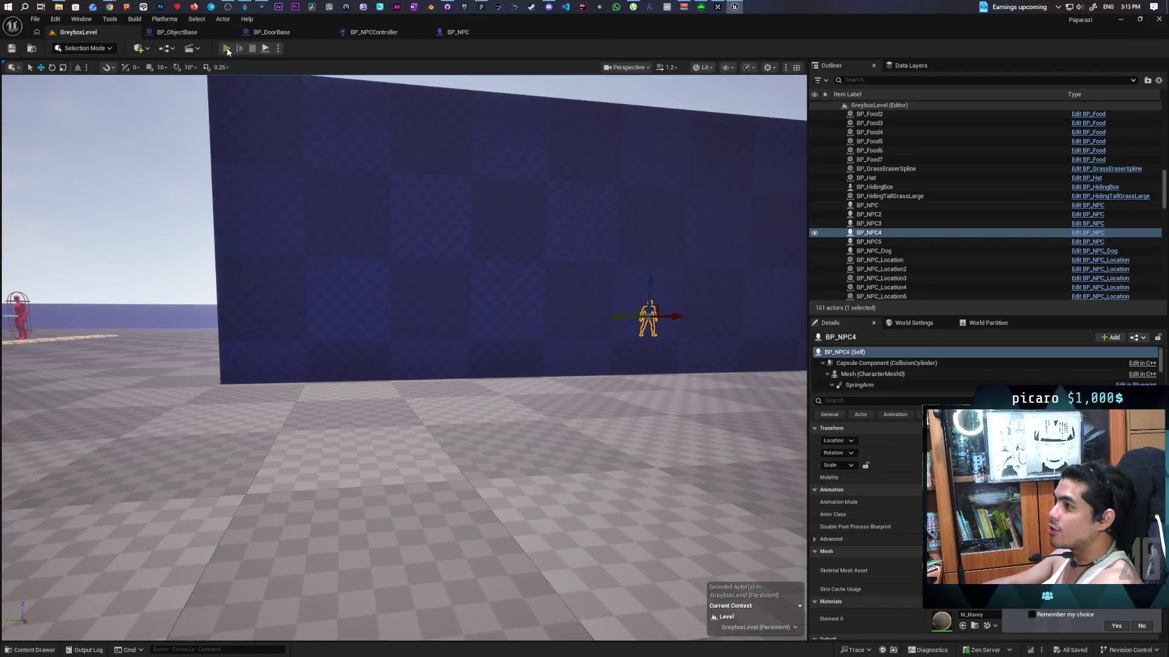
left_click(227, 50)
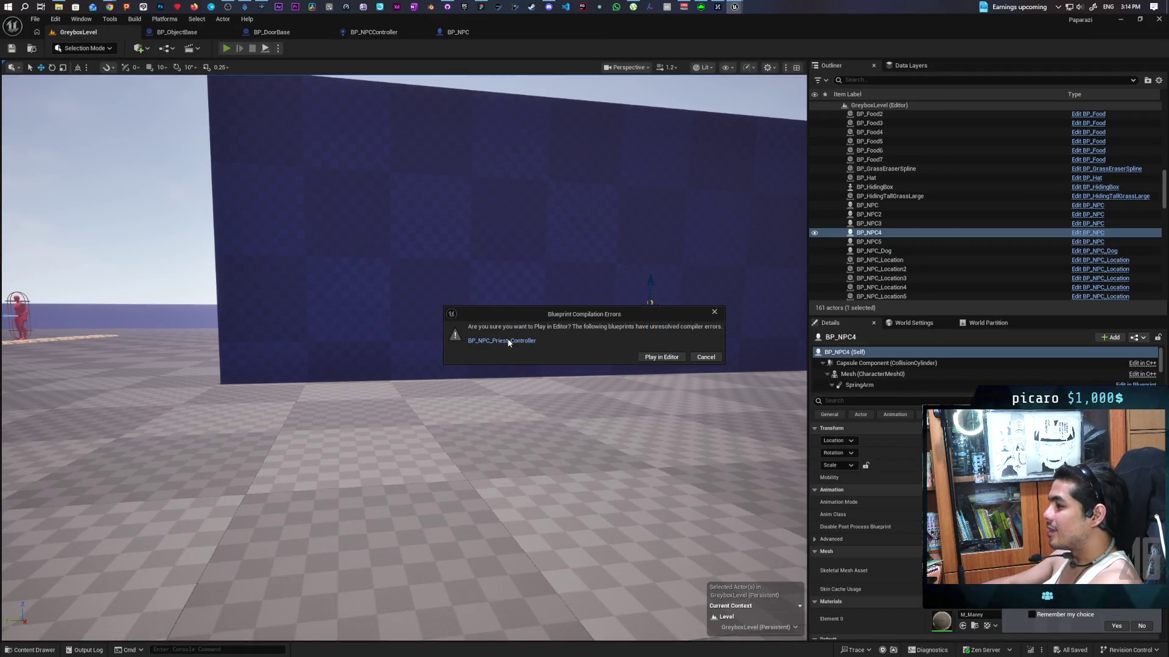
left_click(508, 342)
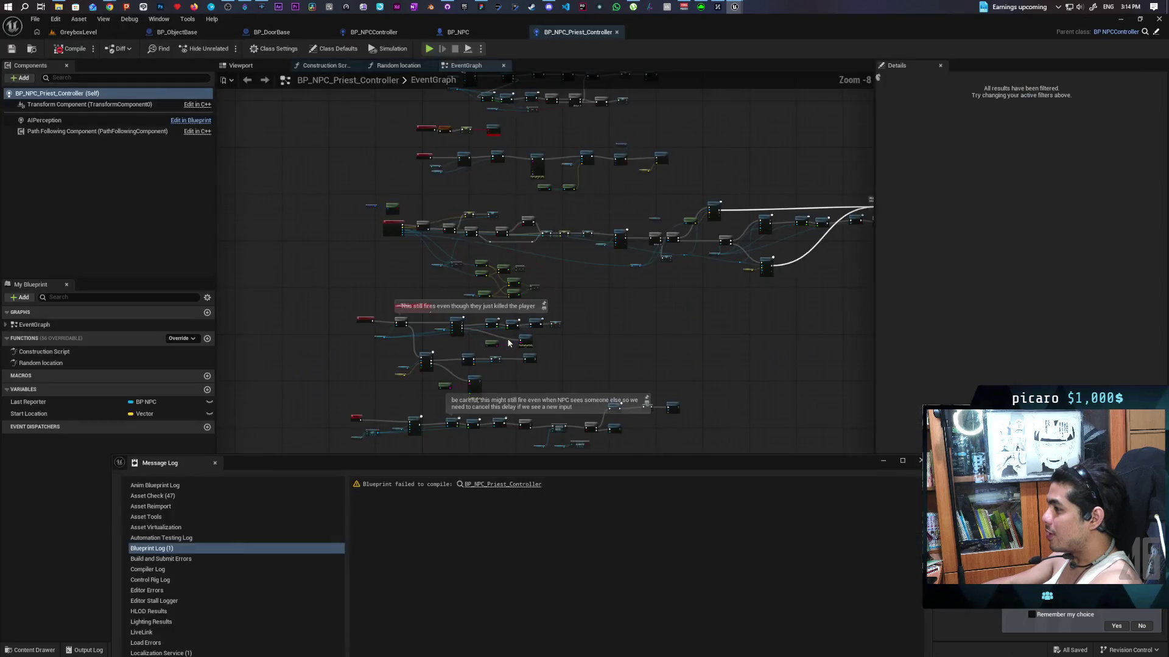
left_click(496, 485)
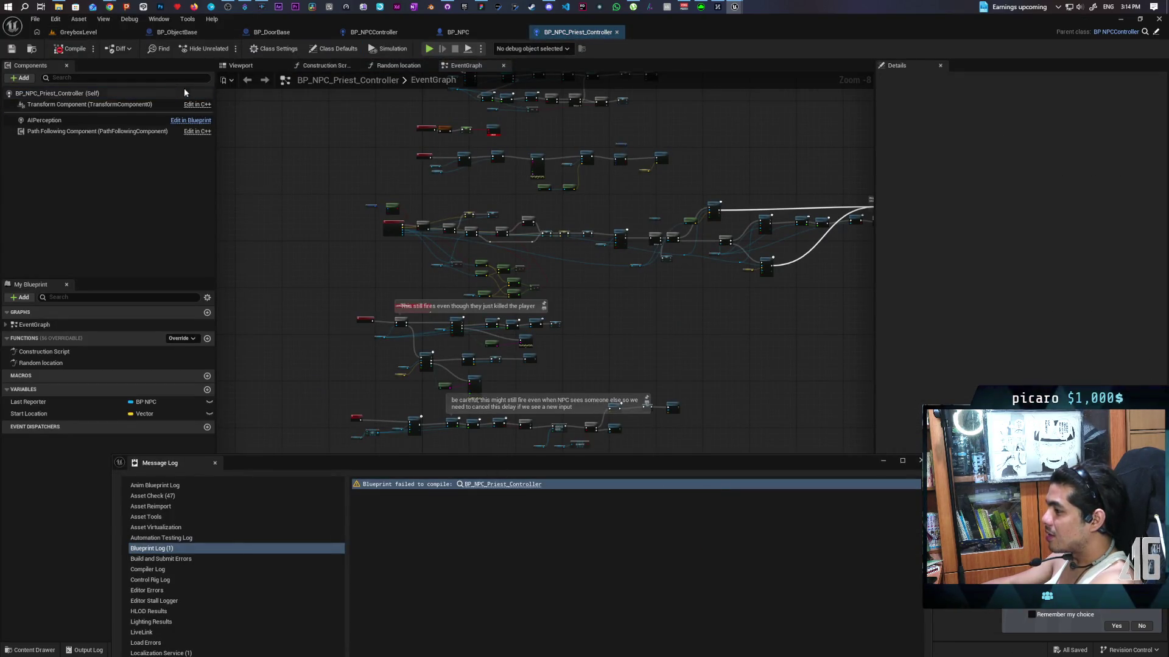
left_click(72, 50)
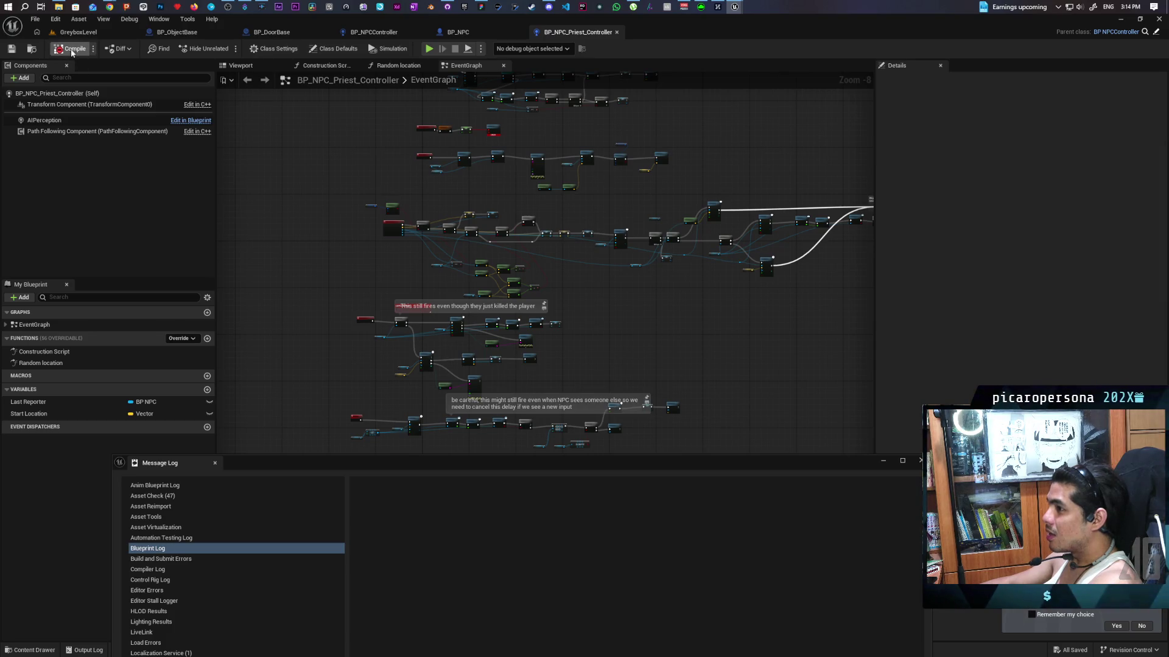
left_click(920, 461)
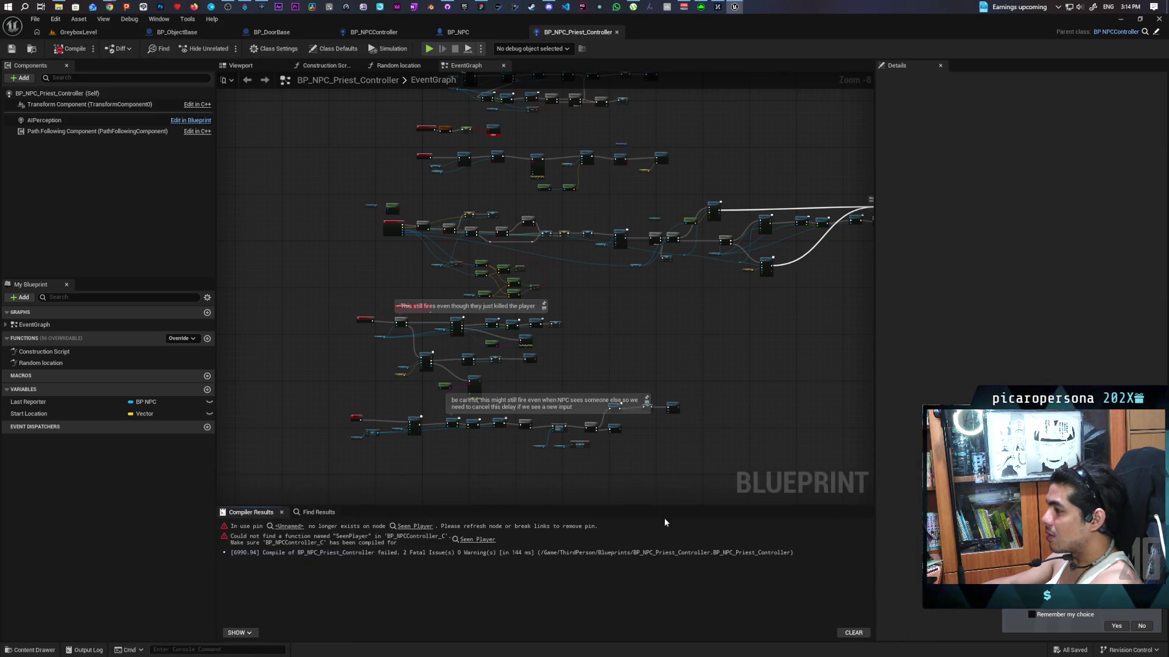
Jump to the broken Seen Player node and refresh it
left_click(288, 526)
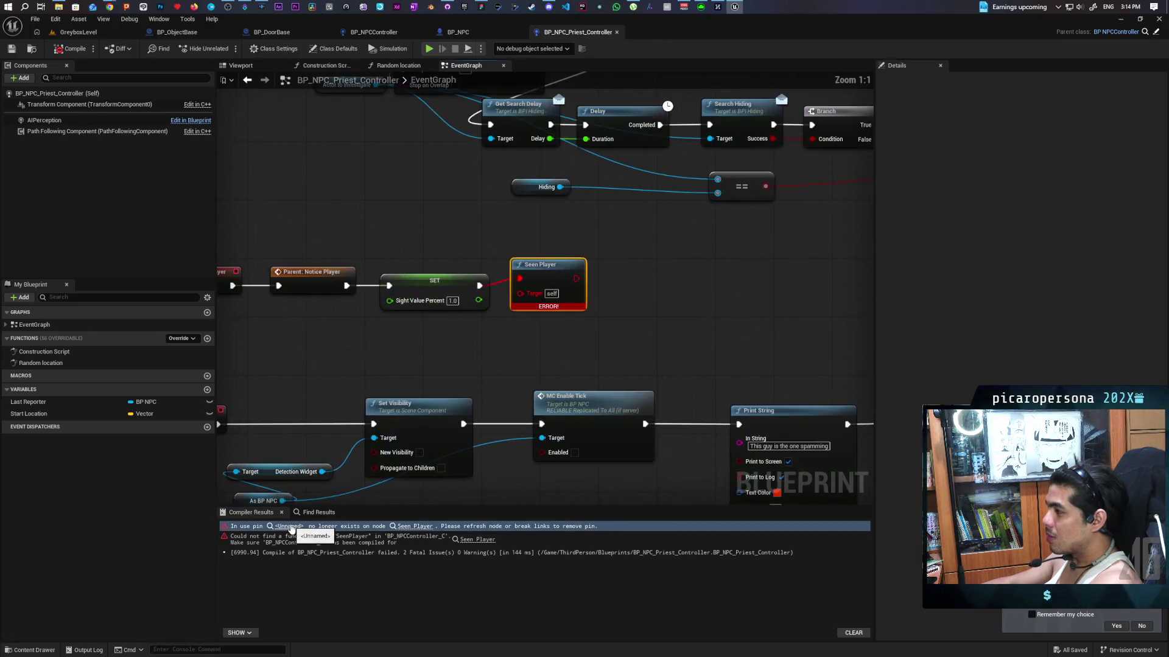
mouse_move(564, 344)
left_mouse_down()
mouse_move(761, 334)
mouse_move(677, 339)
left_mouse_up()
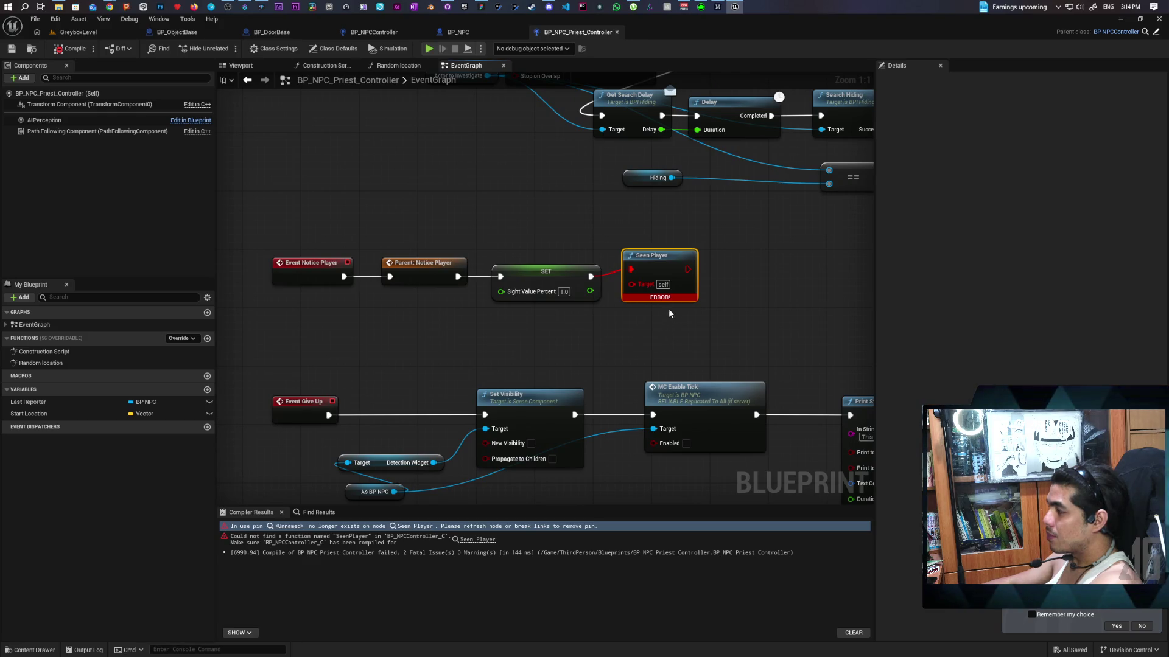
left_click_drag(661, 273, 715, 275)
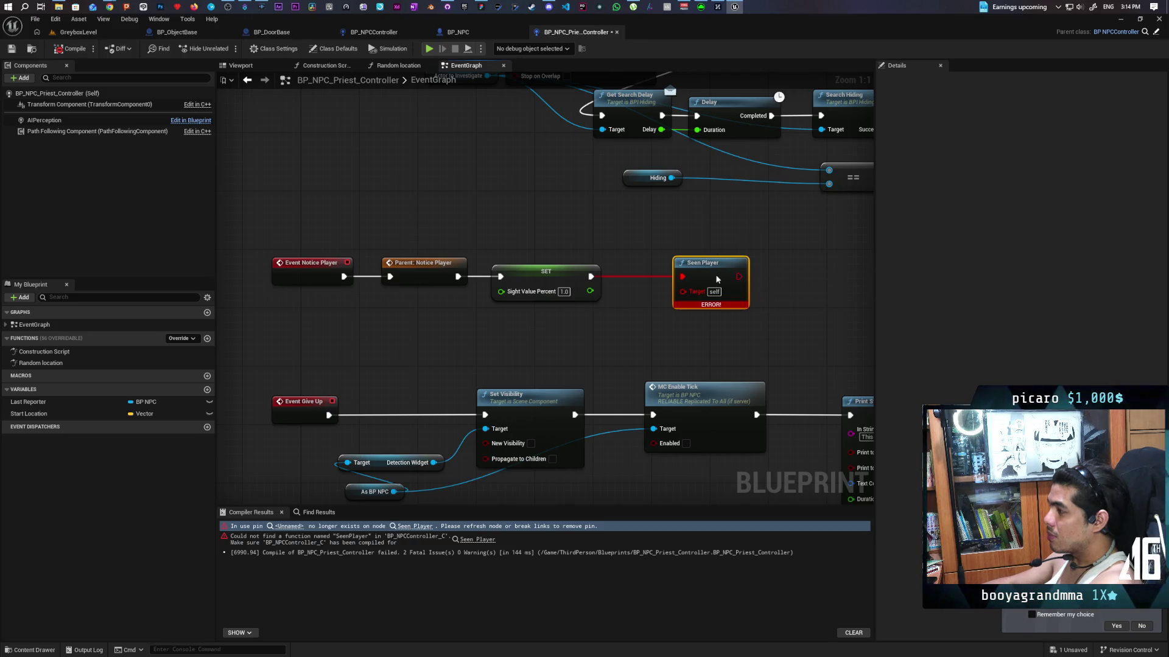
right_click(712, 271)
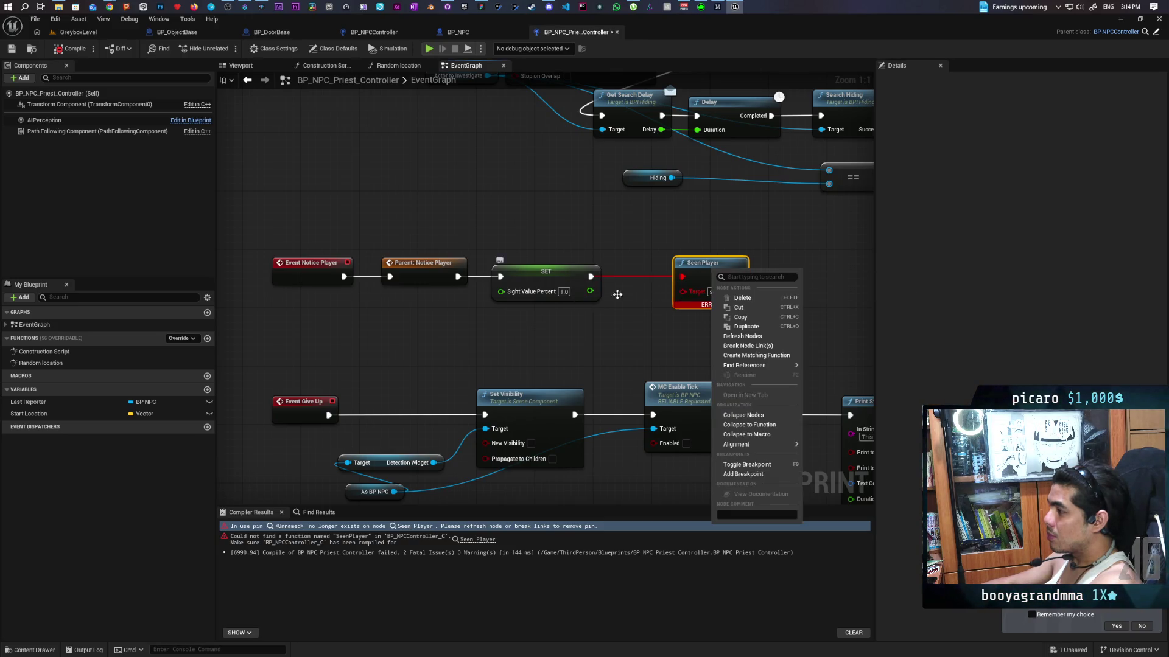
left_click(753, 337)
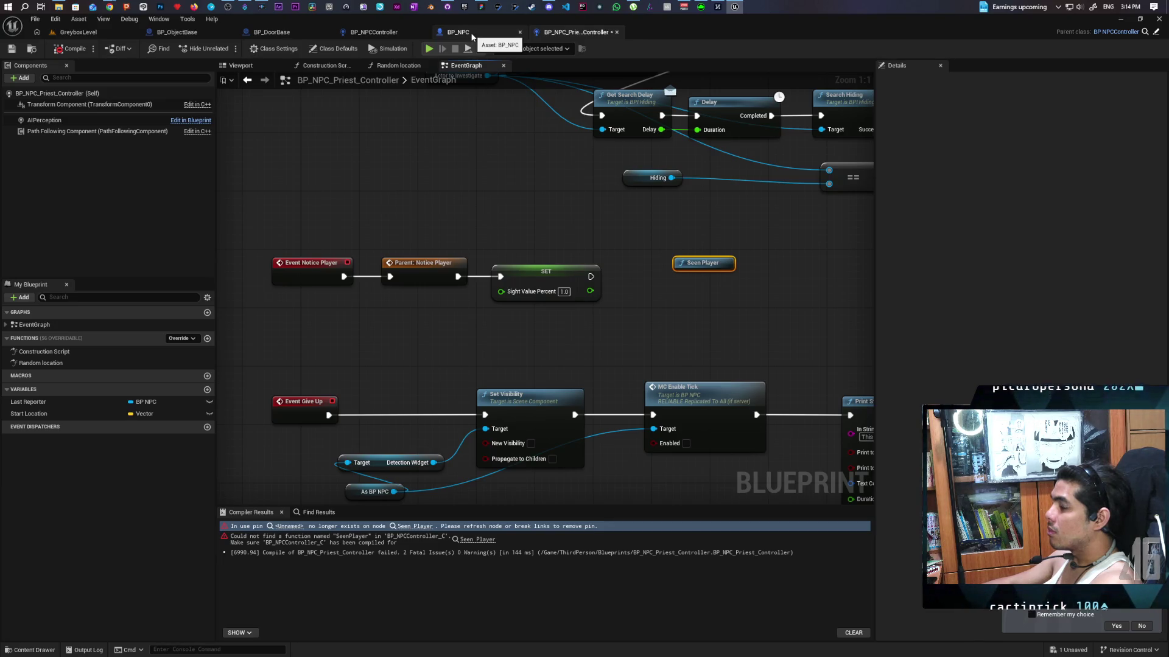
Replace Seen Player with a Chase Player call after the SET node
mouse_move(590, 277)
left_mouse_down()
mouse_move(636, 307)
mouse_move(624, 298)
left_mouse_up()
type("chase")
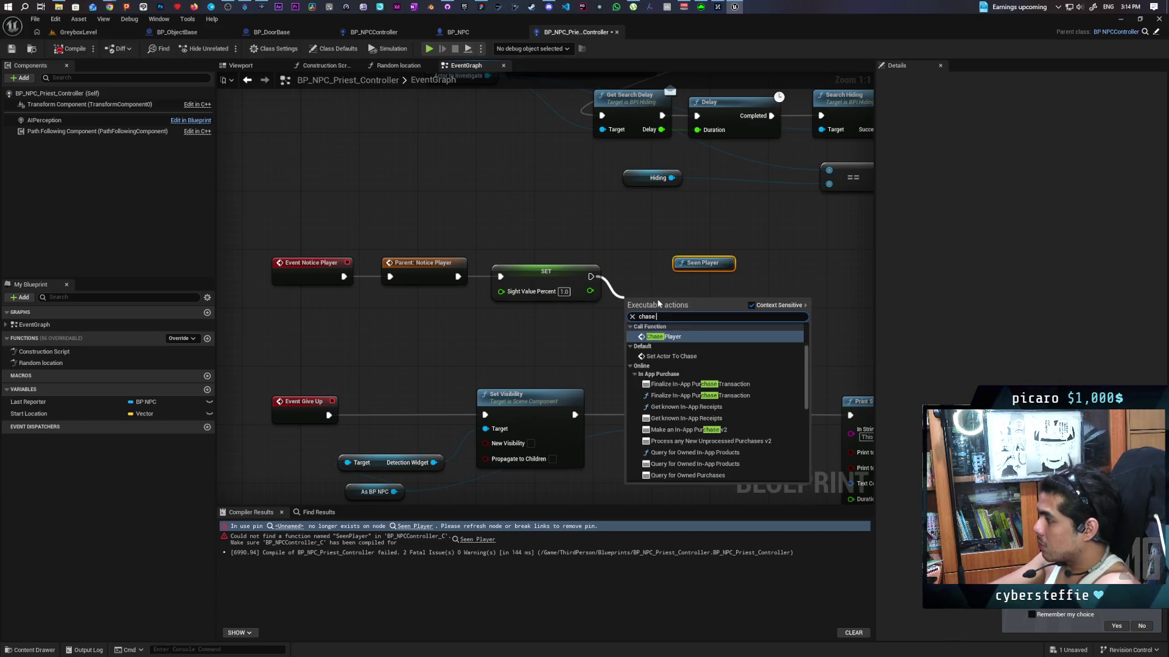
key("Return")
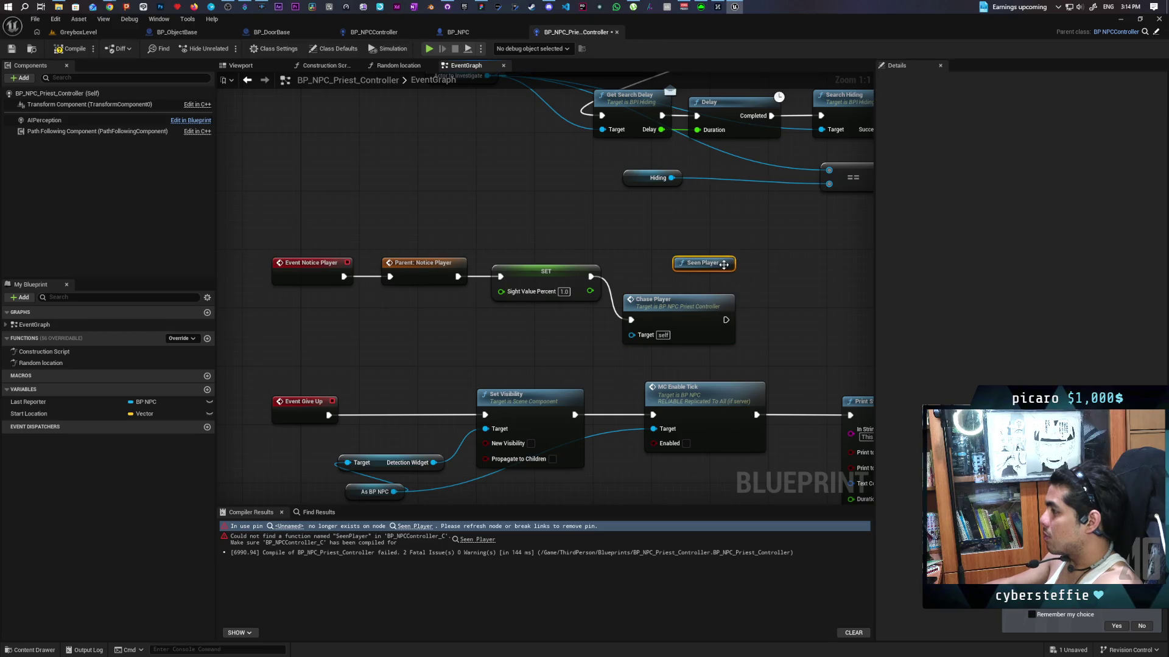
key("Delete")
left_click_drag(691, 294, 696, 255)
Compile and save the Priest Controller, then return to GreyboxLevel
left_click(72, 48)
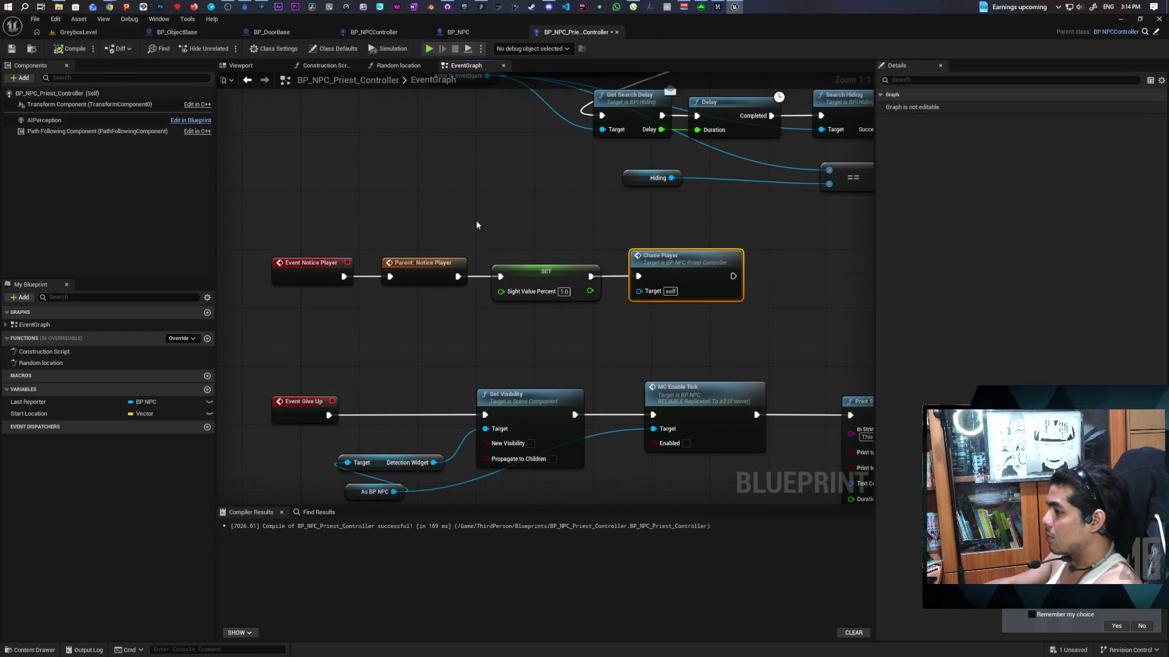
key("ctrl+s")
left_click(122, 31)
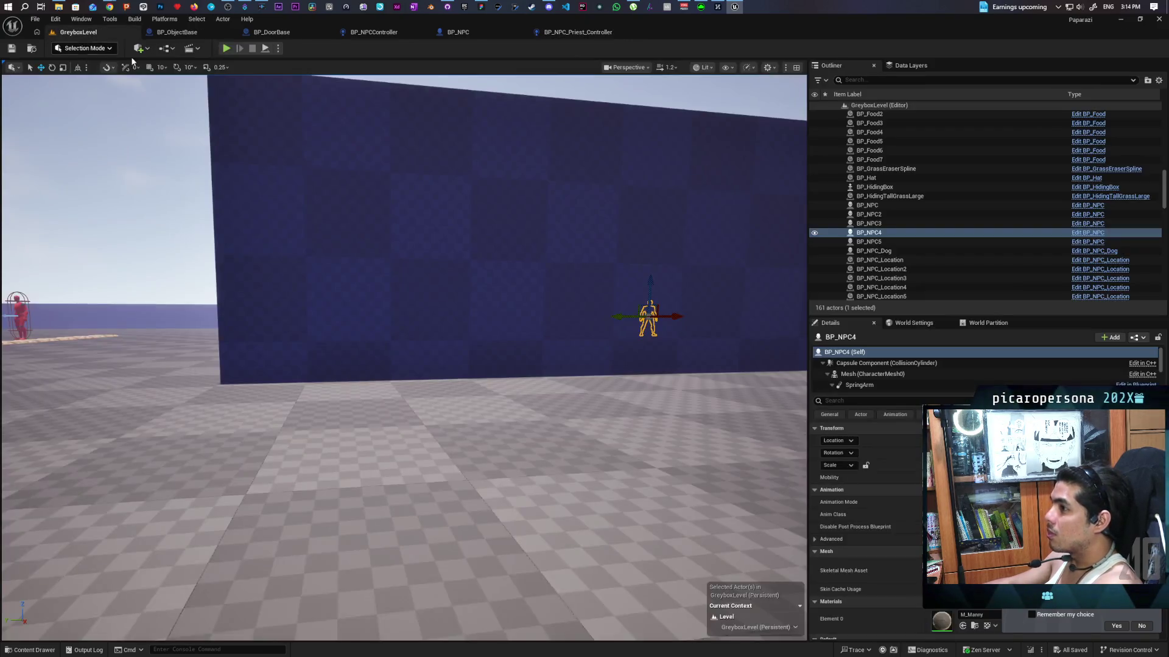
Play GreyboxLevel, run and jump the creature past the tall grass to the NPC building, then stop
left_click(227, 48)
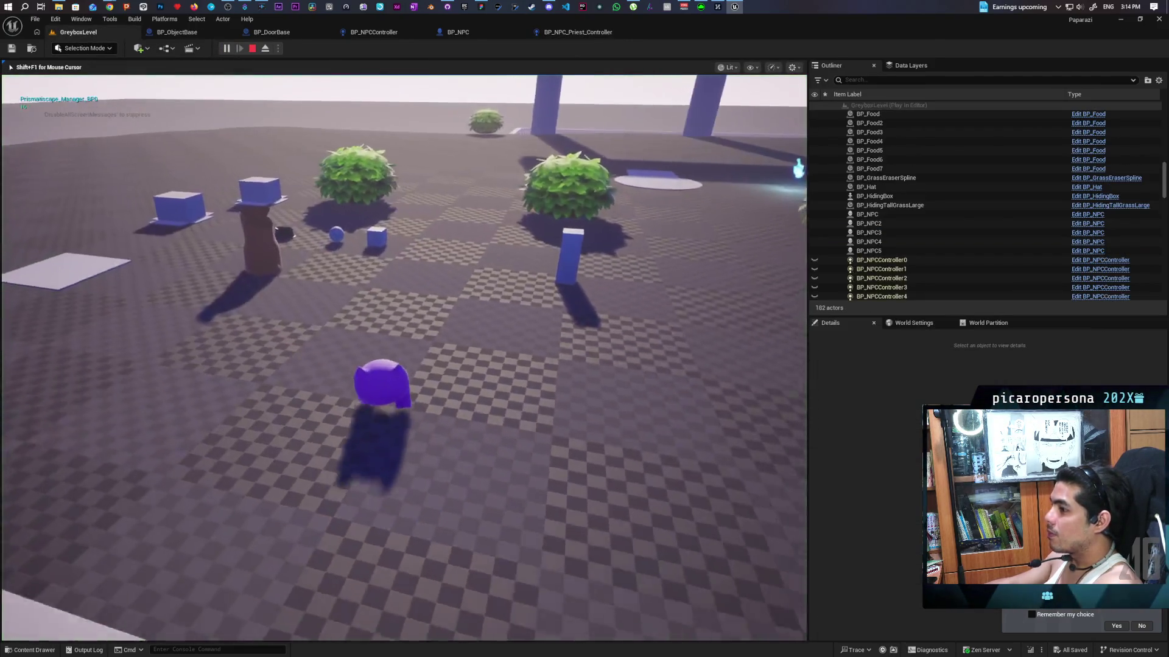
key("w")
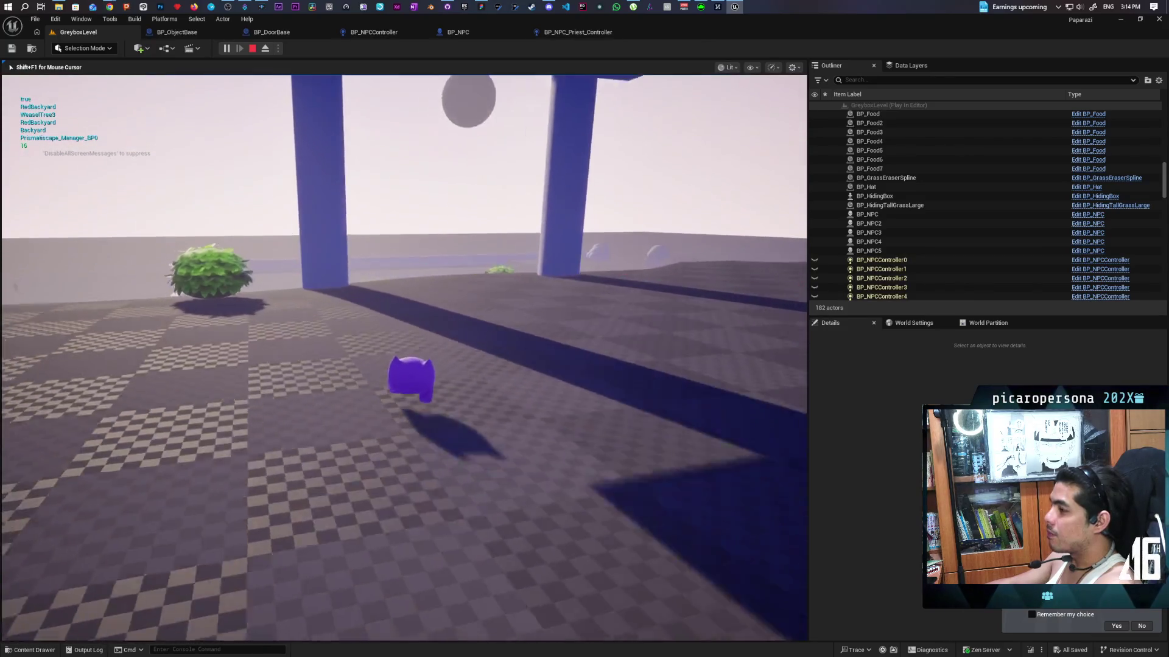
key("space")
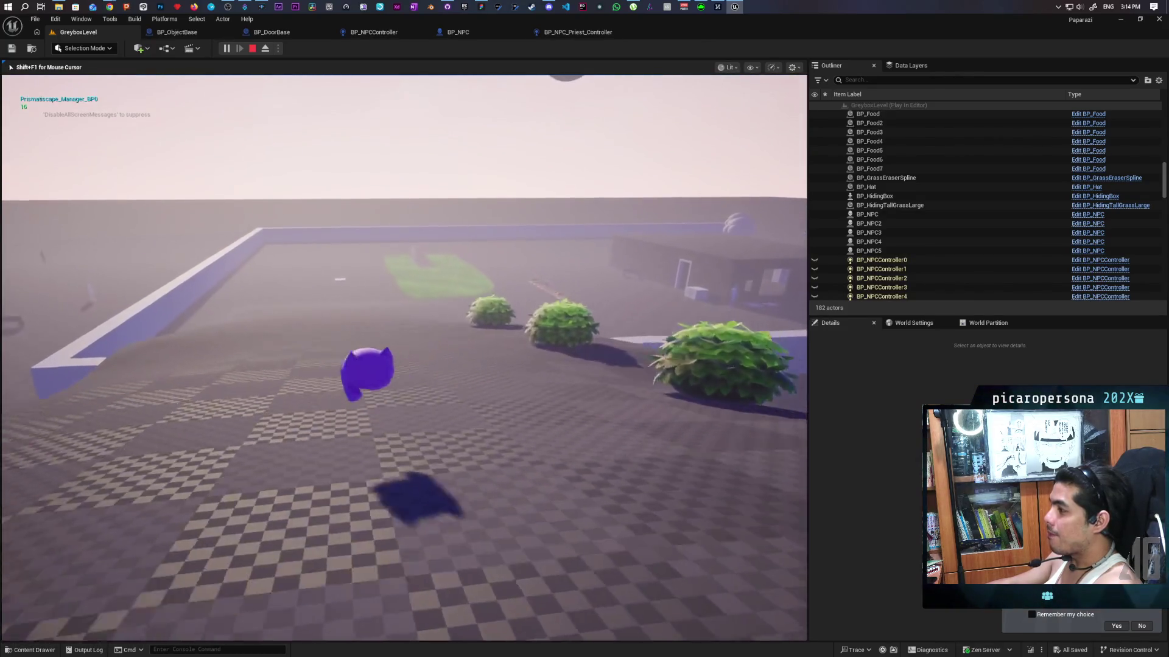
key("w")
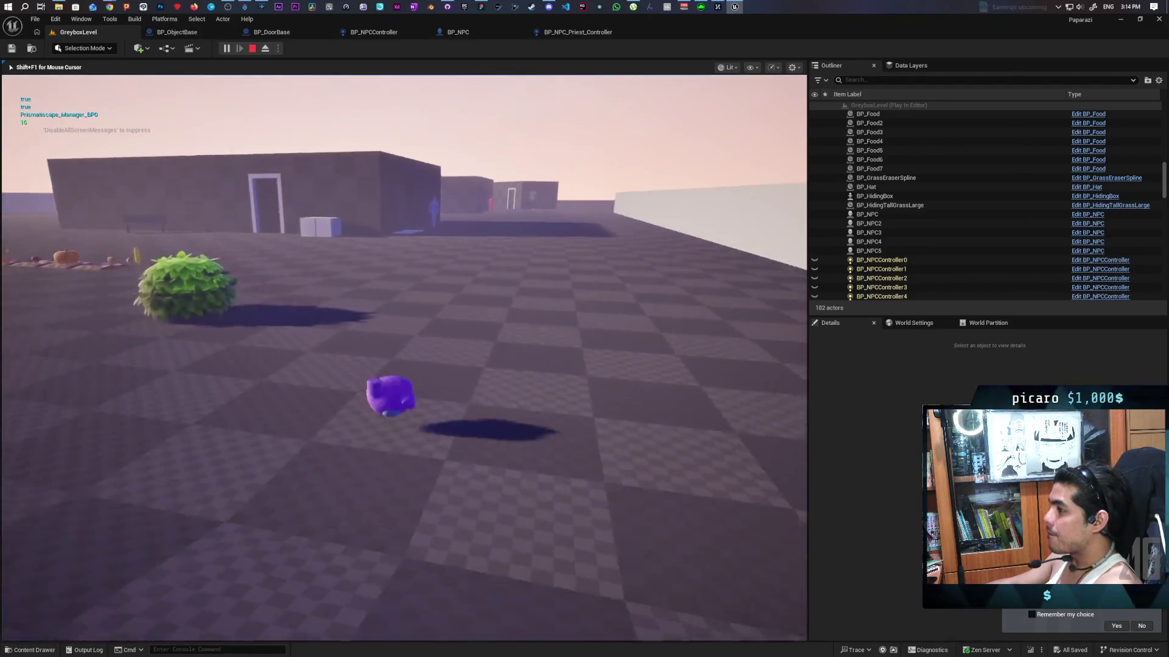
key("w")
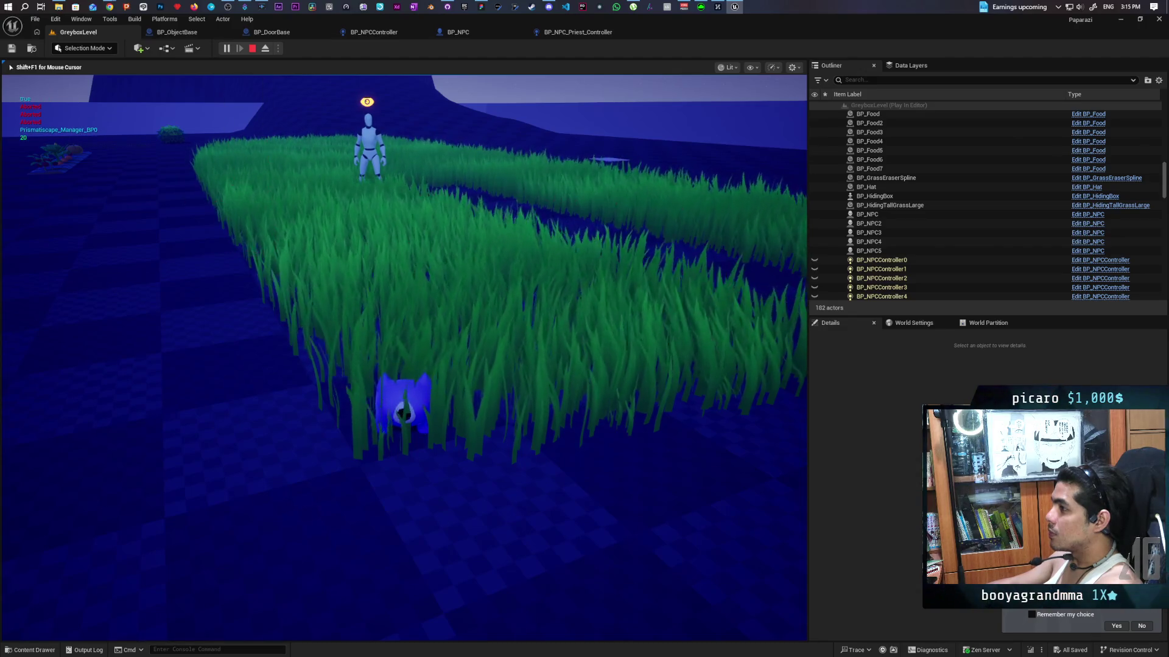
key("a")
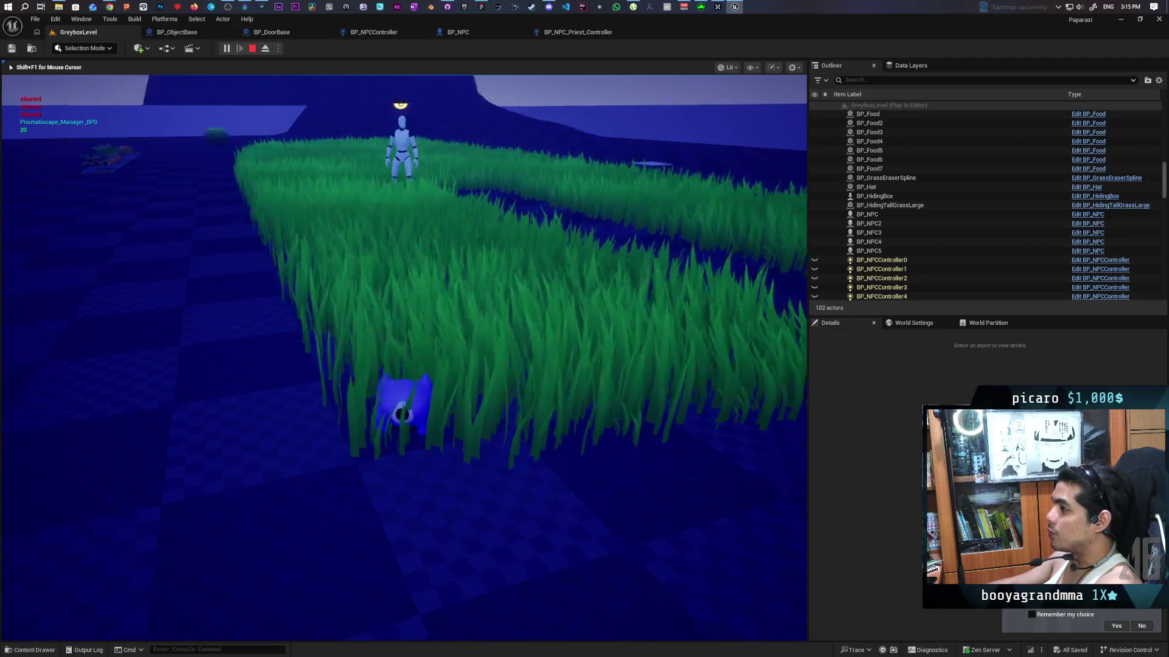
key("a")
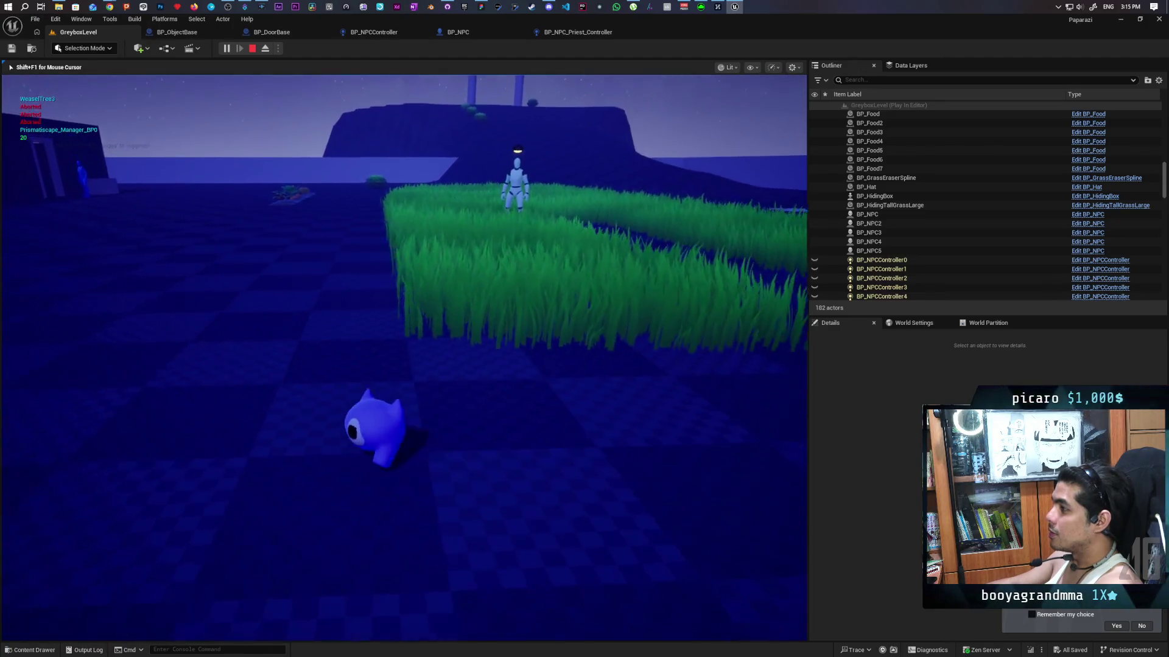
key("a")
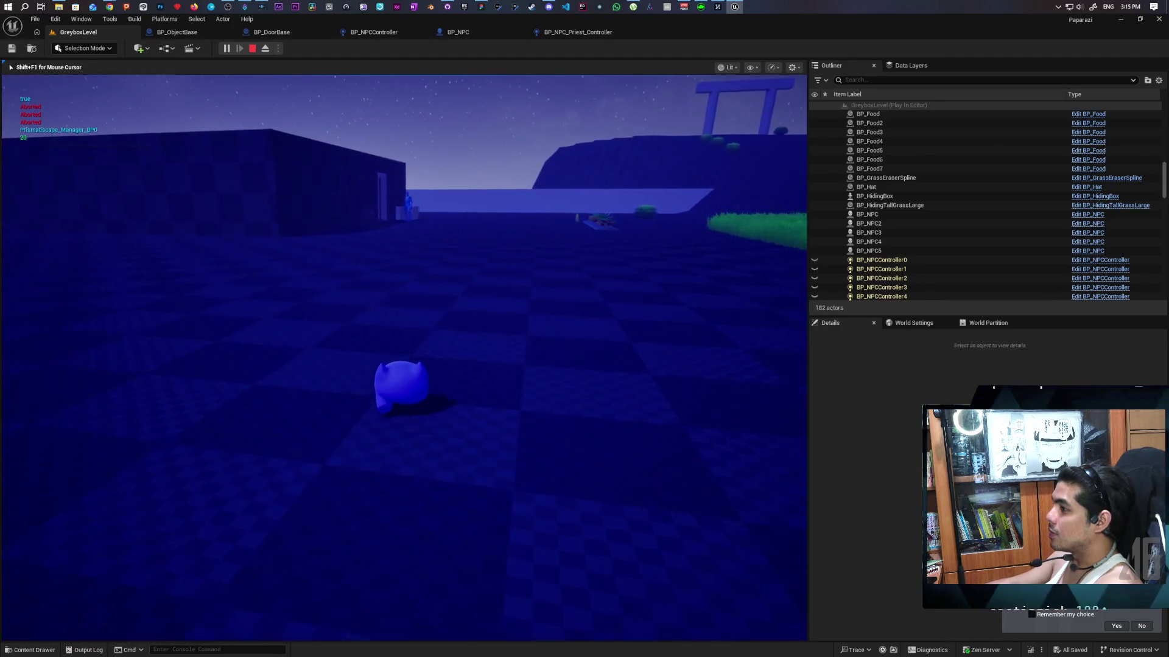
key("a")
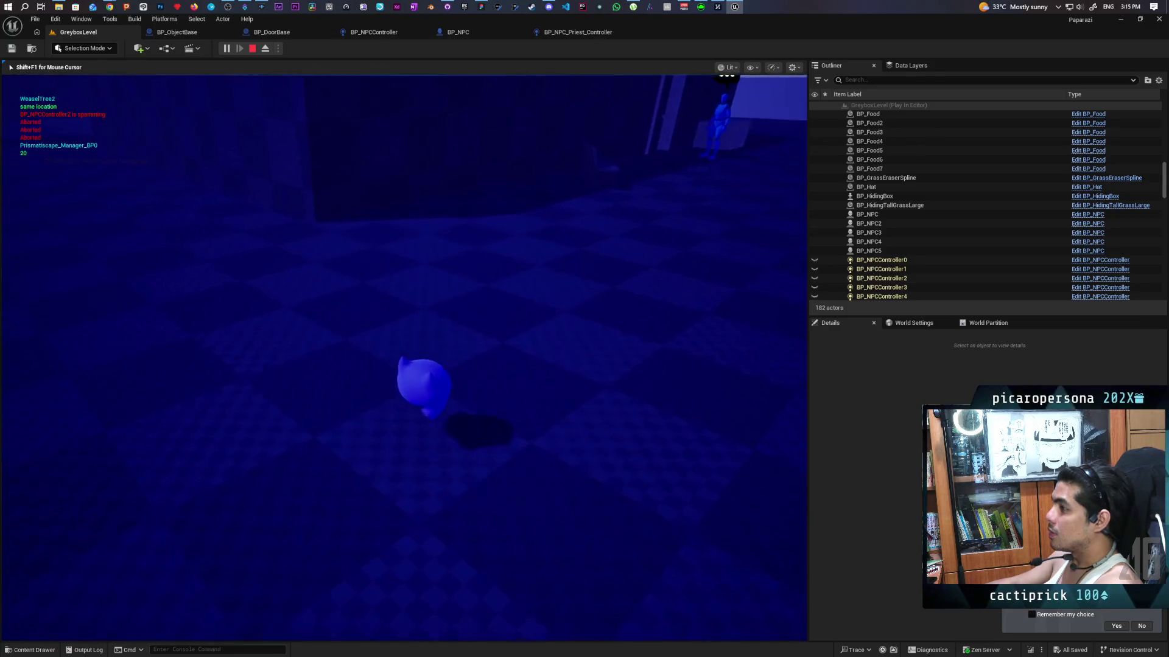
key("a")
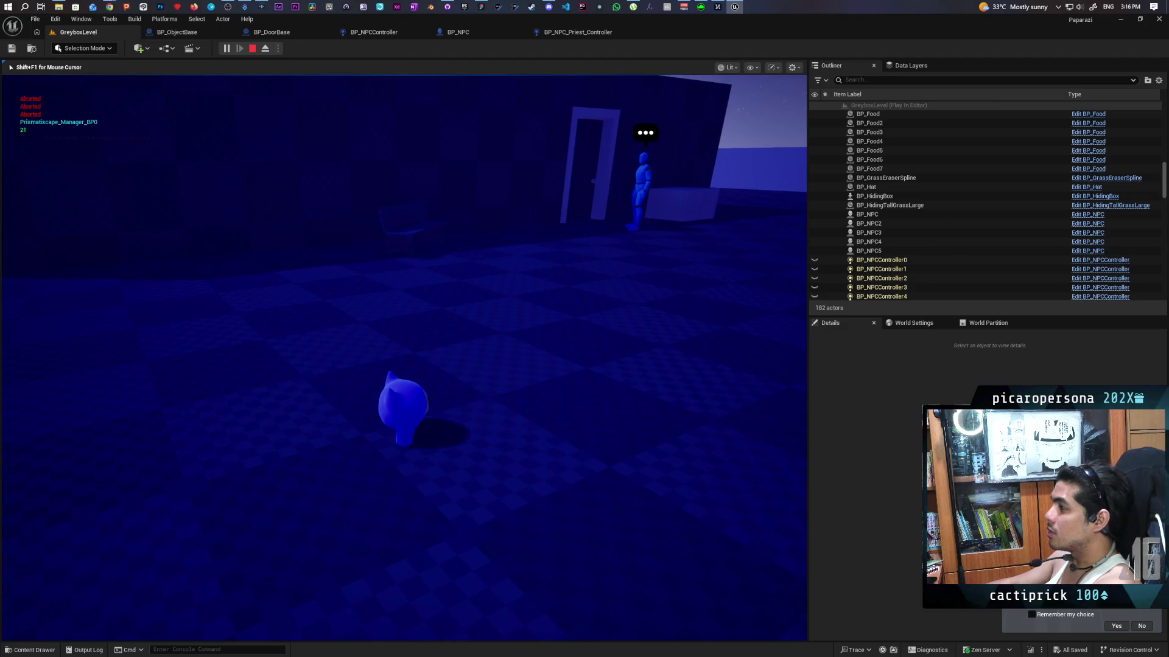
key("Escape")
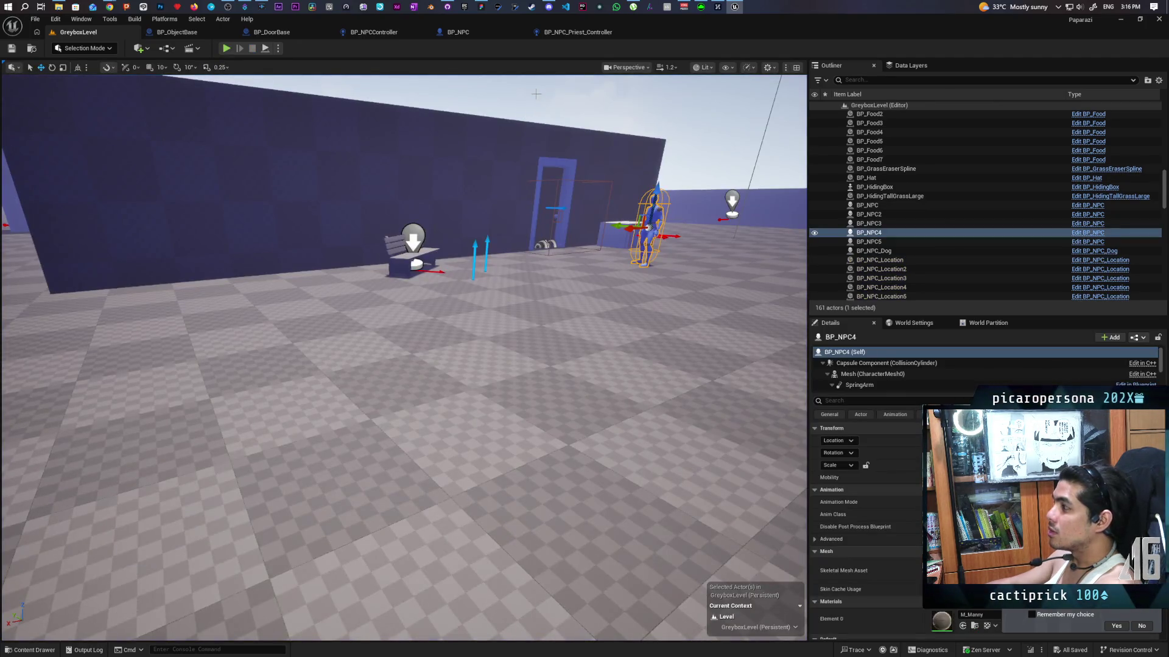
Set BP_NPCController's Perception State default value to 0, save, and go back to GreyboxLevel
left_click(576, 31)
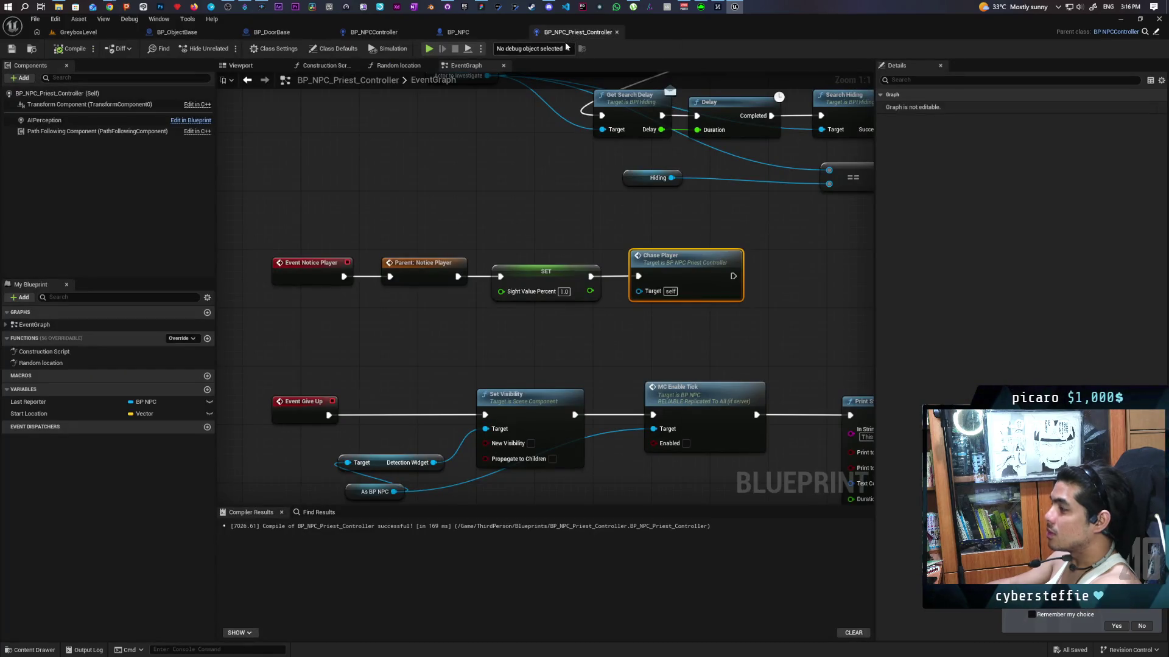
left_click(476, 37)
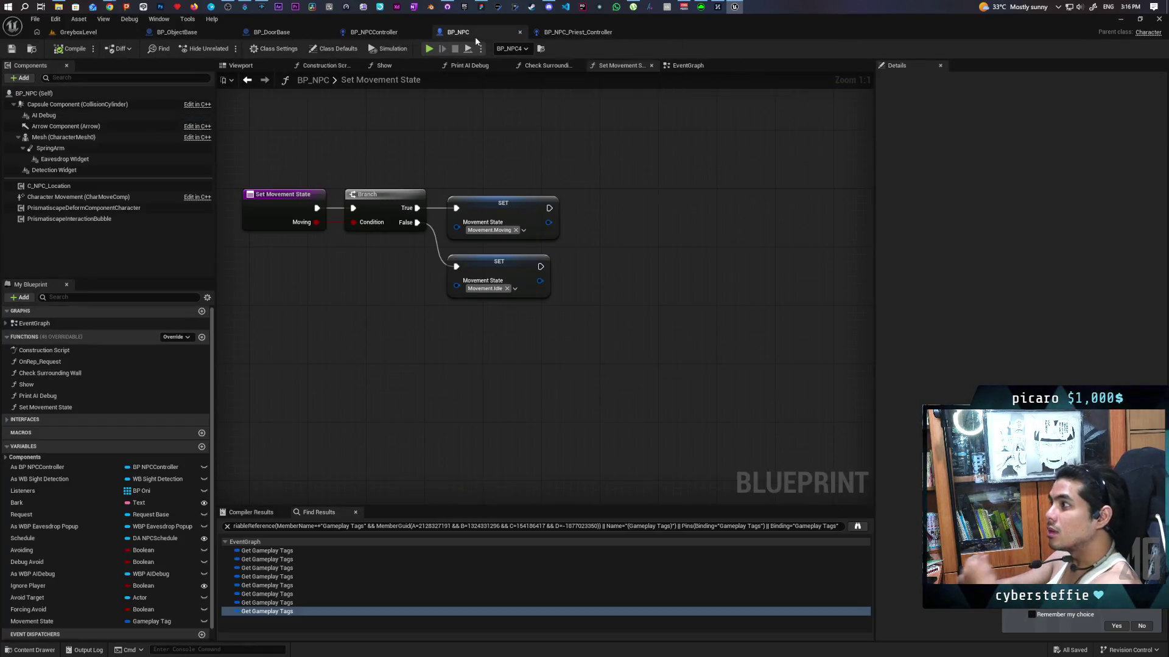
left_click(378, 36)
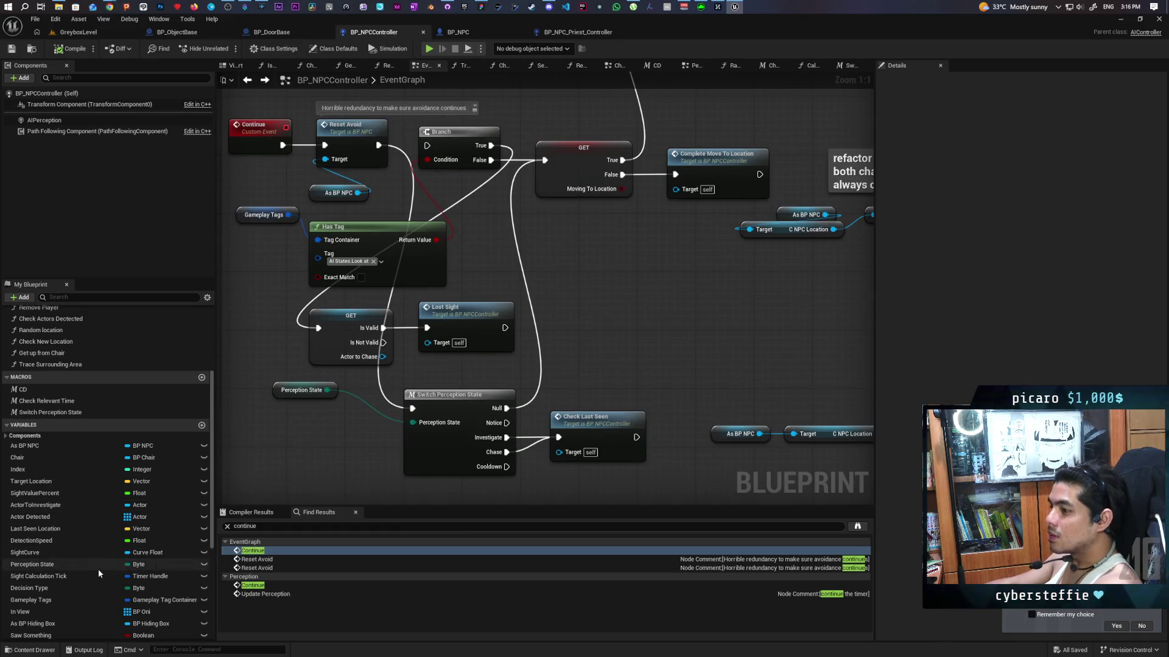
scroll(99, 568, "down", 3)
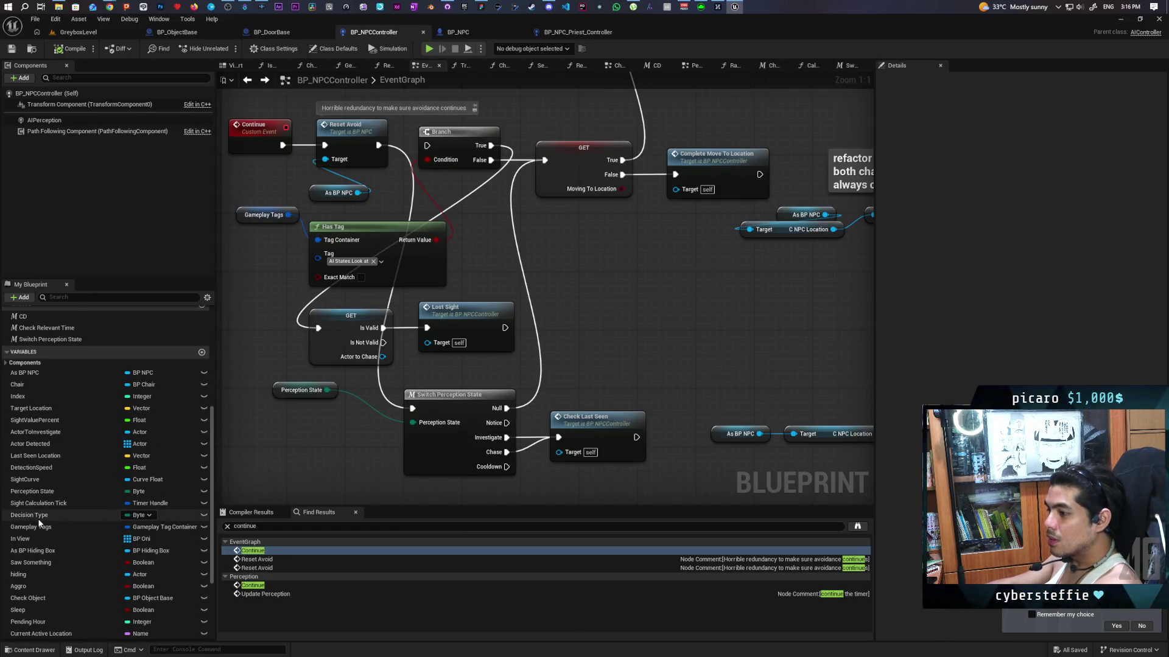
left_click(38, 491)
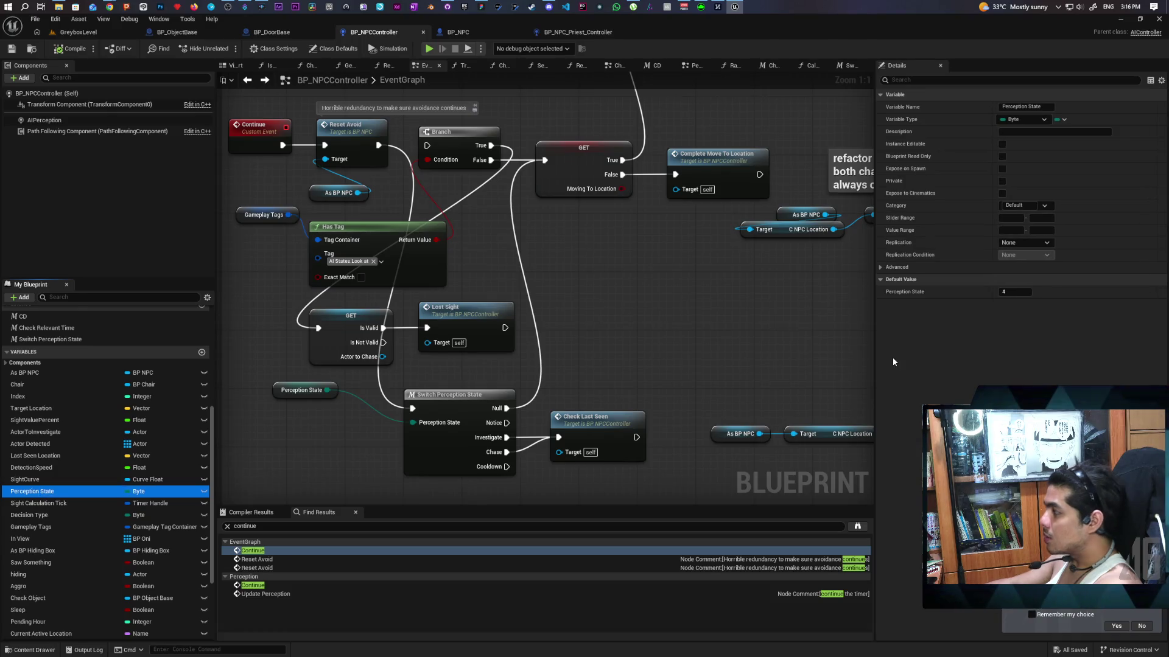
type("0")
key("Return")
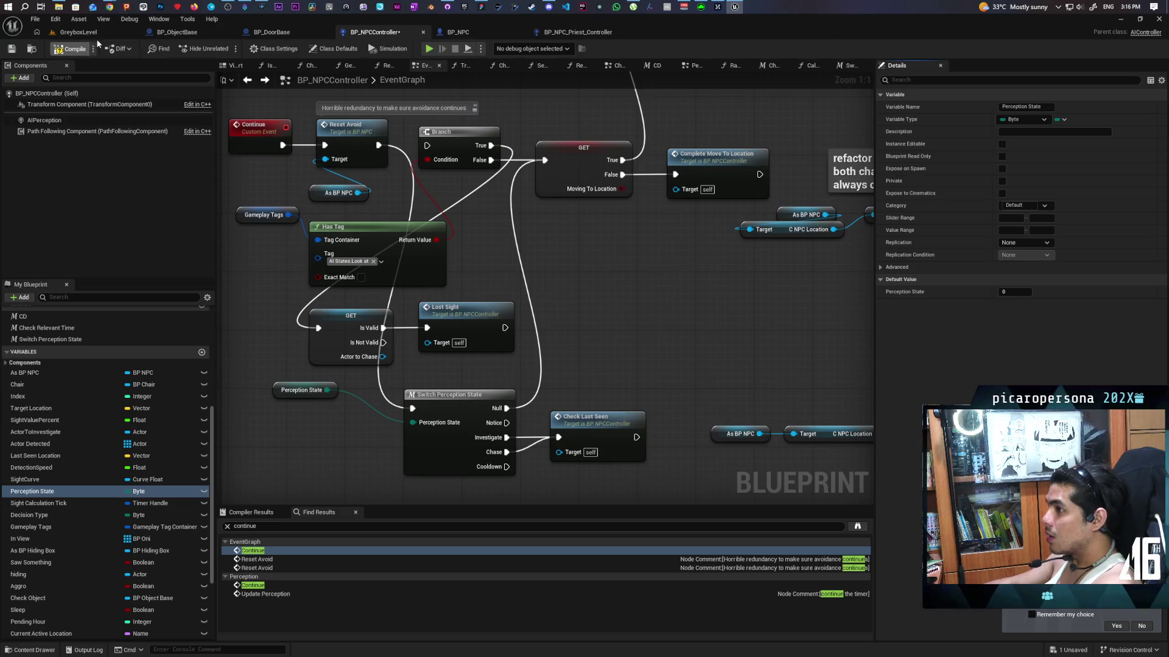
key("ctrl+s")
left_click(78, 32)
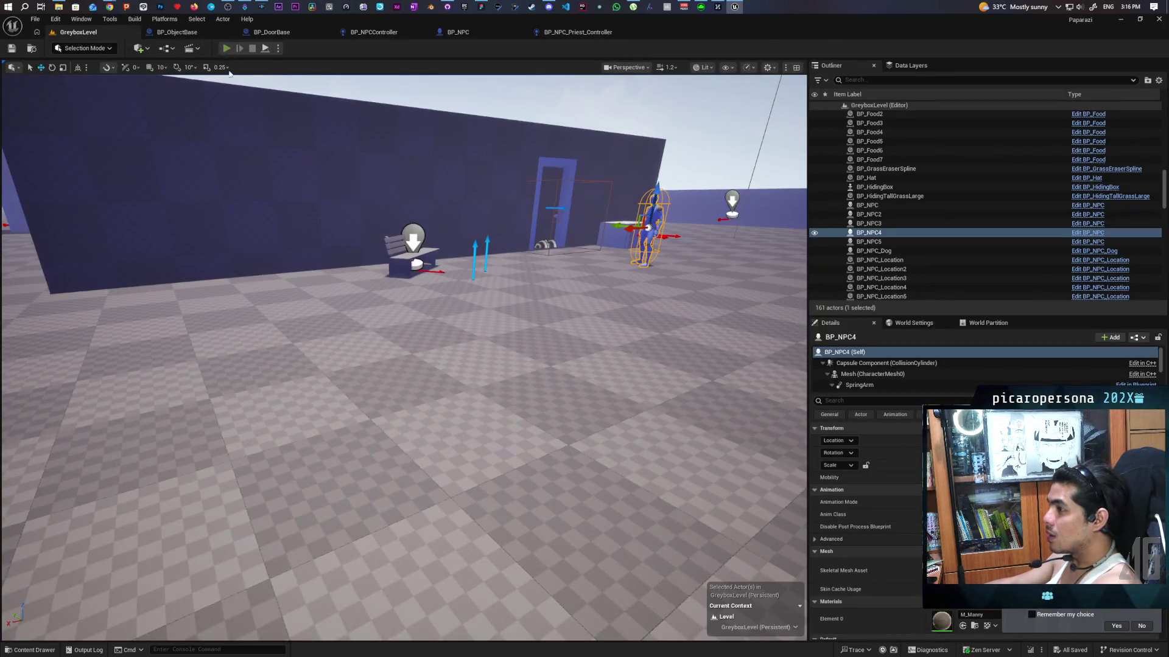
Start play and walk the cat across the floor into the dark room toward the NPC
left_click(226, 48)
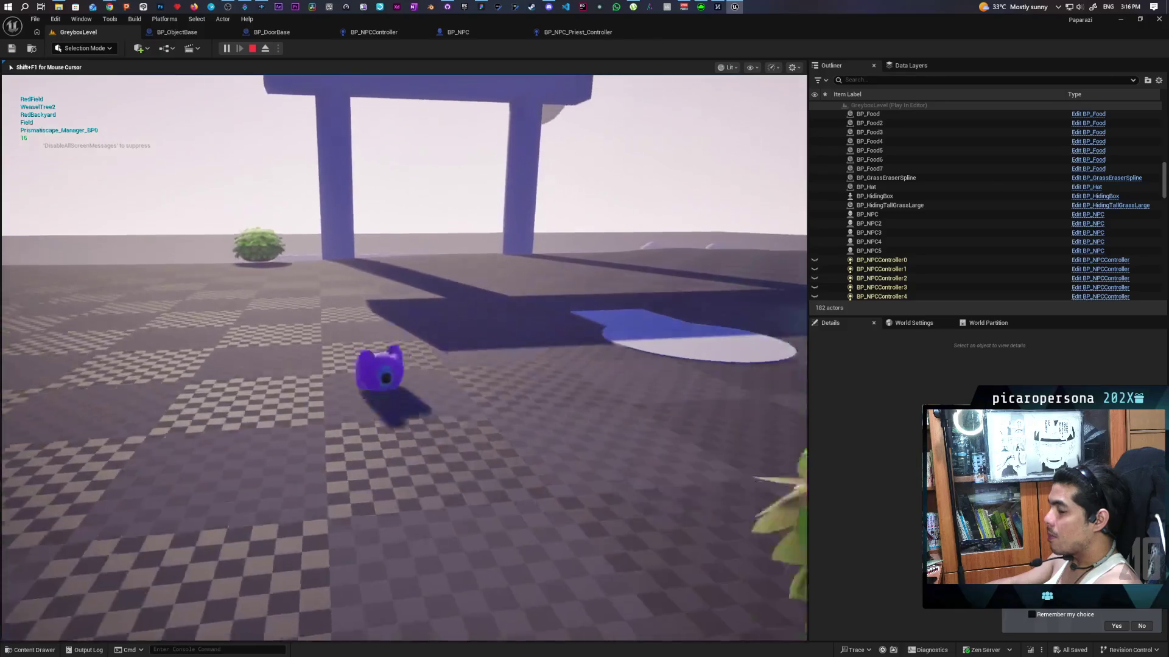
key("w")
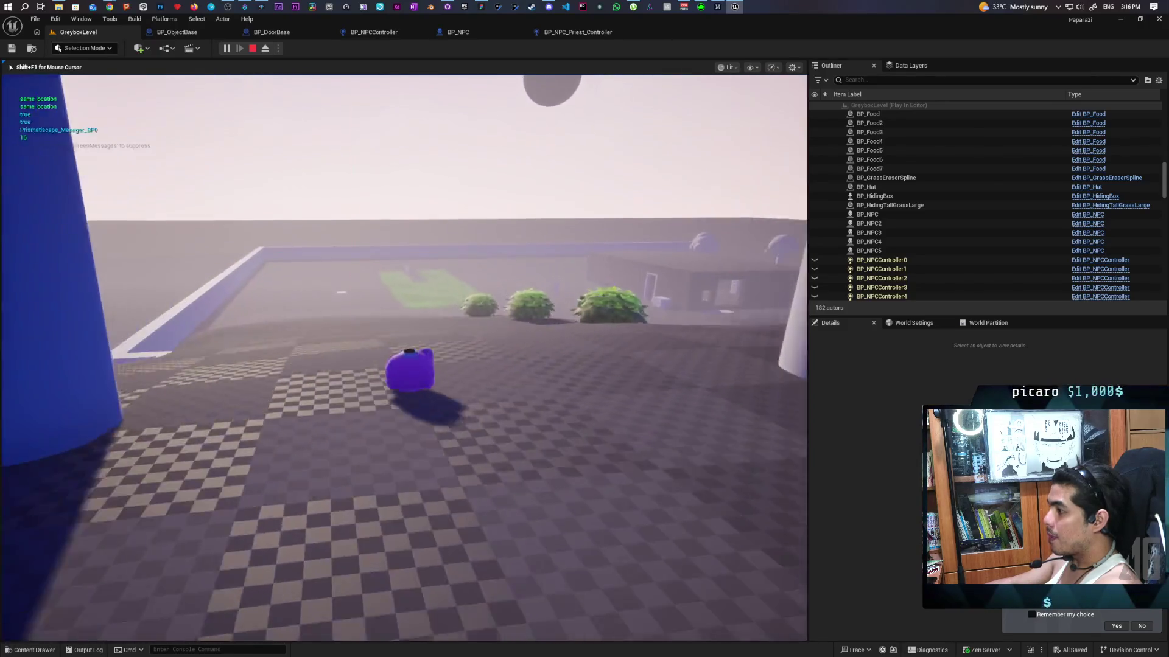
key("w")
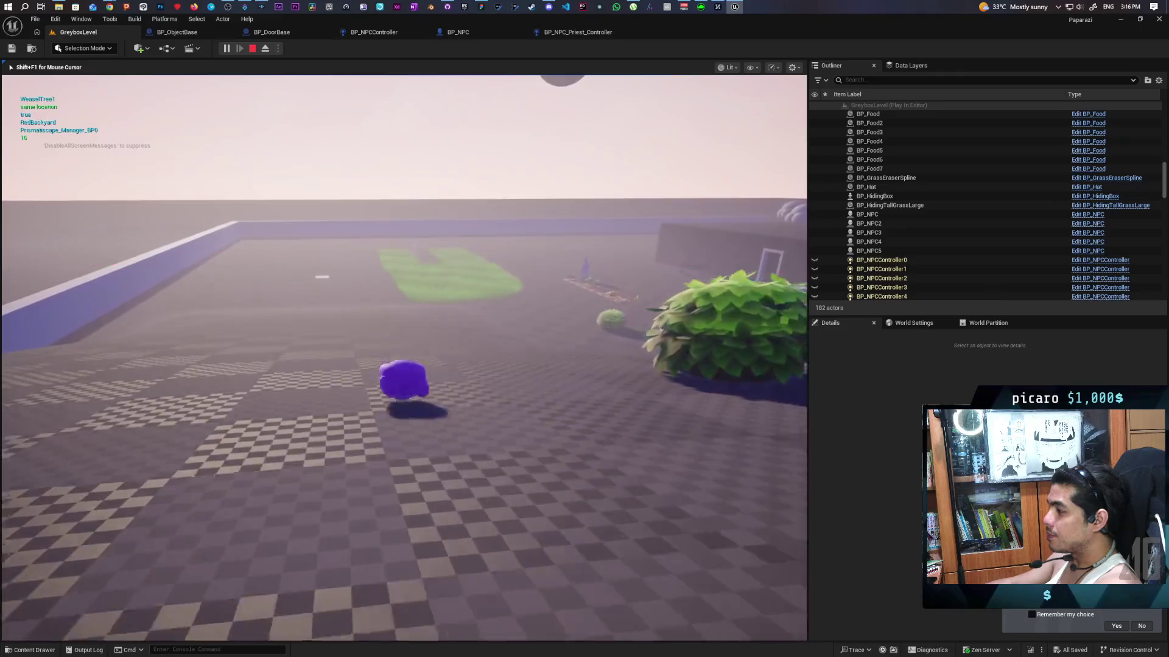
key("w")
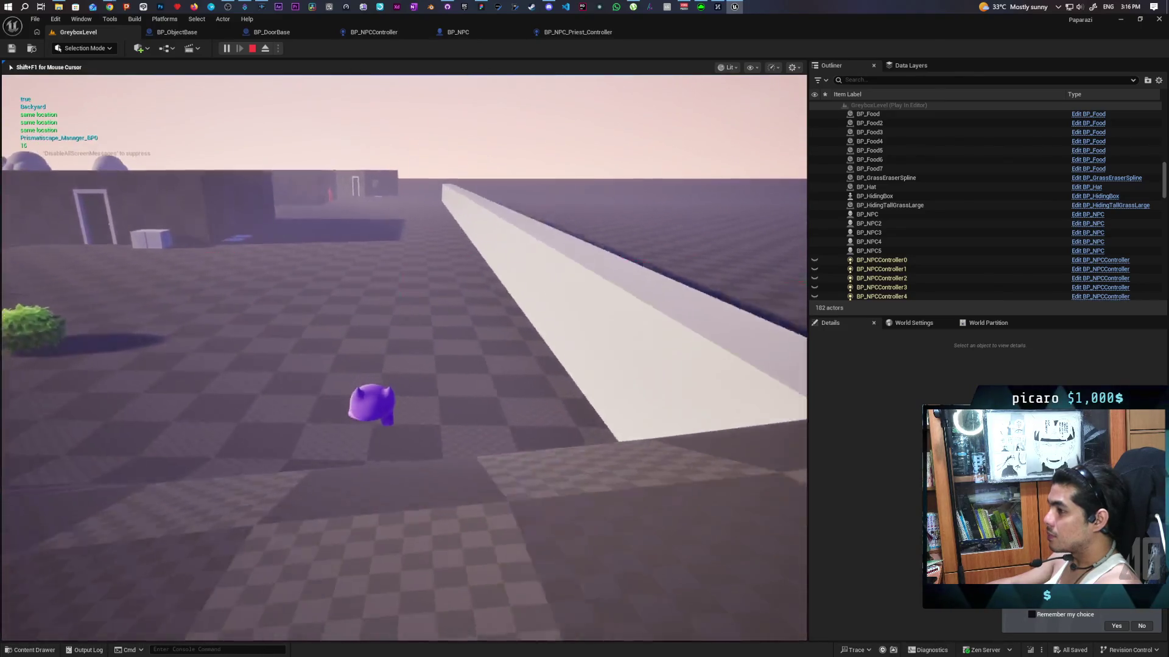
key("w")
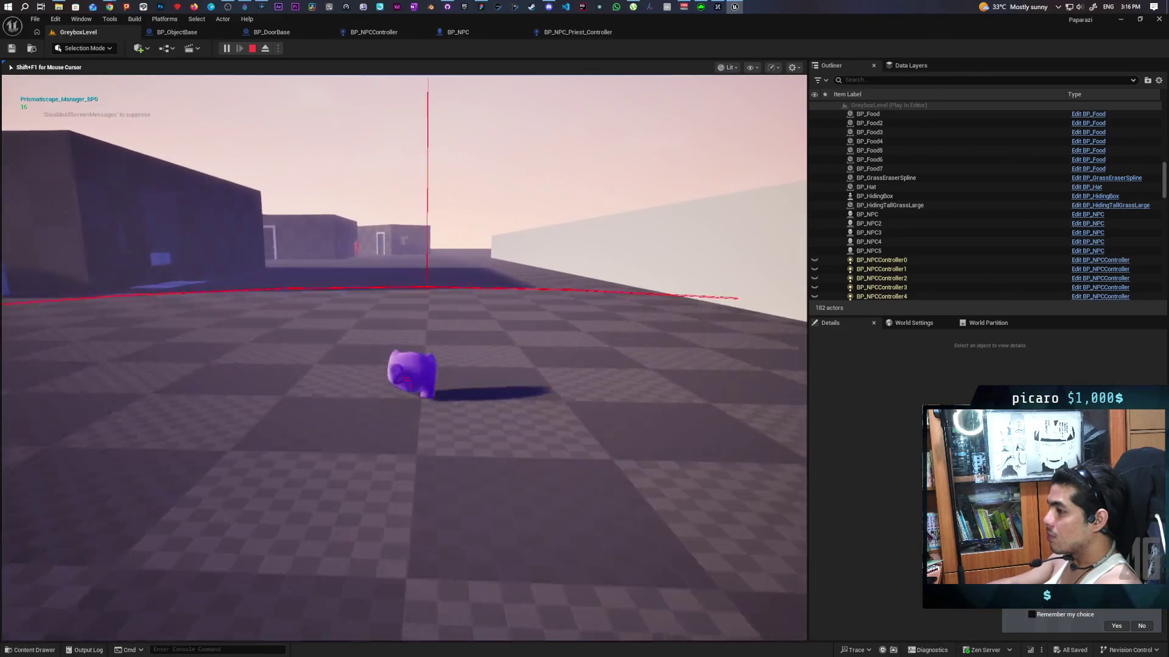
key("w")
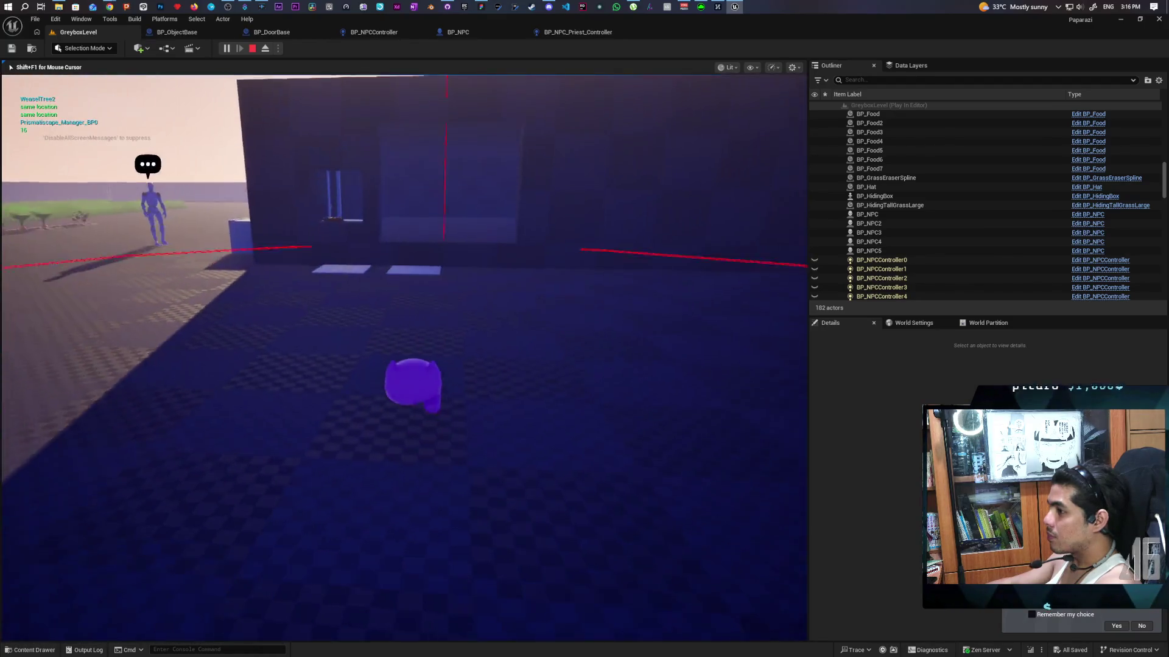
key("w")
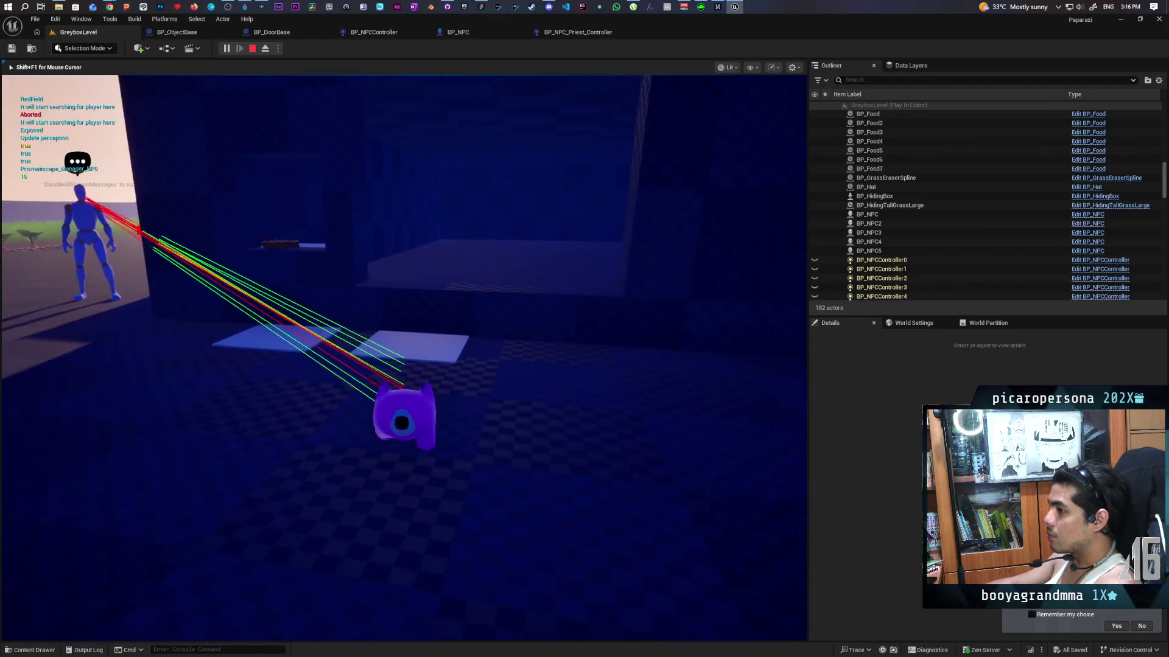
Step out and back into the dark room, circle the NPC doorway, then move away
key("w")
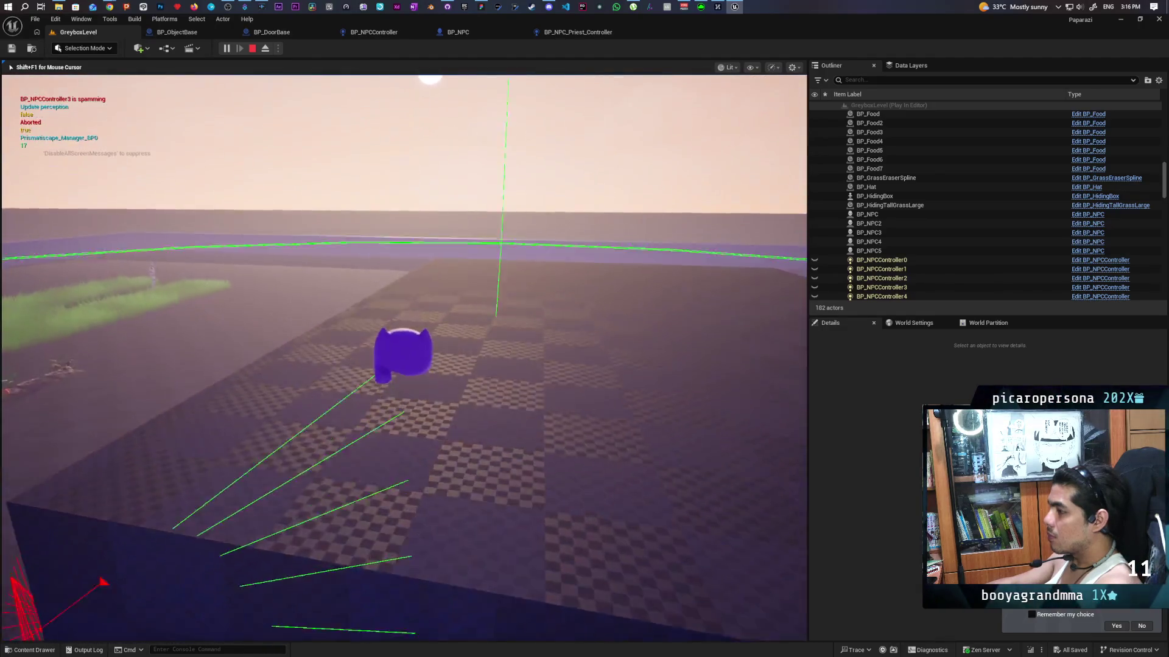
key("w")
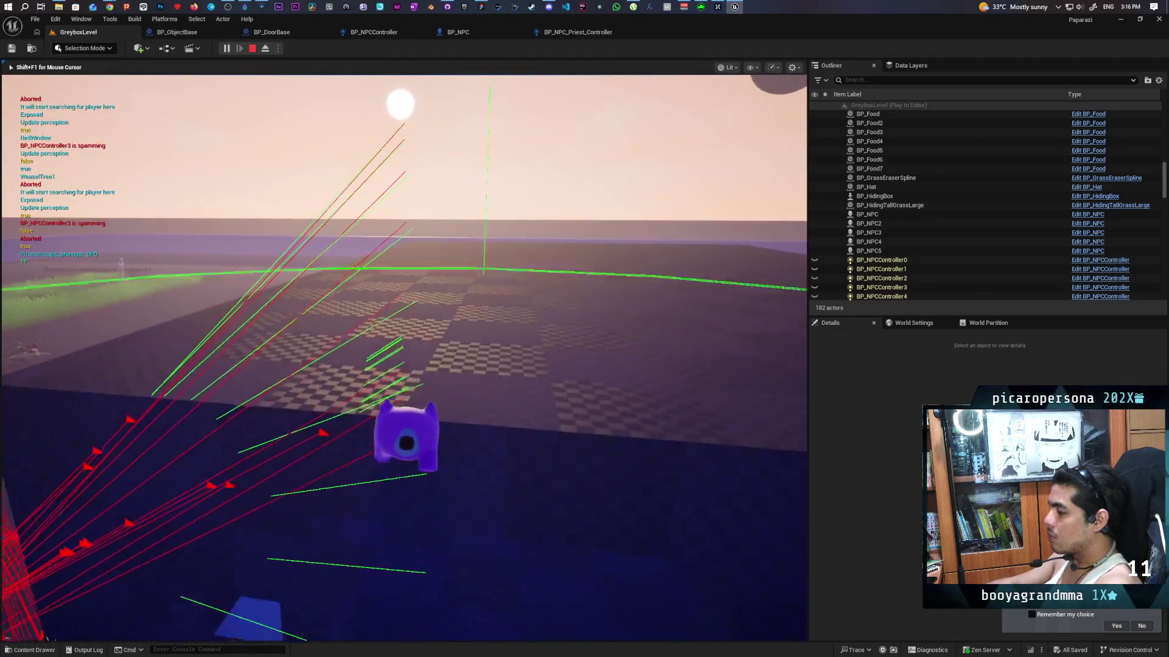
key("w")
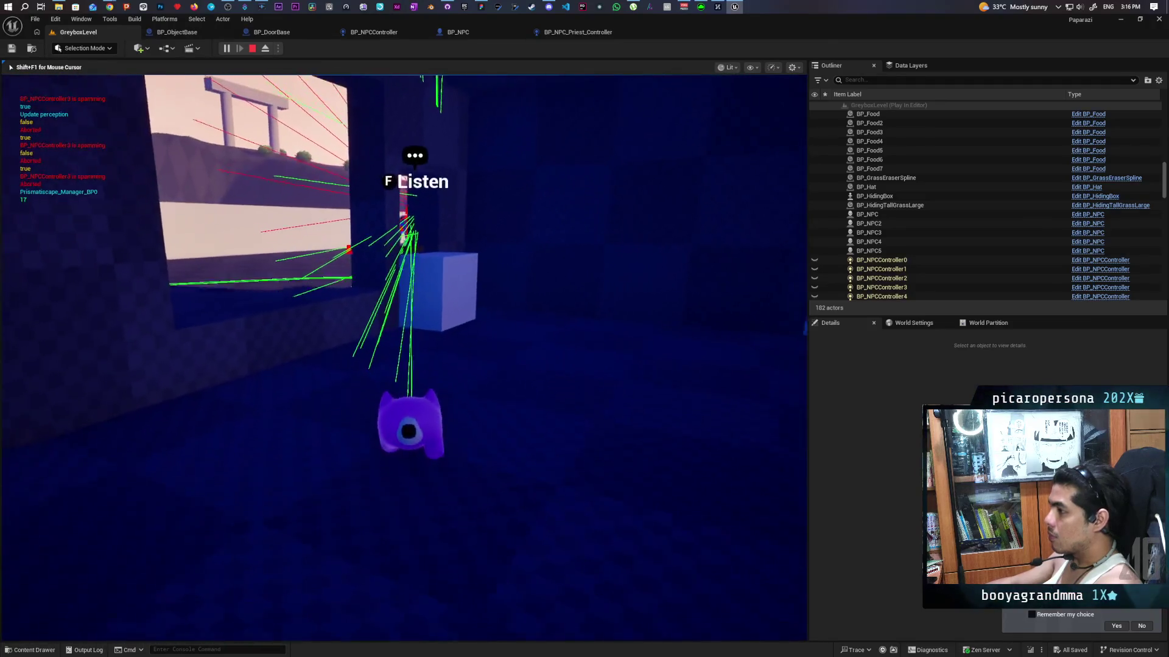
key("w")
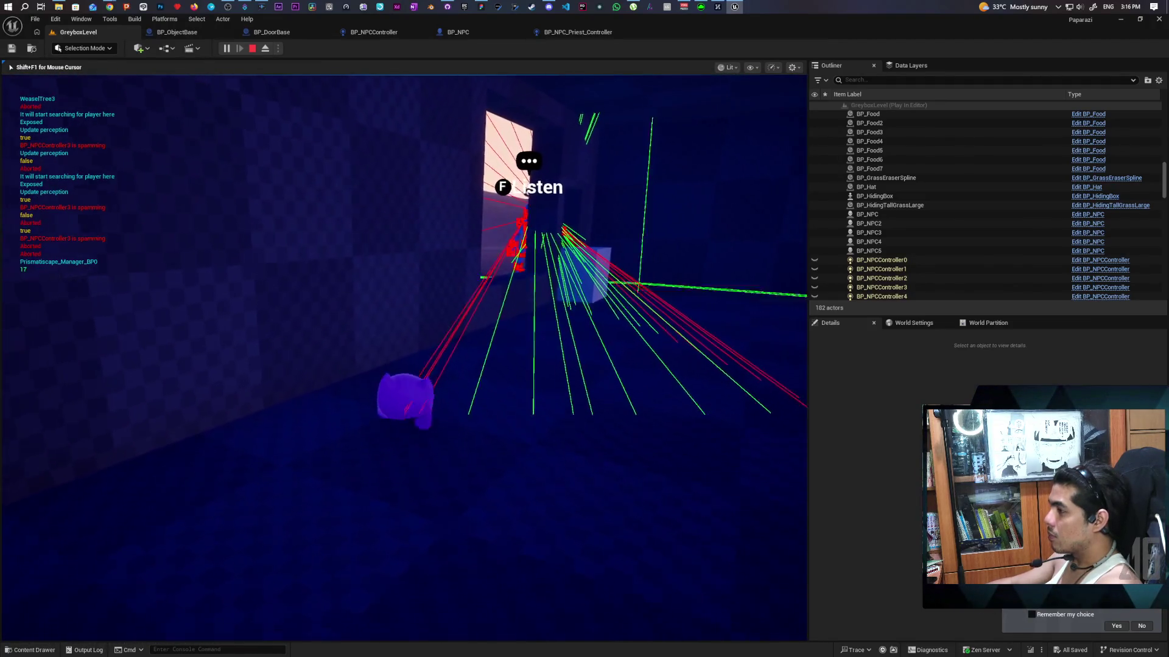
key("w")
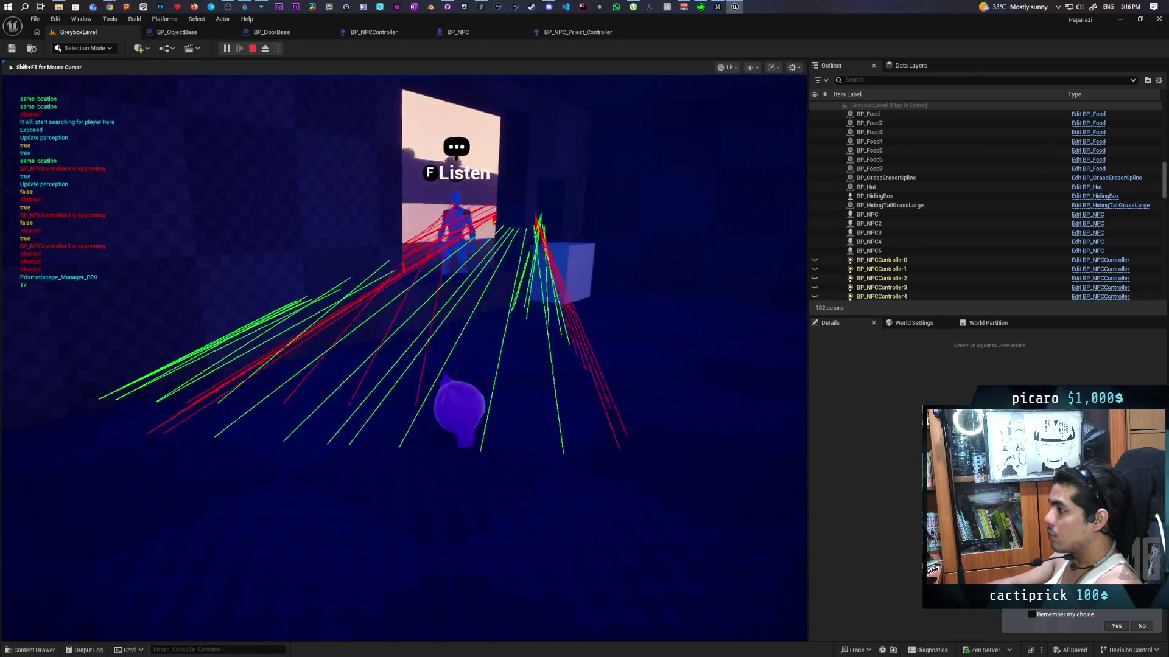
key("w")
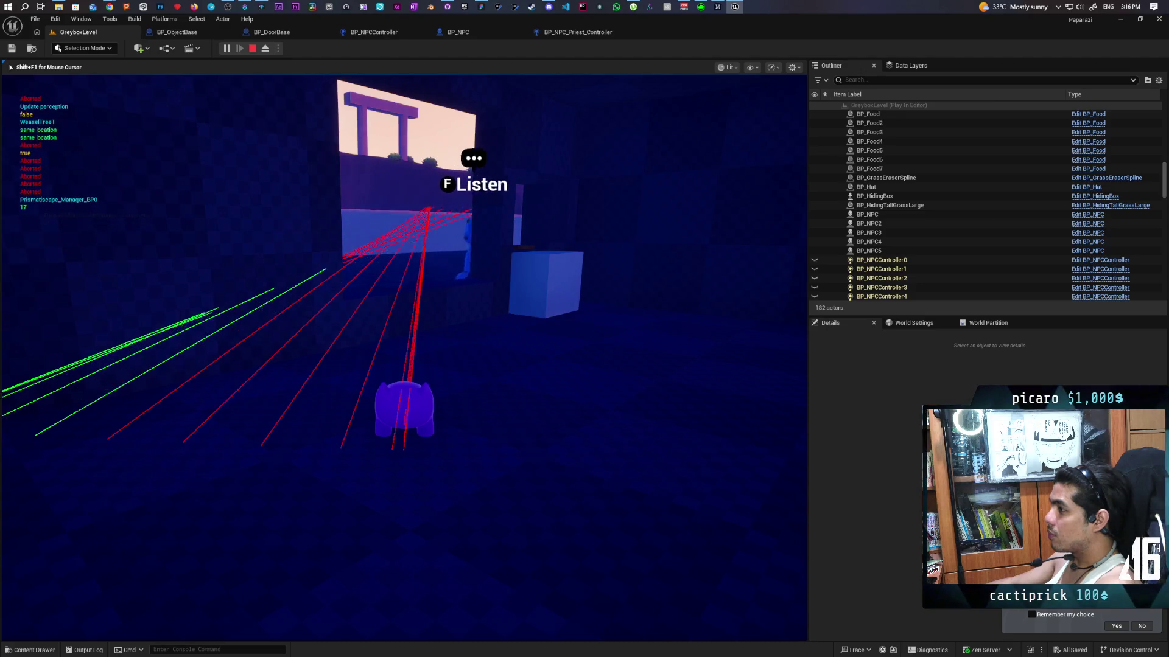
key("s")
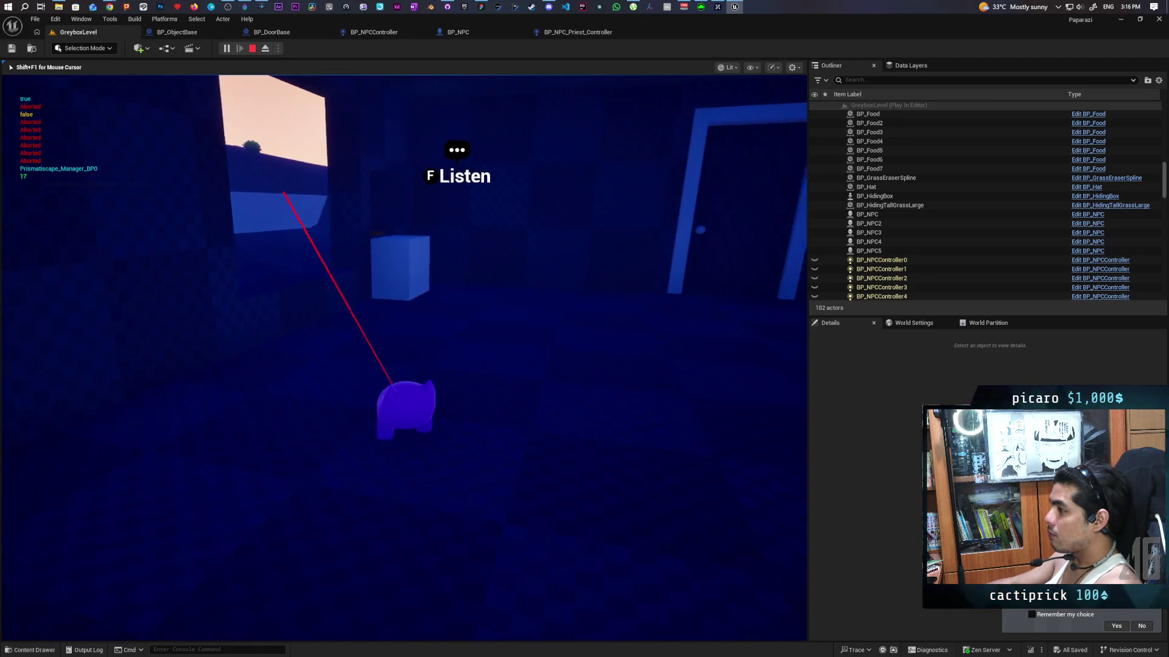
key("a")
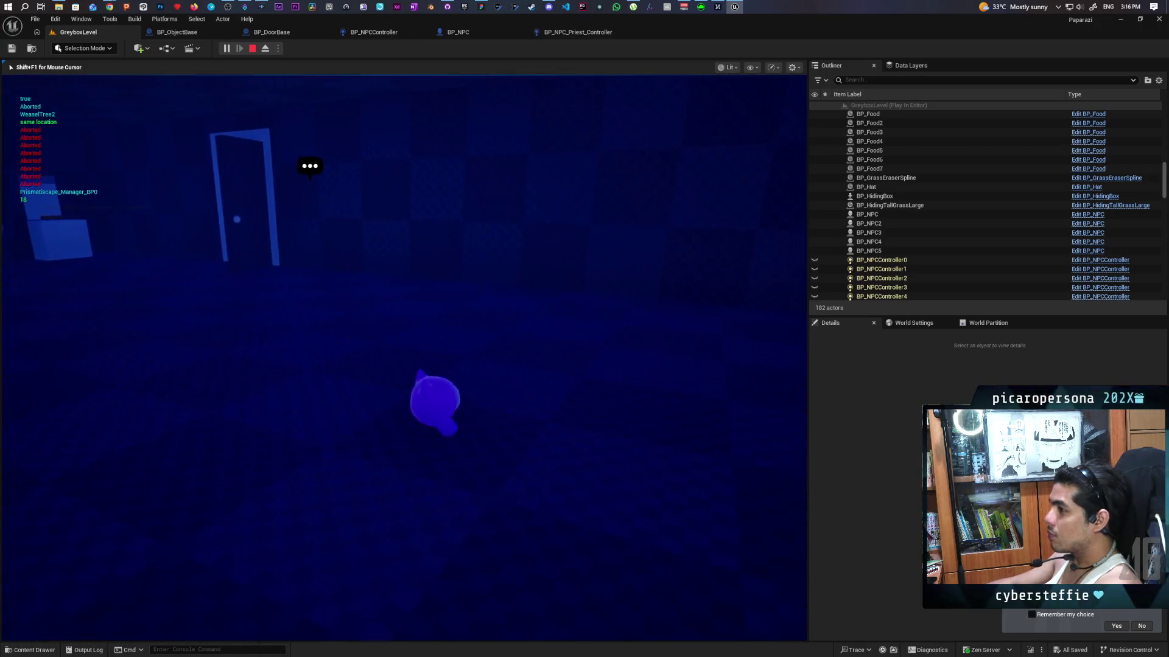
Move the cat into the NPC's sight, past the boxes and blue cube, then toward the trees
key("s")
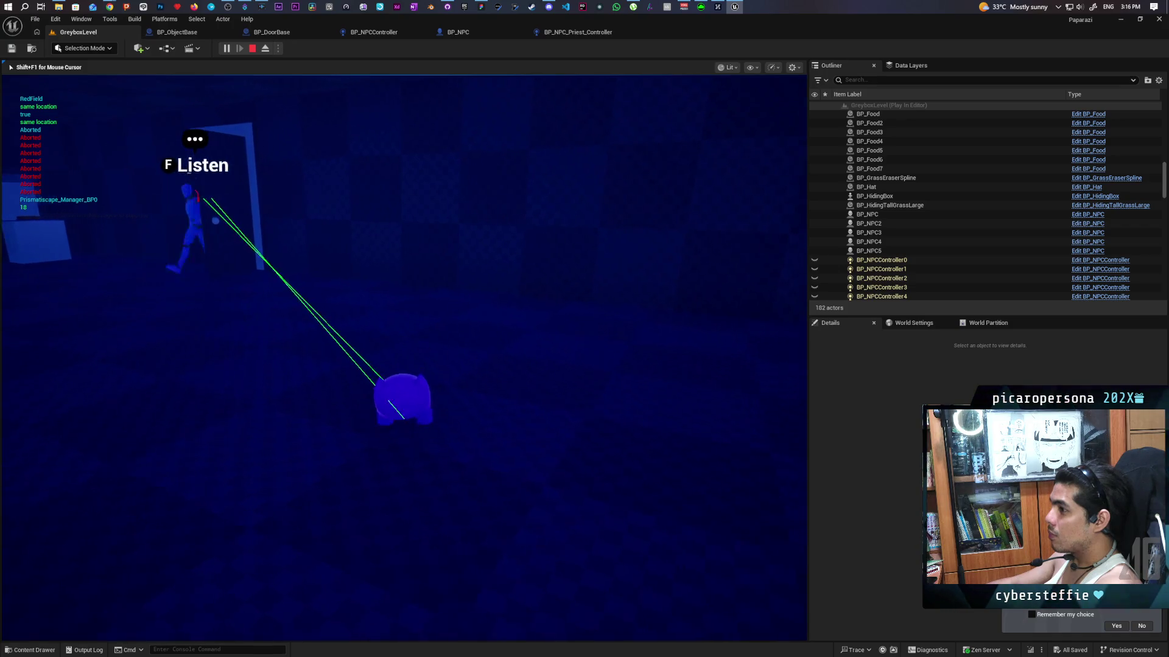
key("w")
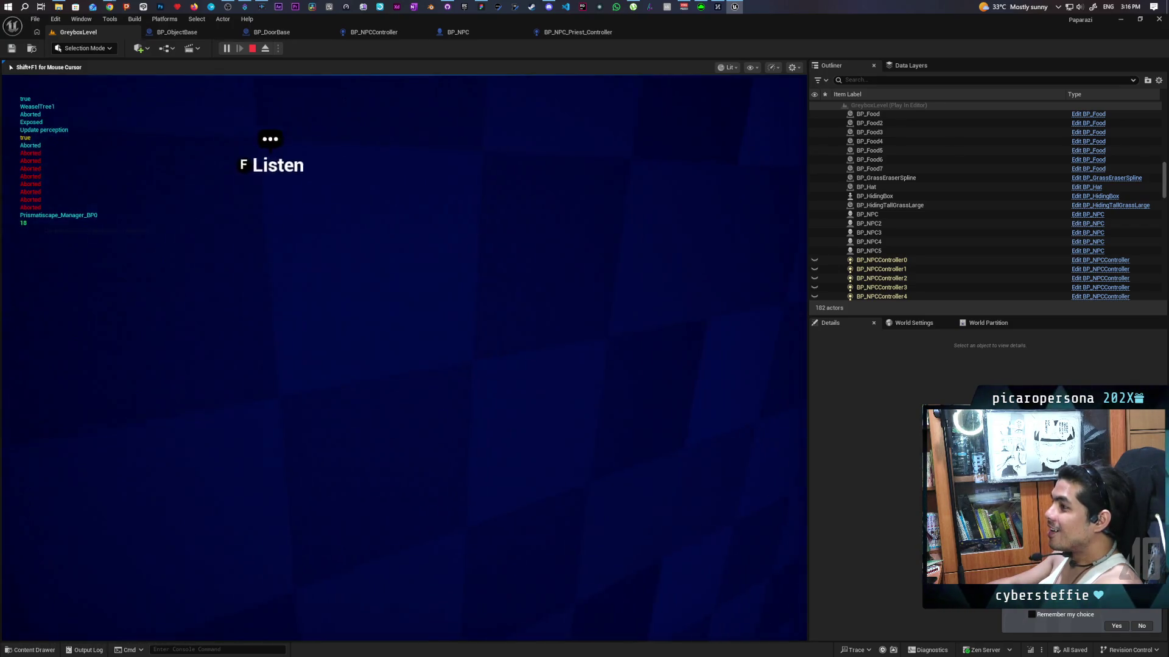
key("w")
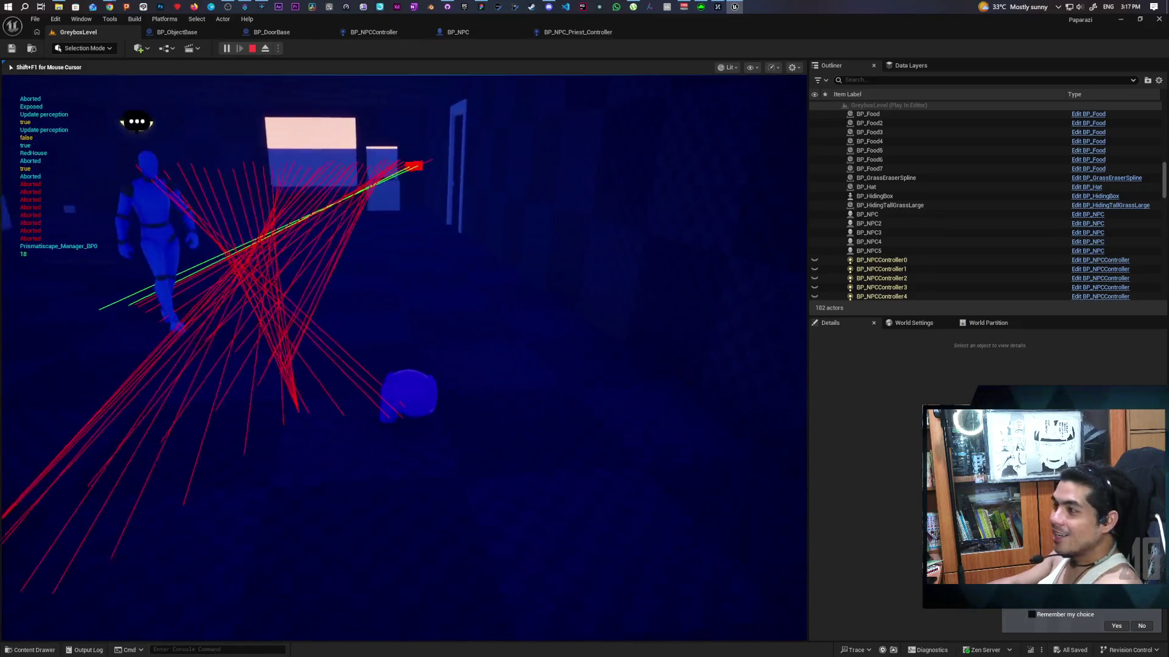
key("w")
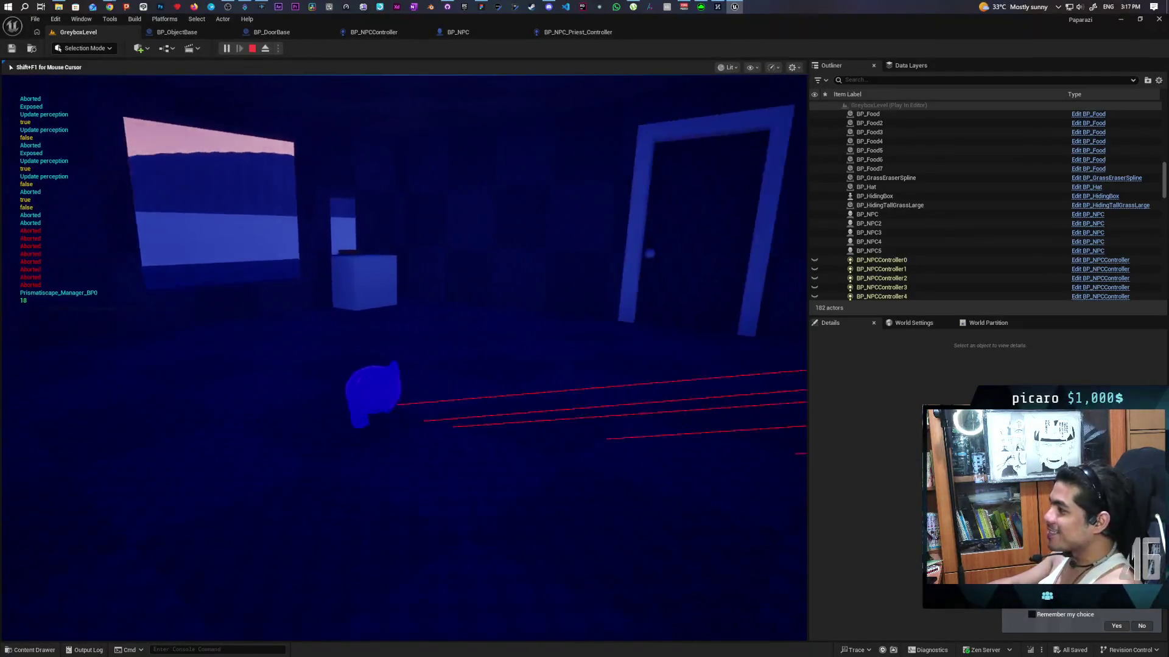
key("w")
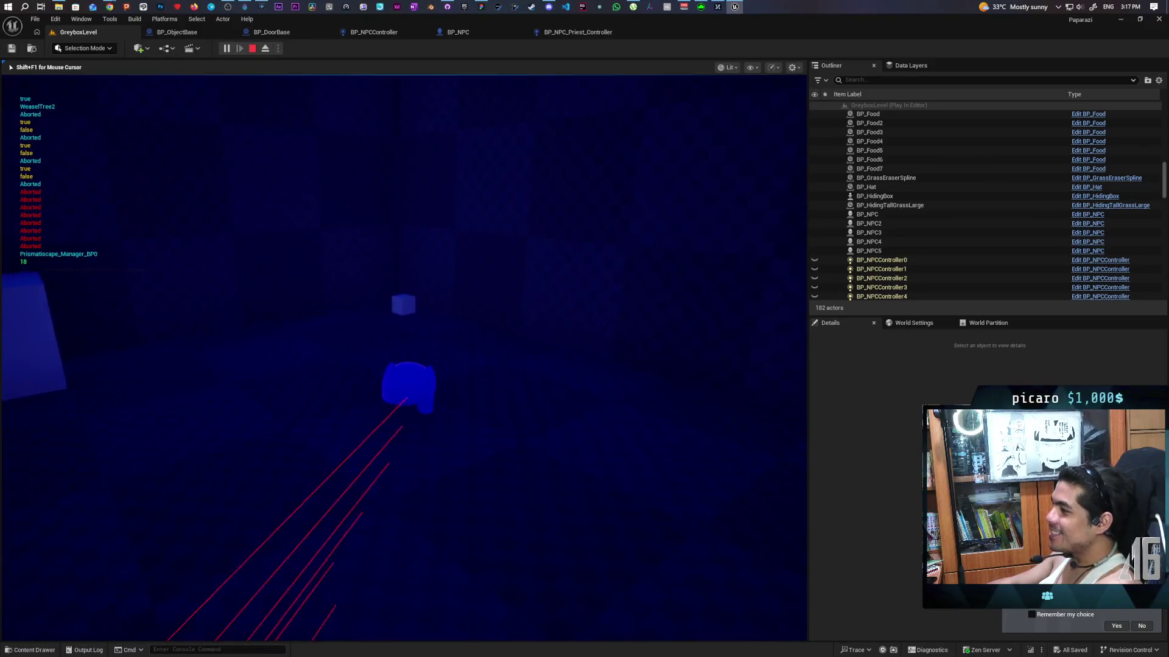
key("w")
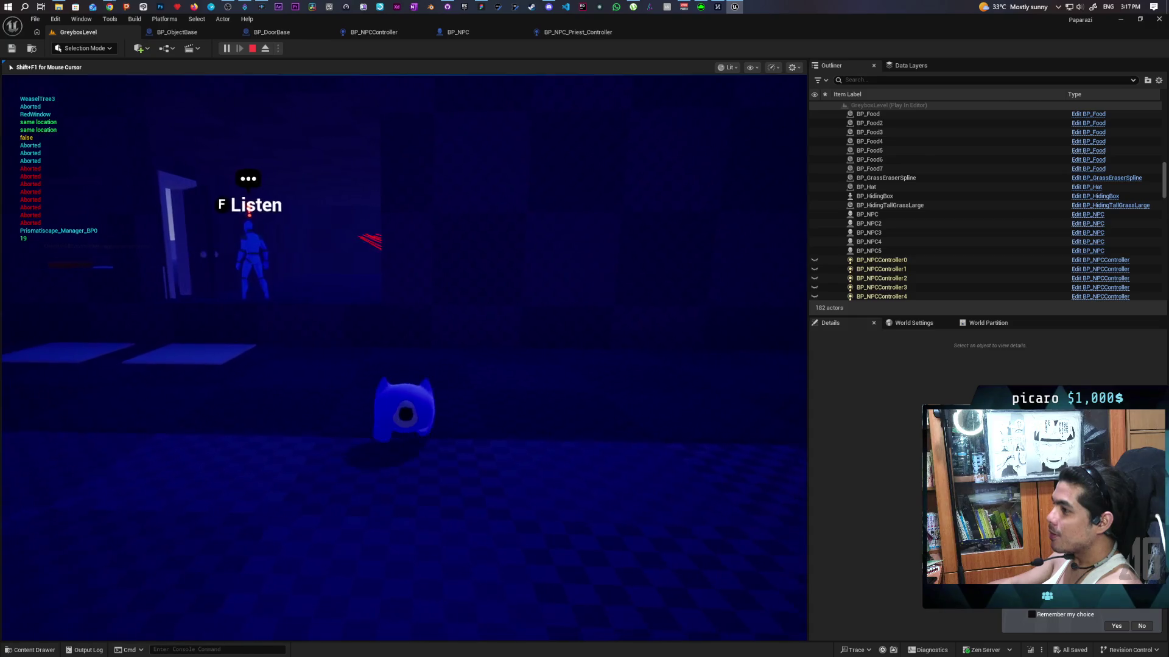
key("a")
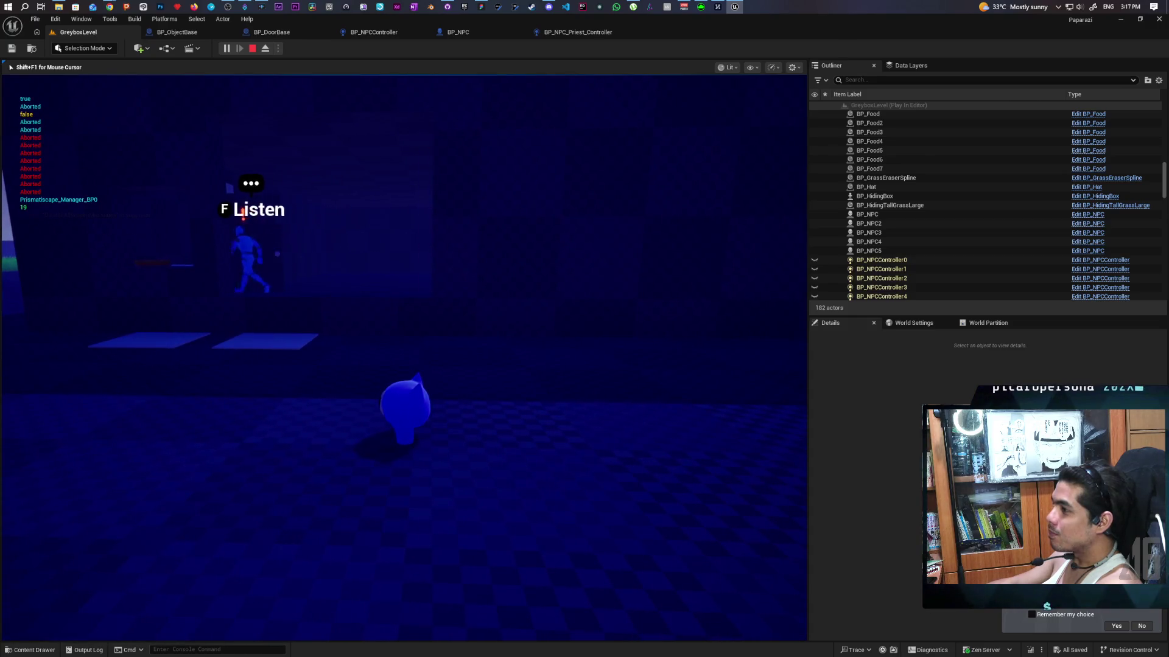
key("a")
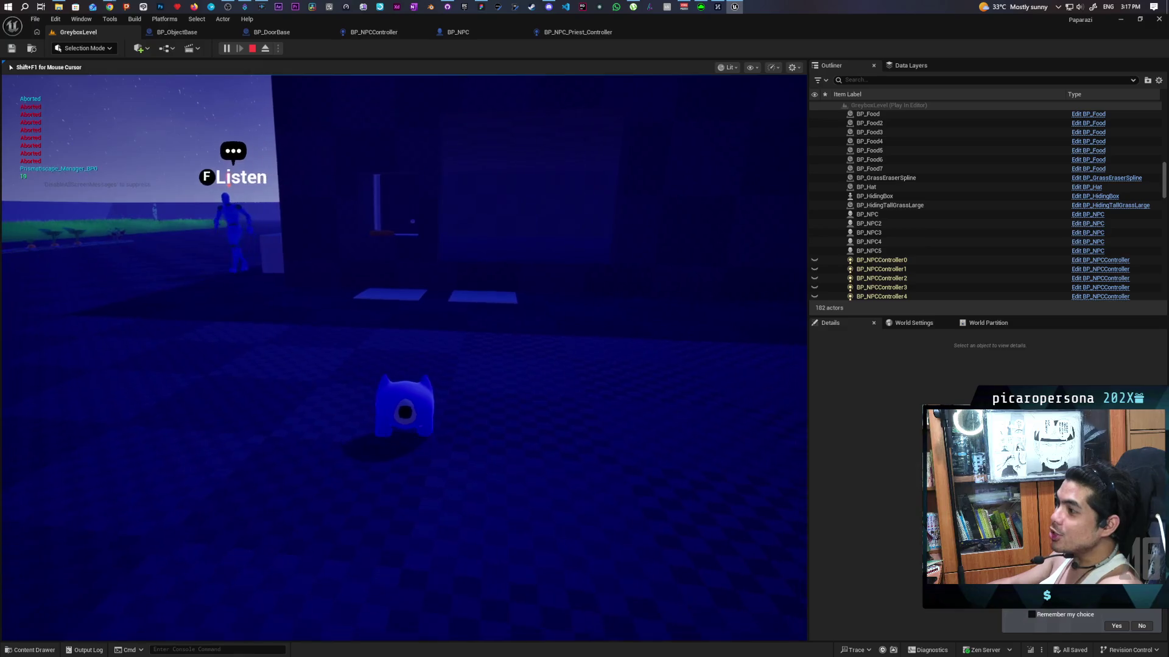
key("d")
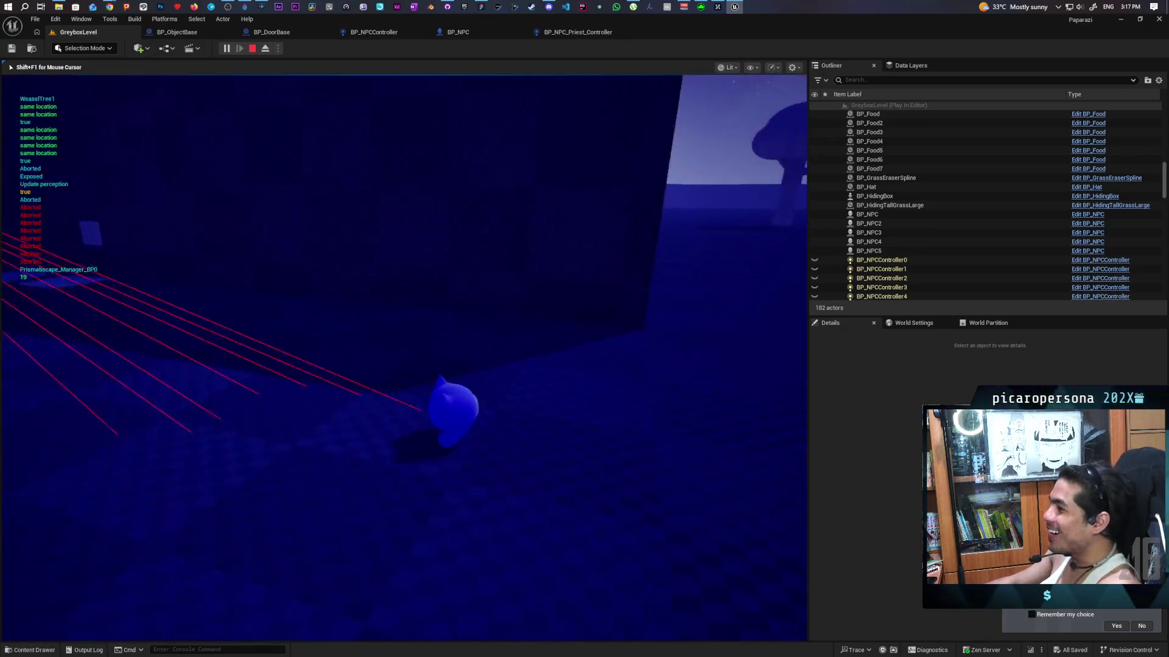
key("d")
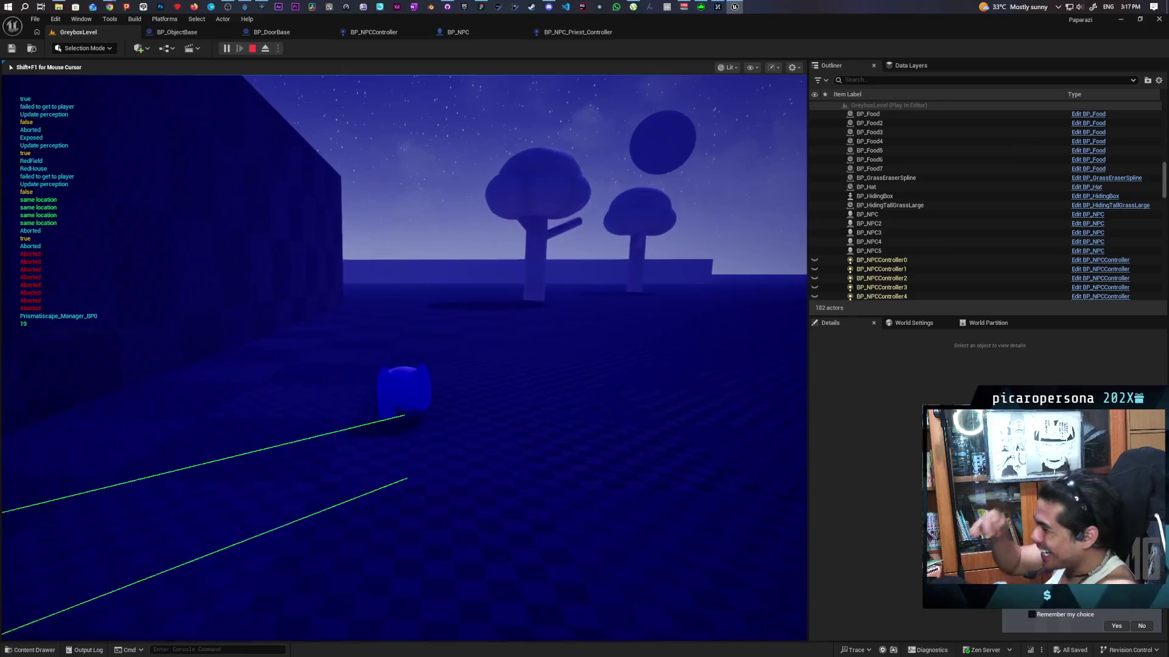
Walk toward the trees, turn back, and edge along the wall closer to the NPC
key("w")
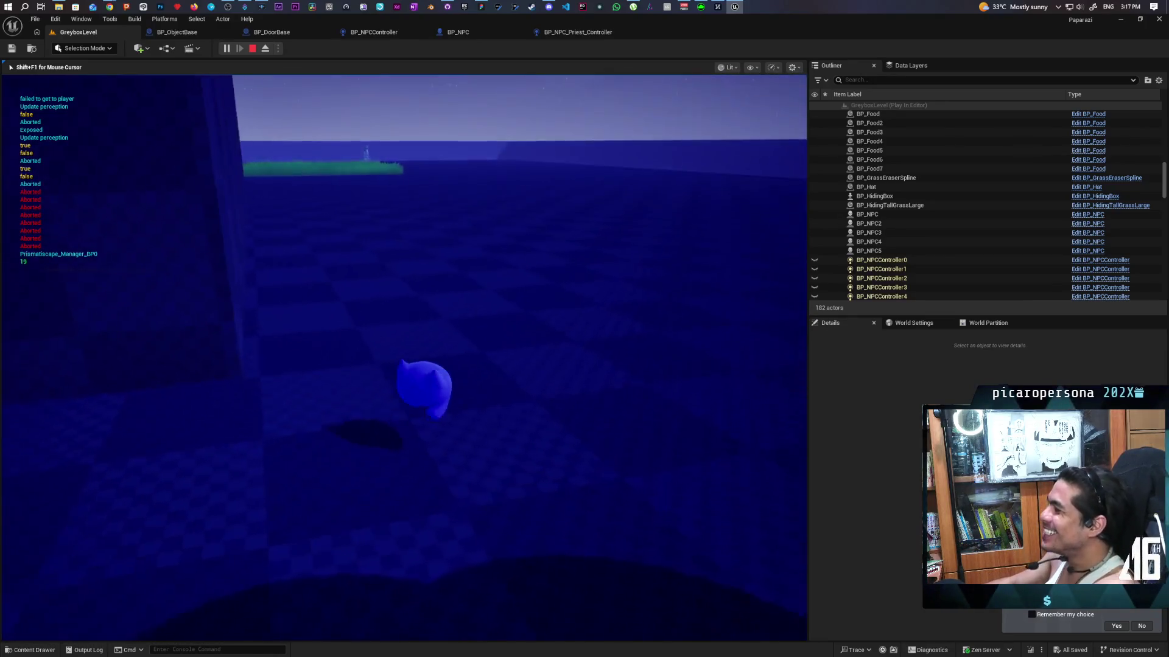
key("d")
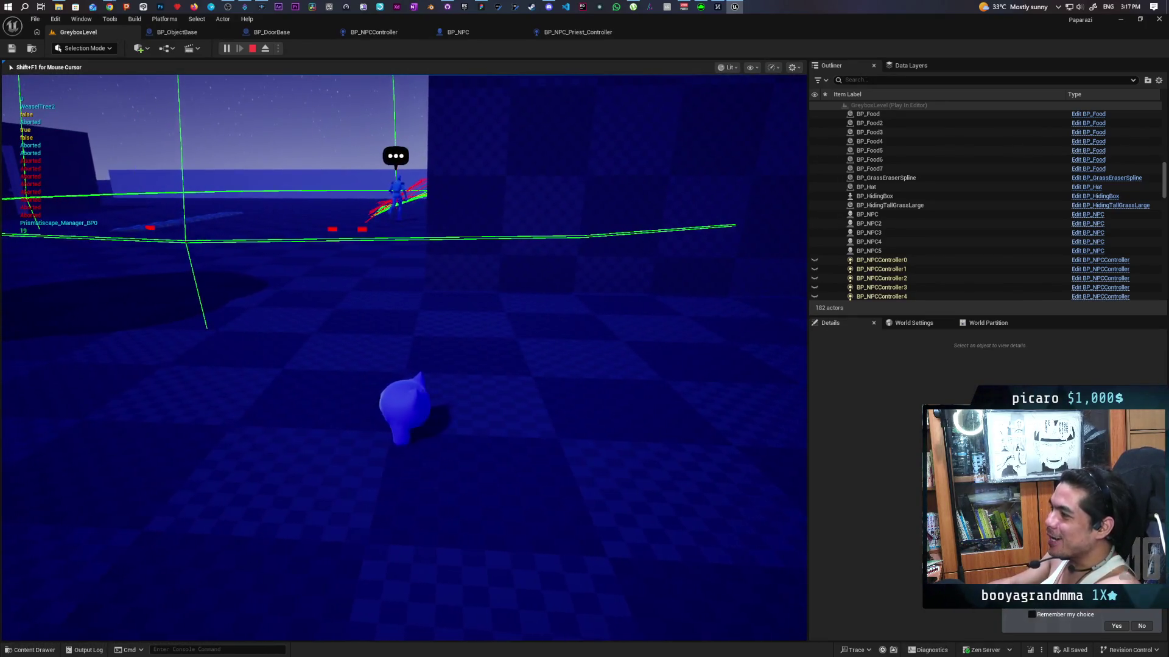
key("d")
key("a")
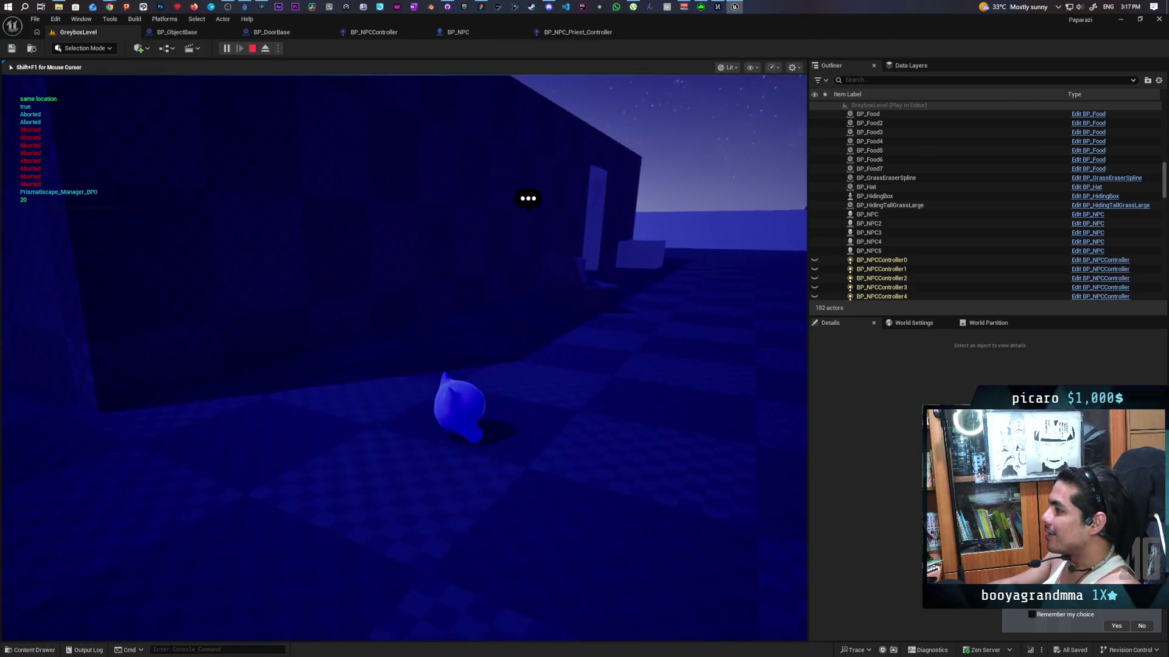
key("w")
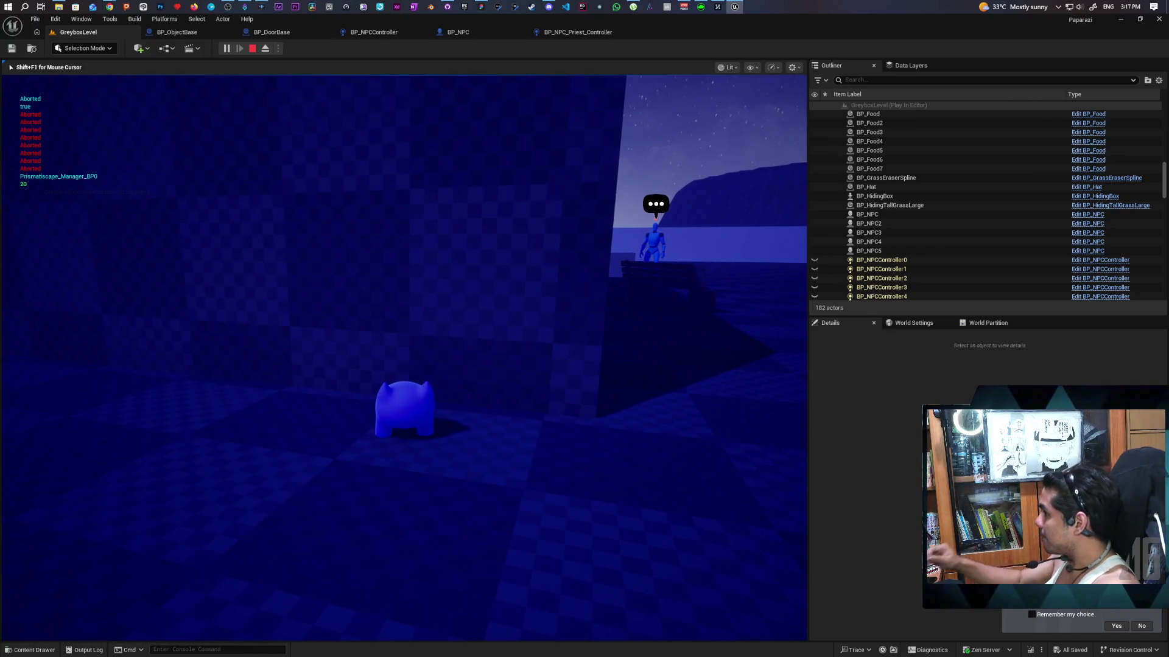
key("a")
key("d")
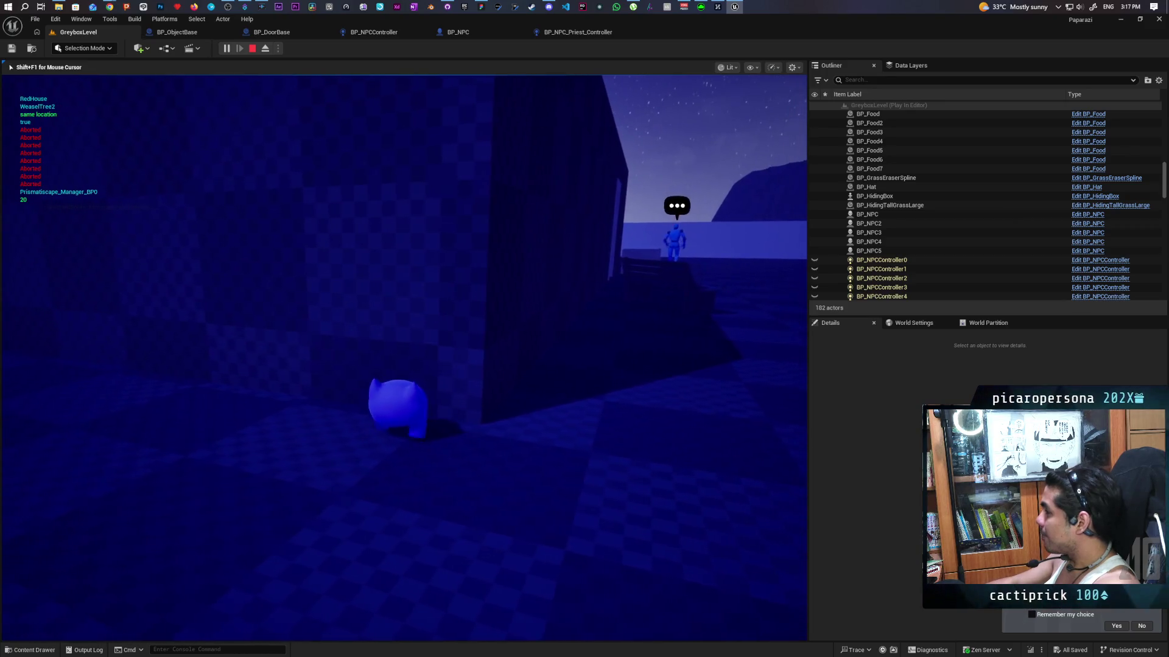
key("s")
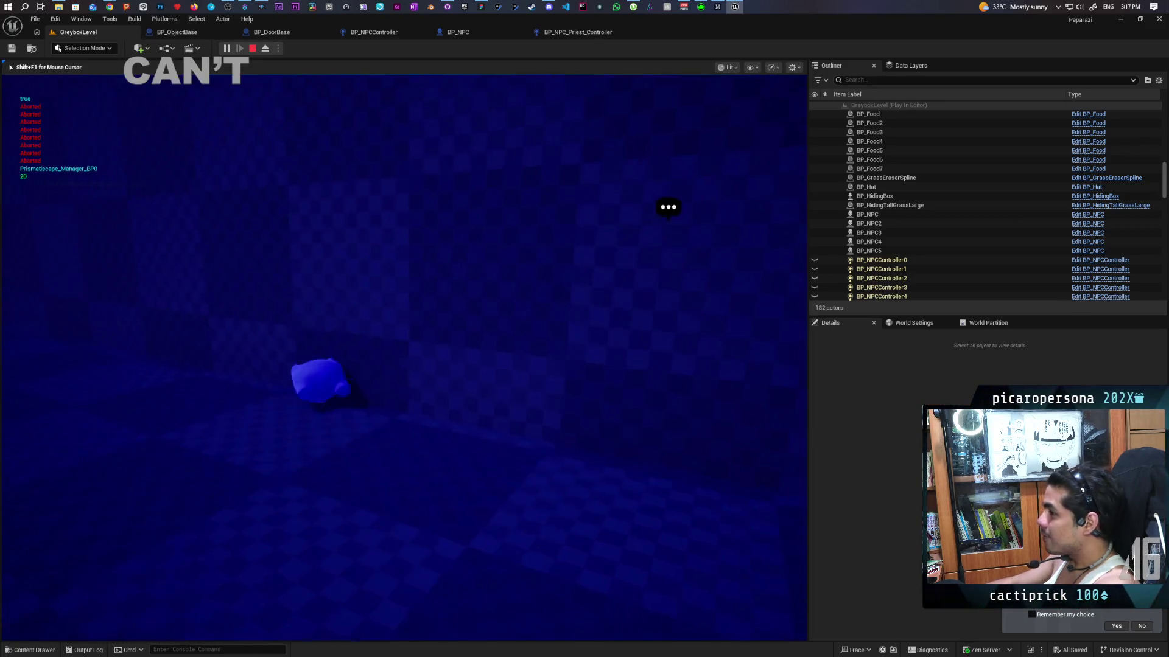
key("w")
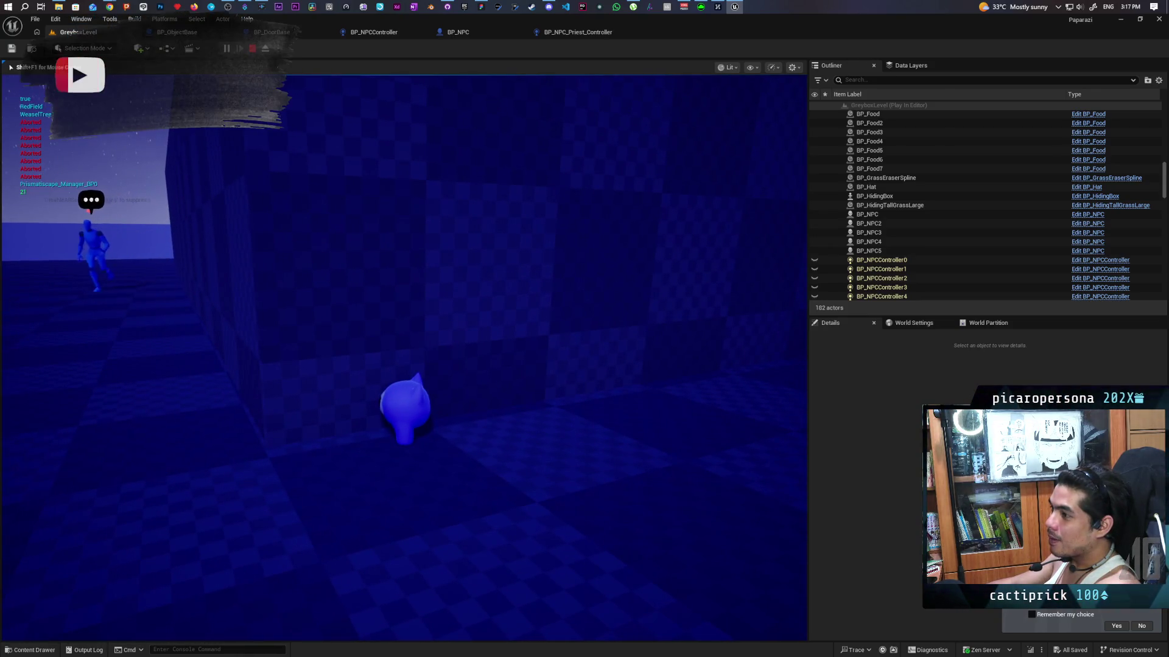
Steer the cat toward the NPC to watch its reactions, then end the play session
key("a")
key("w")
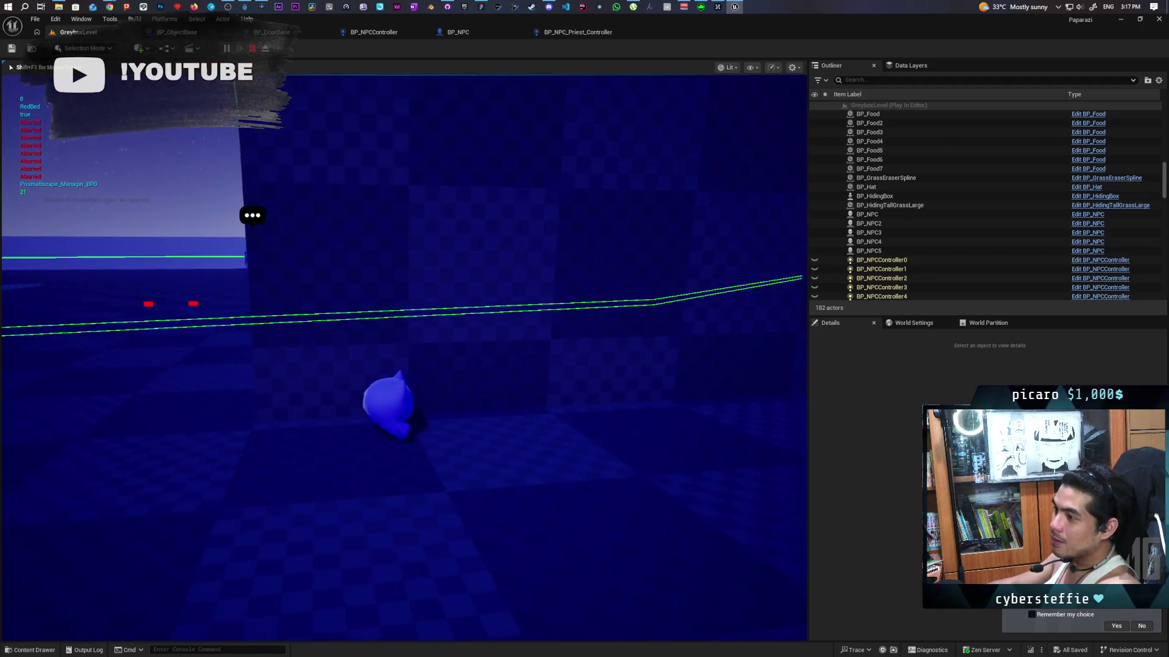
key("w")
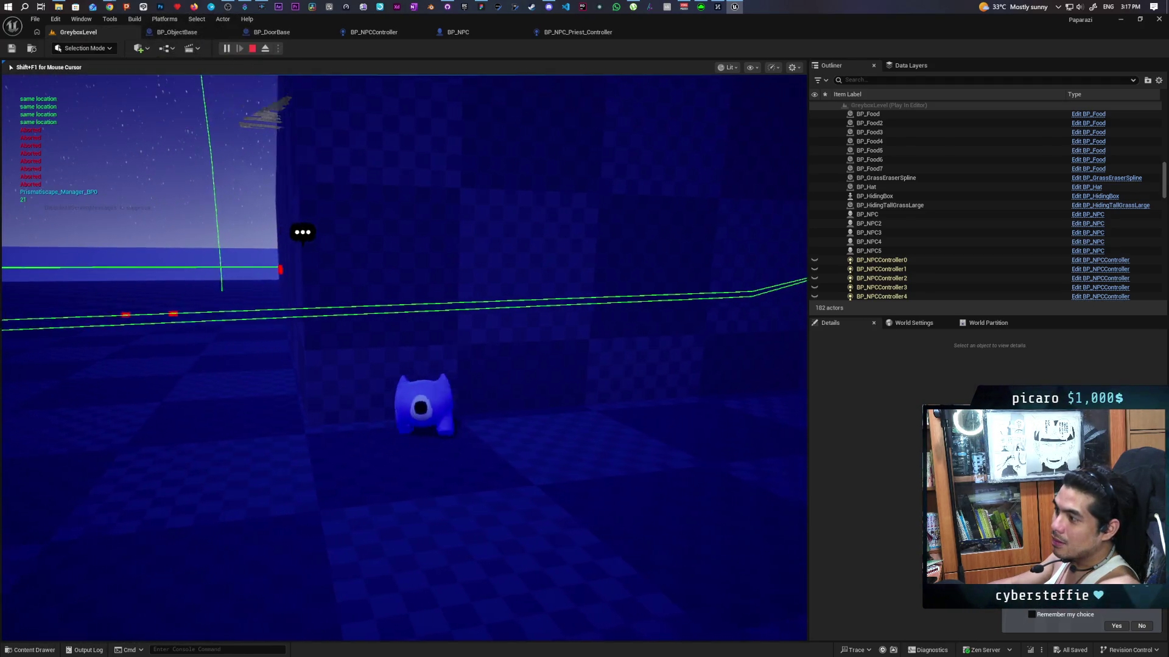
key("w")
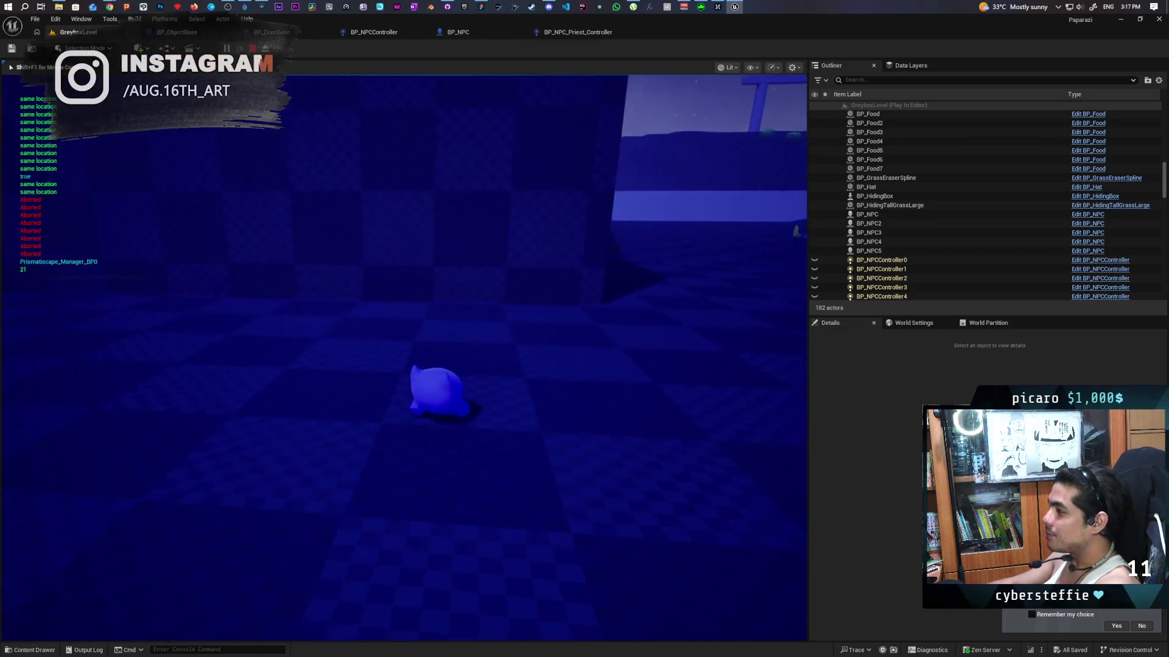
key("w")
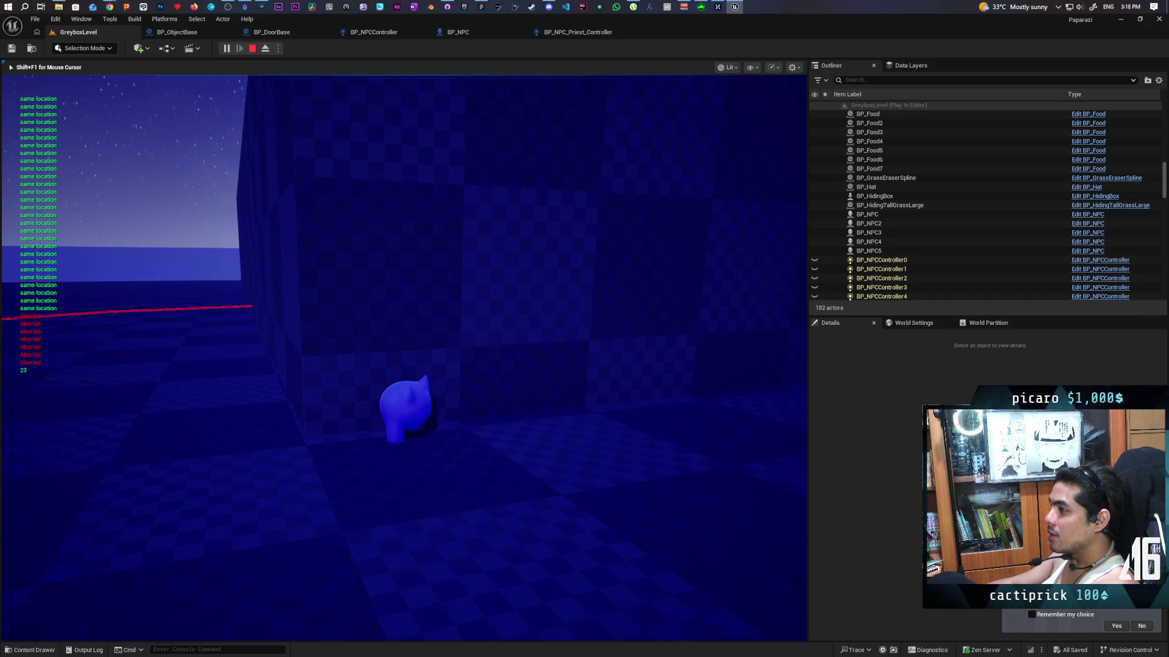
key("Escape")
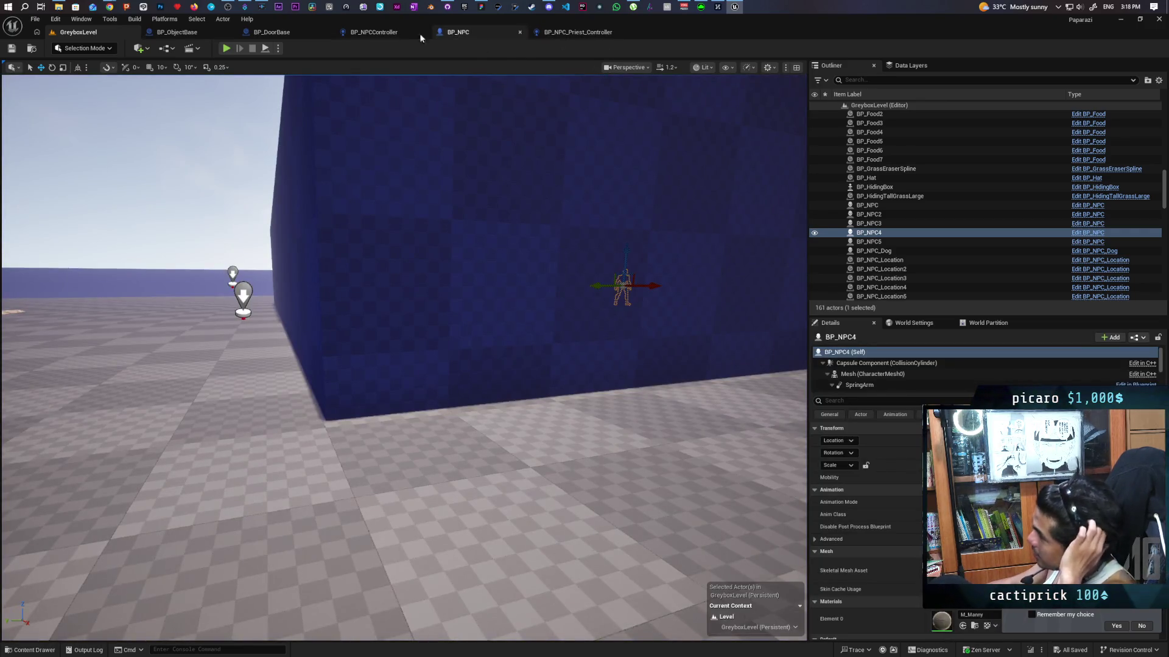
left_click(374, 32)
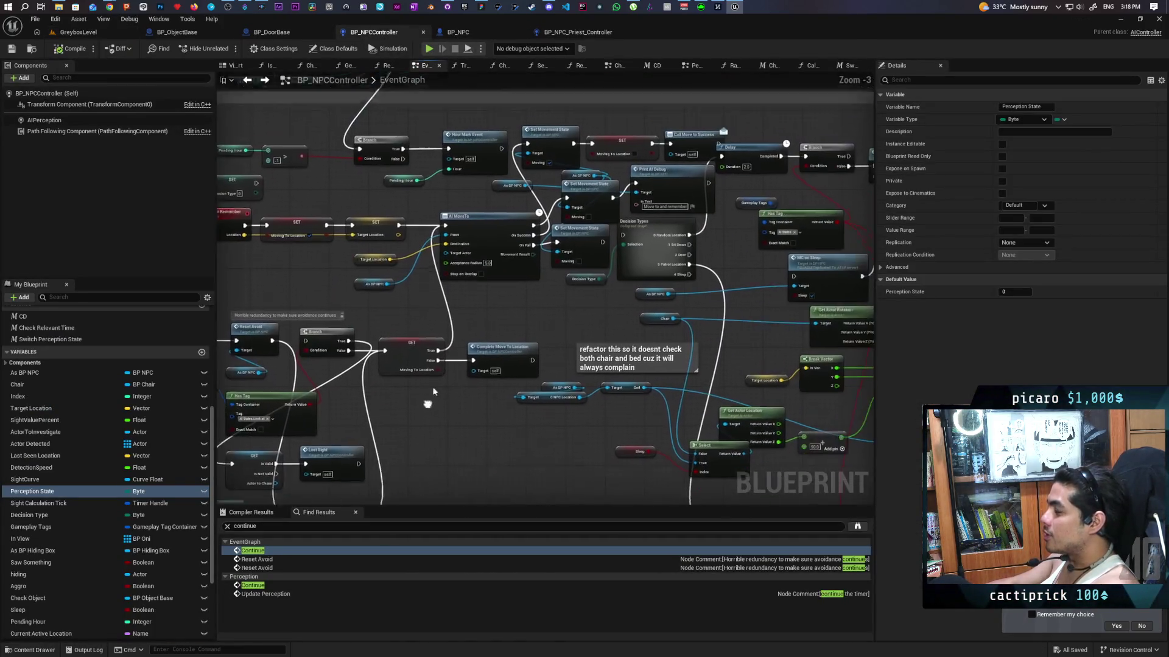
scroll(428, 399, "down", 7)
left_click_drag(634, 139, 589, 427)
scroll(607, 196, "up", 1)
scroll(608, 196, "down", 1)
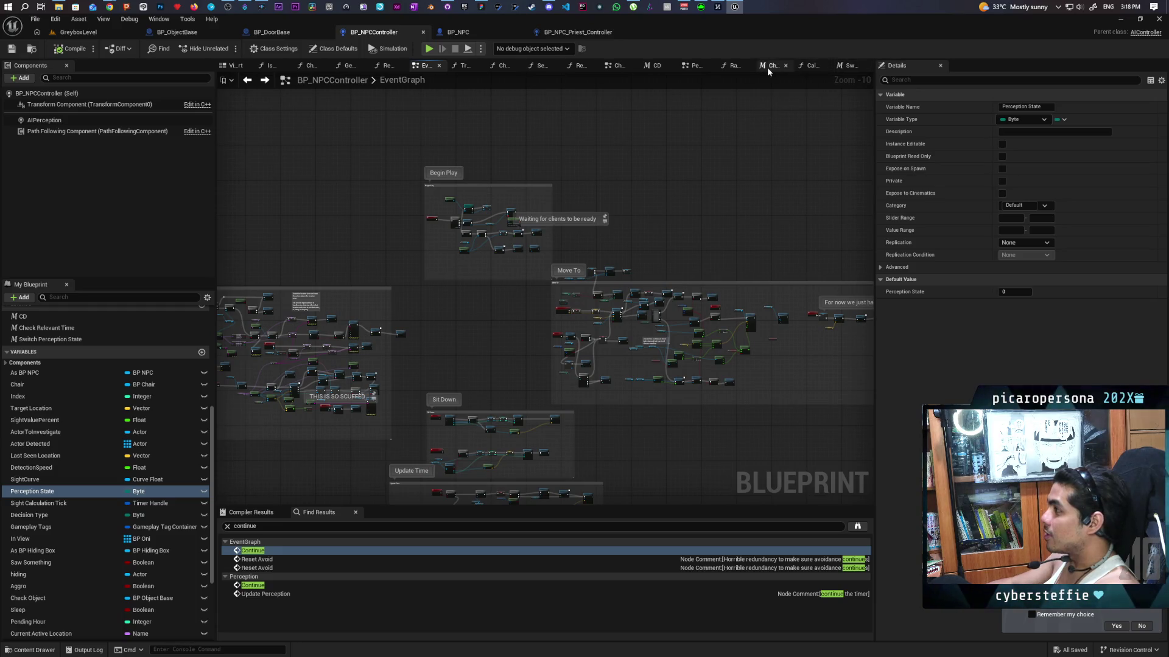
left_click(692, 69)
scroll(487, 349, "down", 5)
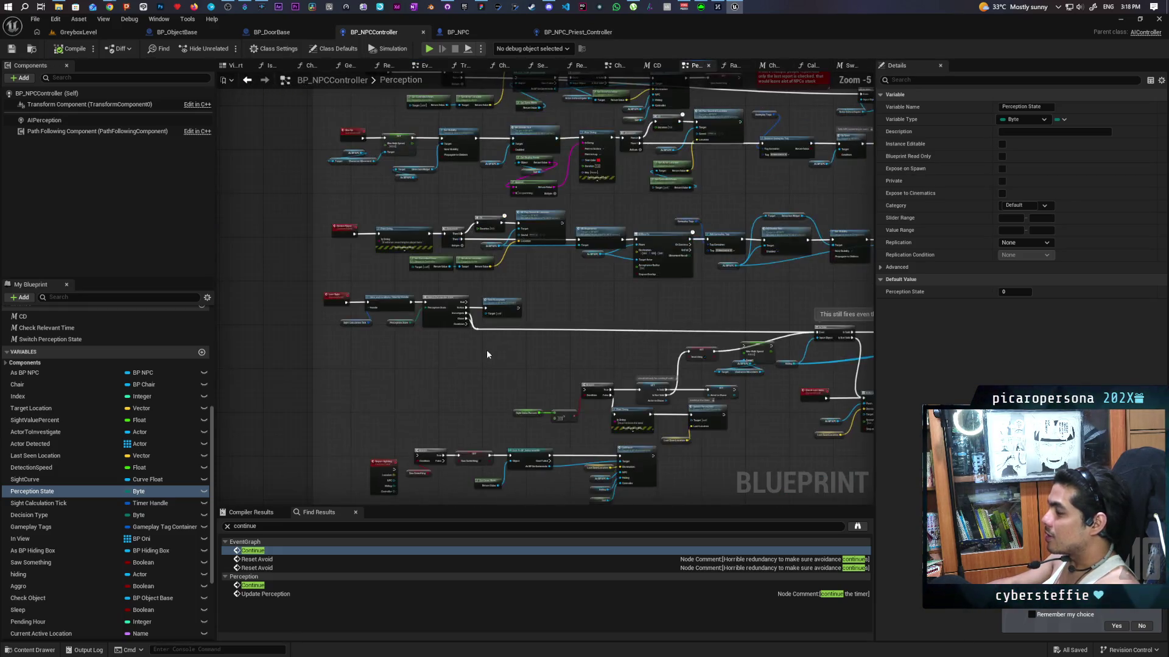
mouse_move(282, 244)
left_mouse_down()
mouse_move(781, 228)
mouse_move(586, 203)
mouse_move(578, 218)
left_mouse_up()
scroll(579, 217, "up", 1)
mouse_move(459, 207)
left_mouse_down()
mouse_move(692, 184)
mouse_move(509, 177)
mouse_move(654, 168)
left_mouse_up()
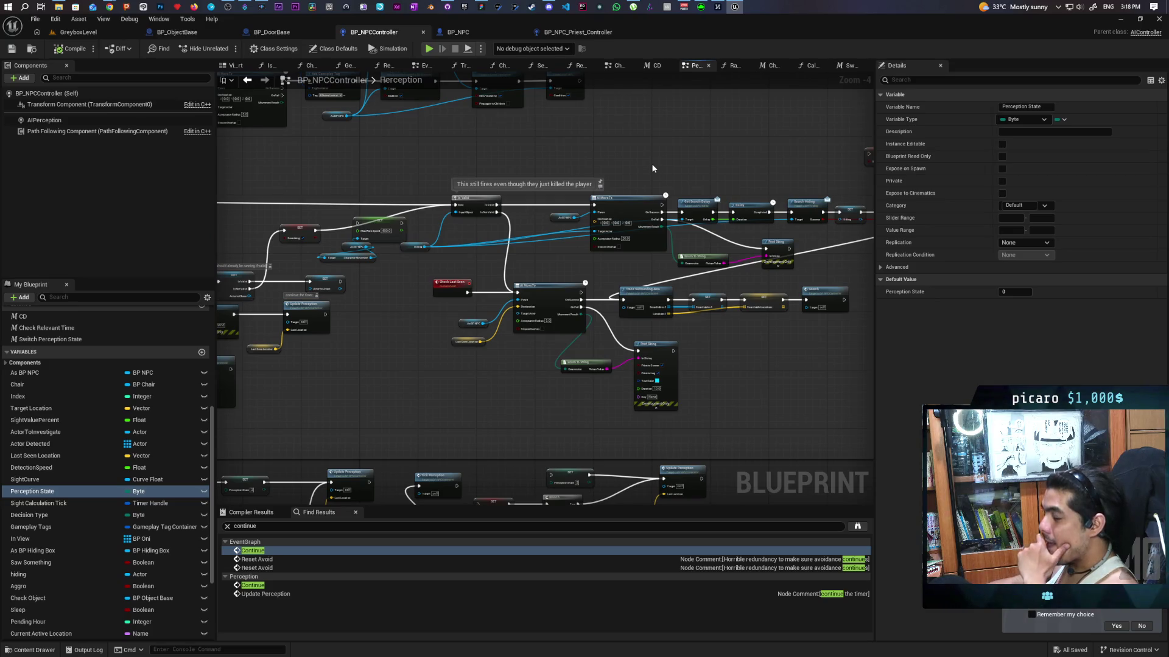
scroll(651, 163, "down", 3)
scroll(589, 292, "up", 2)
left_click_drag(665, 309, 612, 345)
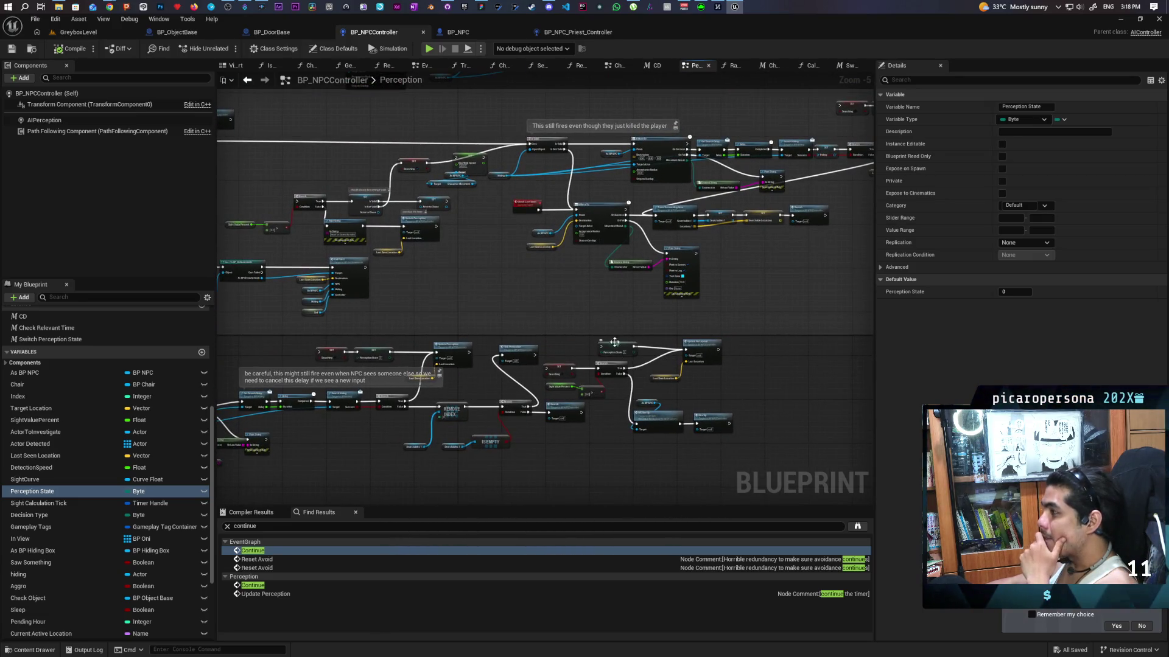
left_click_drag(740, 307, 633, 358)
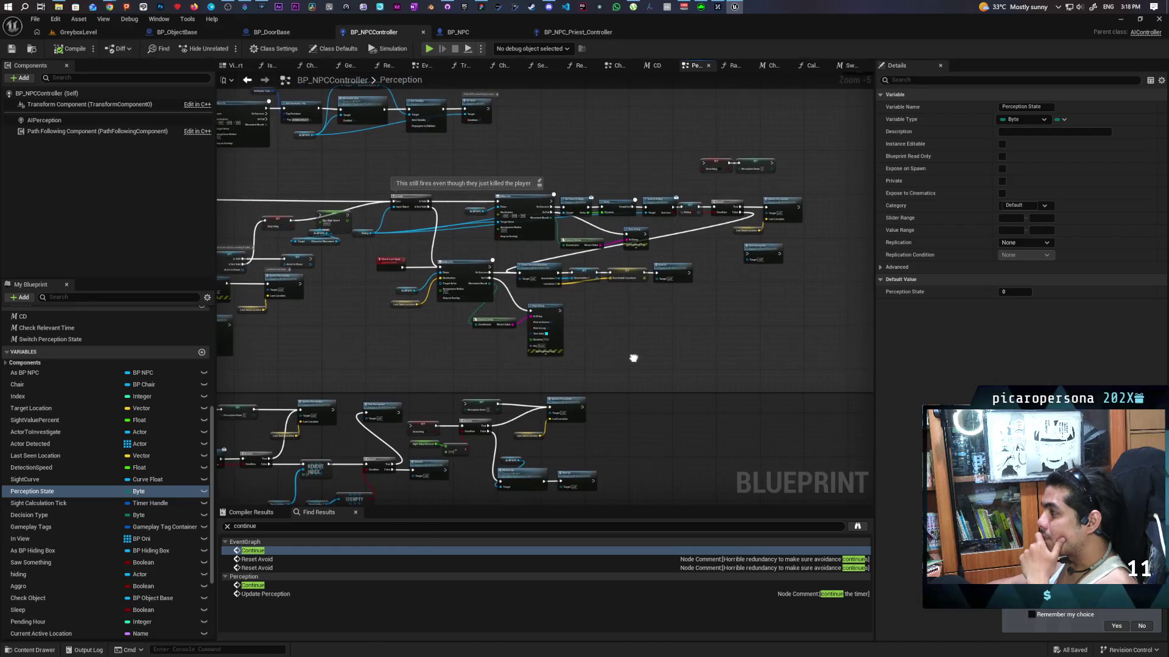
scroll(665, 318, "up", 1)
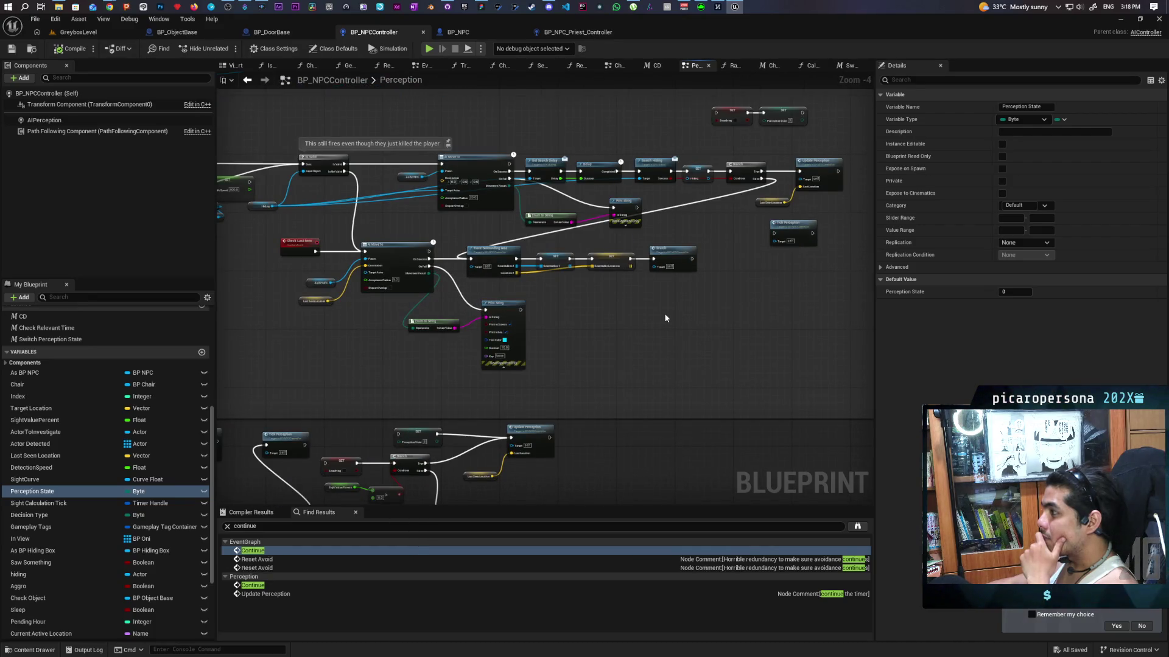
mouse_move(637, 327)
left_mouse_down()
mouse_move(785, 240)
mouse_move(773, 278)
left_mouse_up()
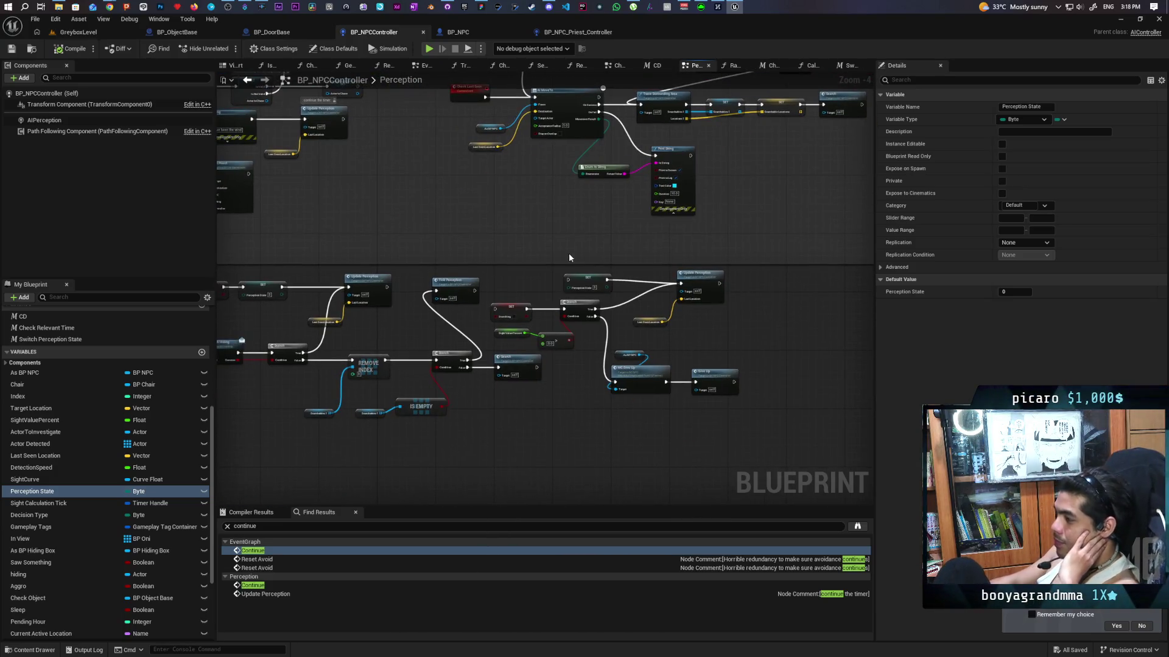
mouse_move(526, 403)
left_mouse_down()
mouse_move(666, 355)
mouse_move(669, 323)
mouse_move(749, 324)
mouse_move(688, 331)
mouse_move(834, 290)
left_mouse_up()
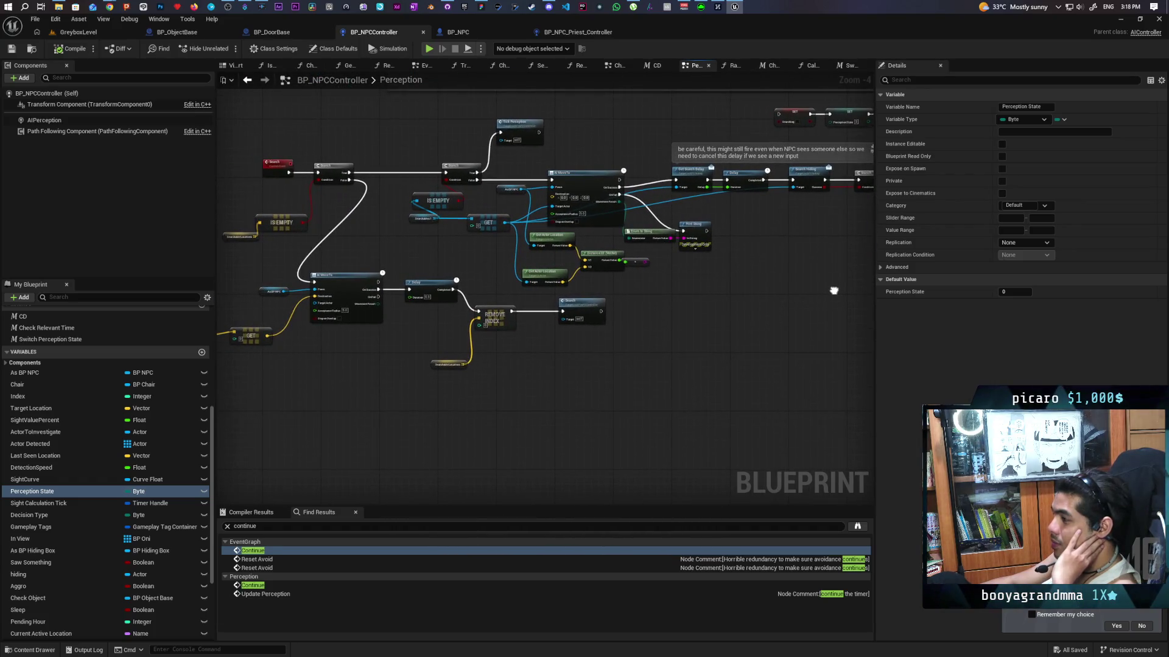
mouse_move(718, 311)
left_mouse_down()
mouse_move(796, 315)
mouse_move(730, 392)
mouse_move(656, 450)
left_mouse_up()
scroll(726, 365, "down", 1)
left_click_drag(633, 355, 514, 409)
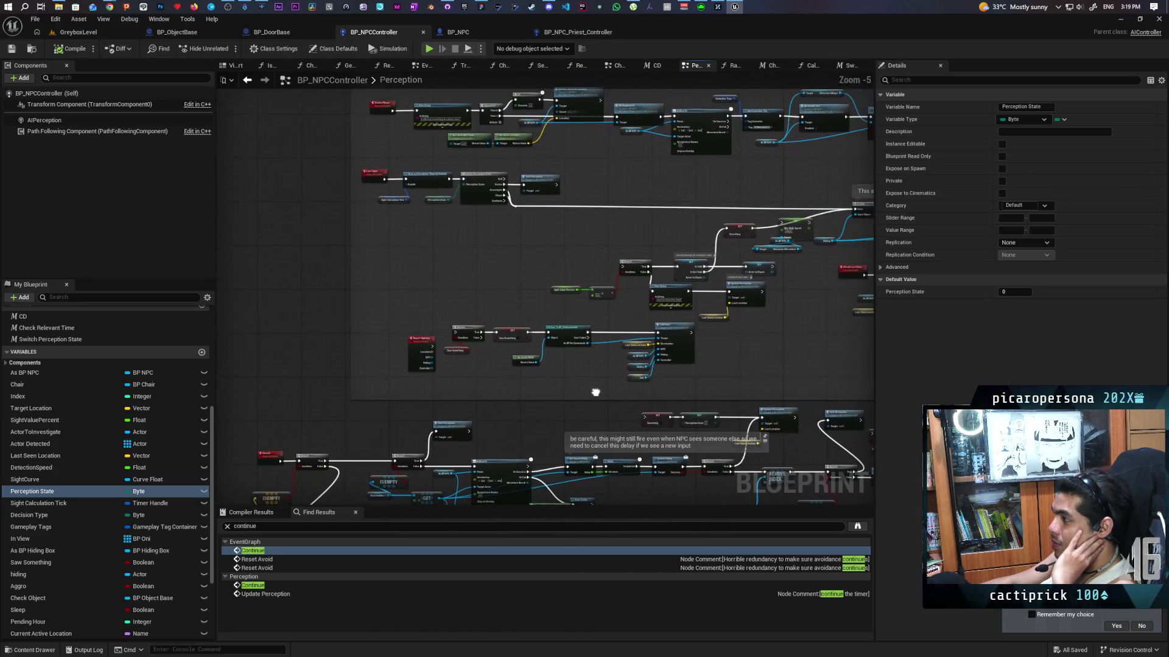
left_click_drag(498, 276, 43, 261)
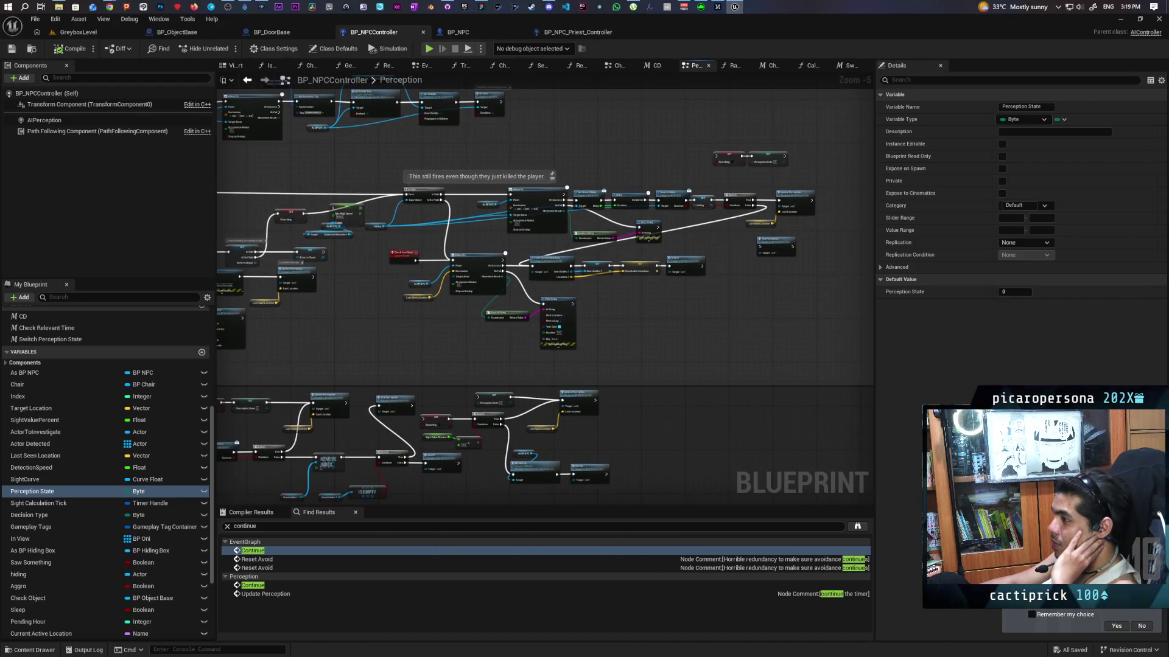
left_click_drag(400, 247, 401, 246)
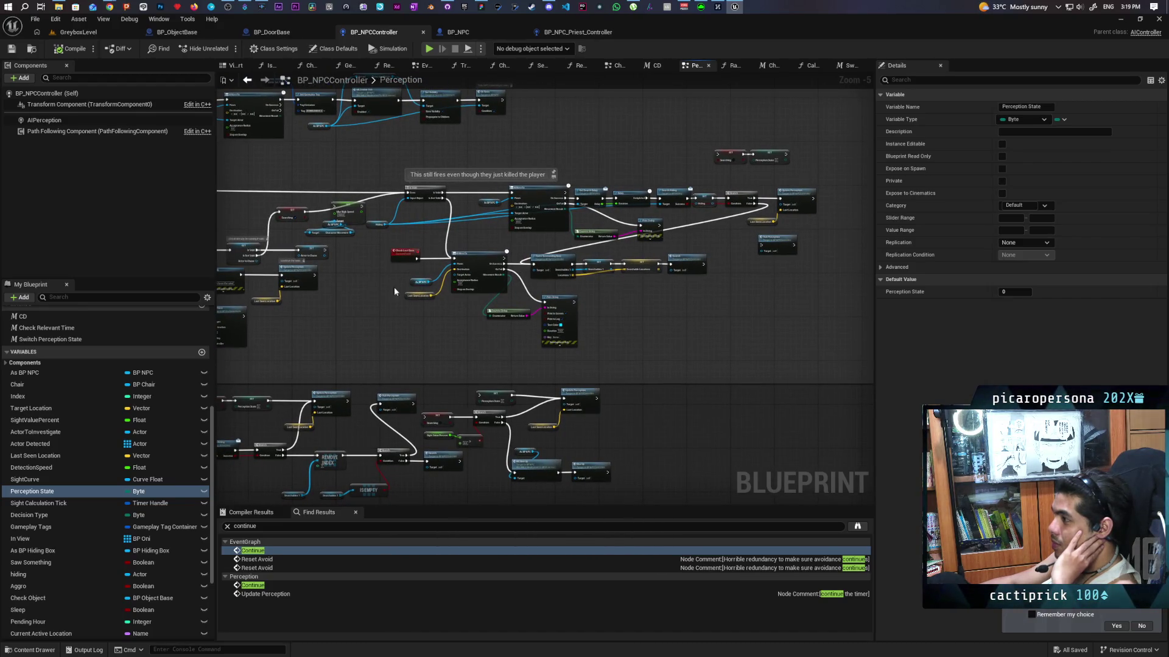
mouse_move(348, 283)
left_mouse_down()
mouse_move(574, 285)
mouse_move(569, 306)
mouse_move(663, 296)
left_mouse_up()
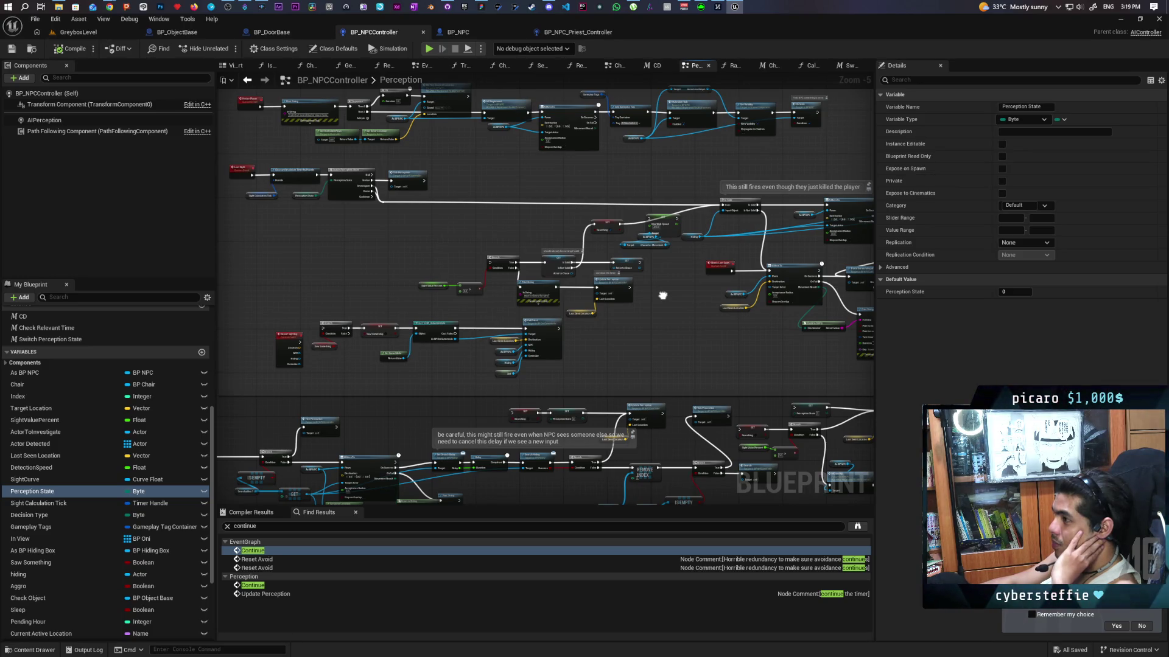
Find all references to the Lost Sight event and jump to its EventGraph call
right_click(236, 170)
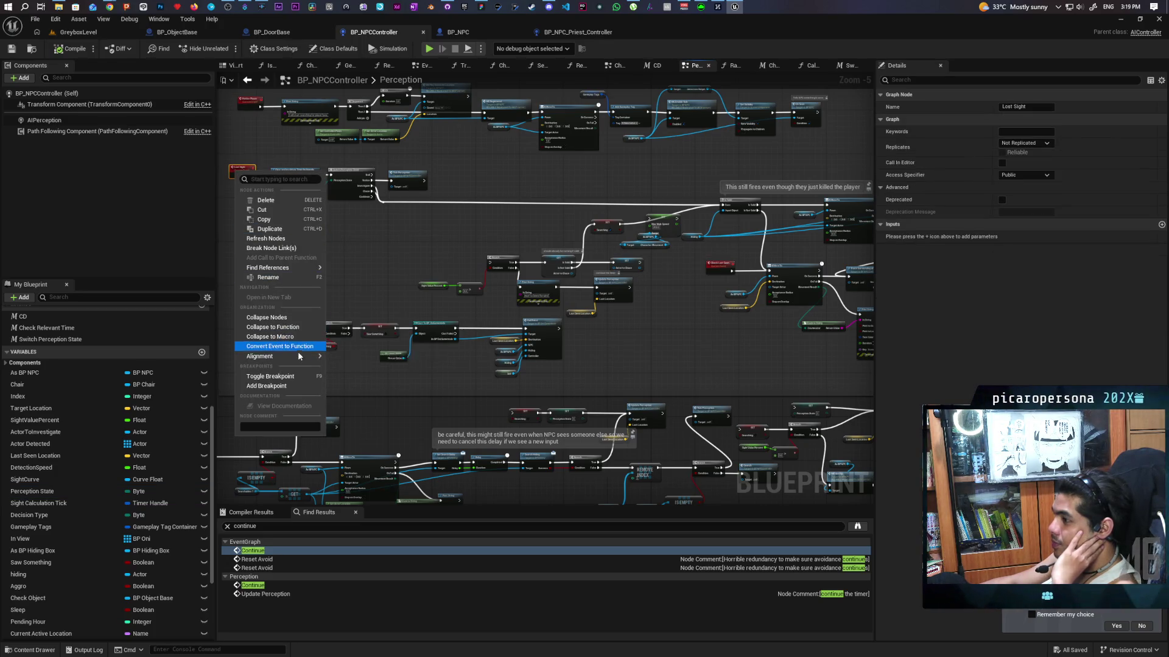
mouse_move(301, 354)
mouse_move(283, 268)
left_click(359, 287)
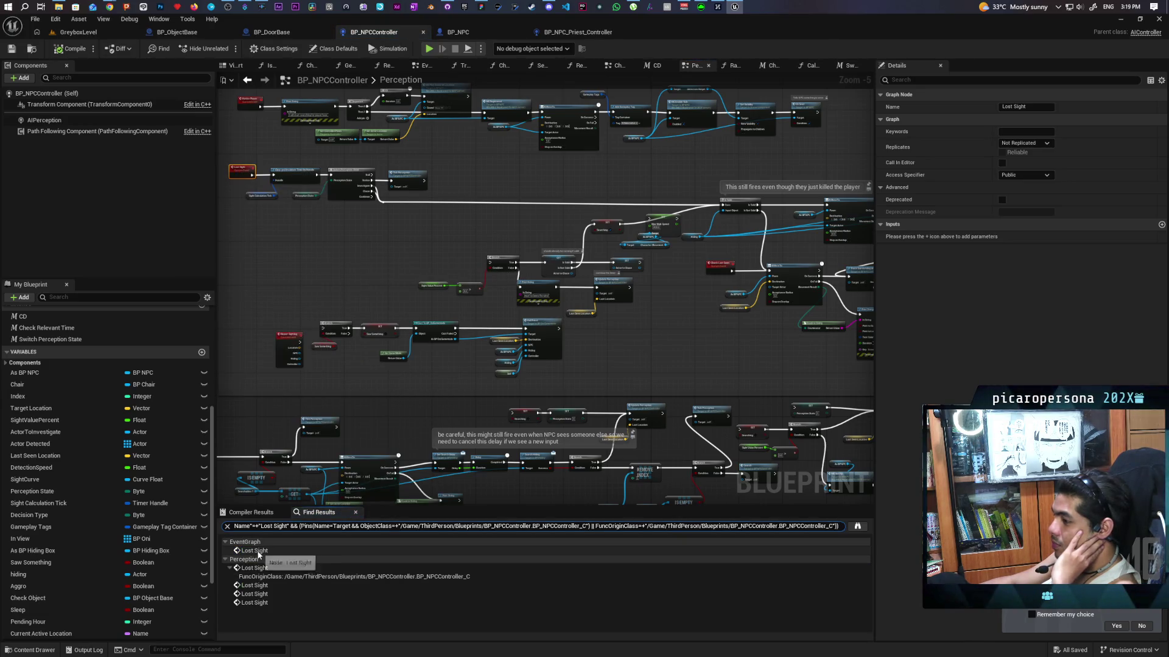
double_click(256, 552)
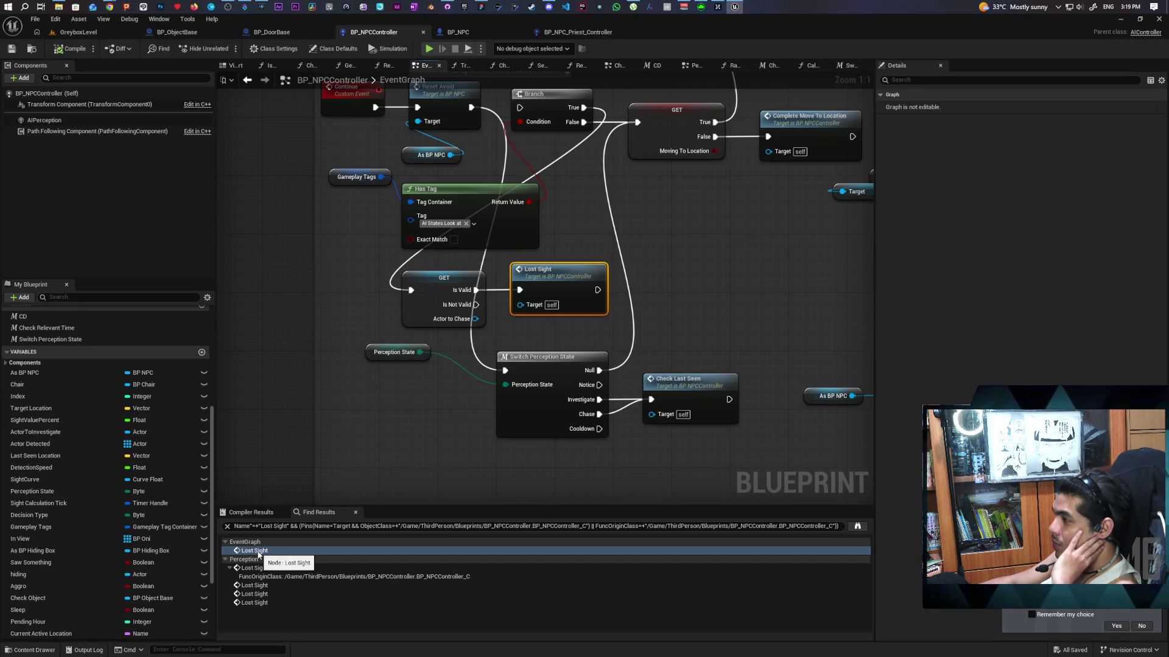
Inspect Perception's Lost Sight calls from Calculate Sight Value through Calculate Perception State
left_click(255, 586)
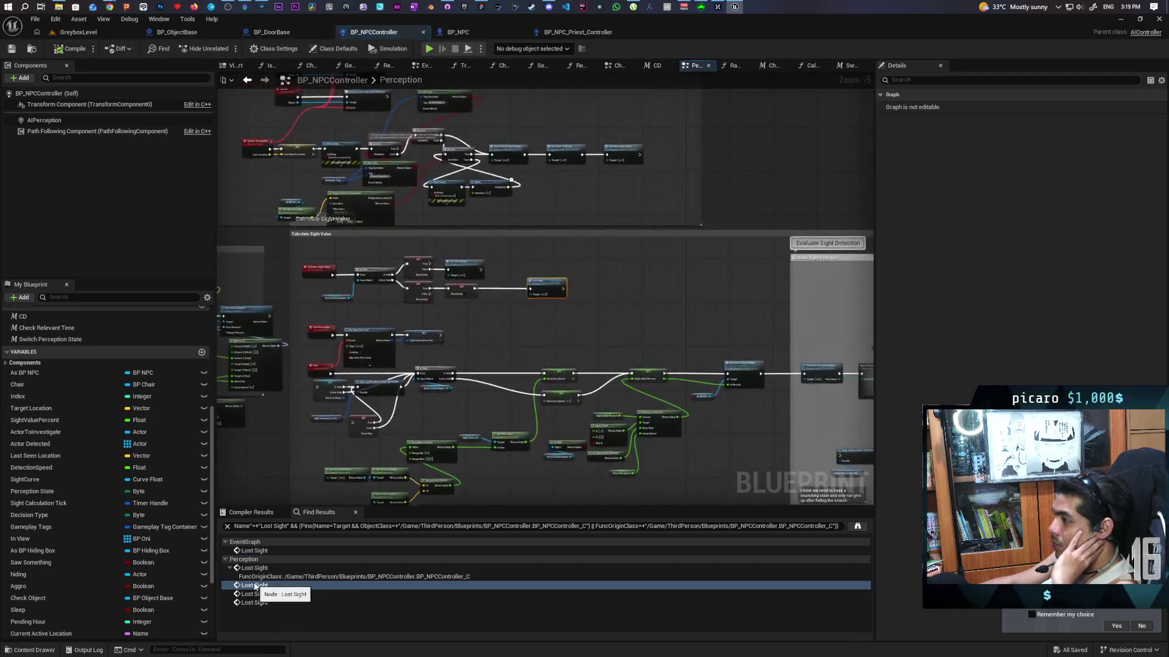
mouse_move(385, 419)
left_mouse_down()
mouse_move(735, 396)
mouse_move(684, 400)
mouse_move(716, 396)
mouse_move(698, 426)
left_mouse_up()
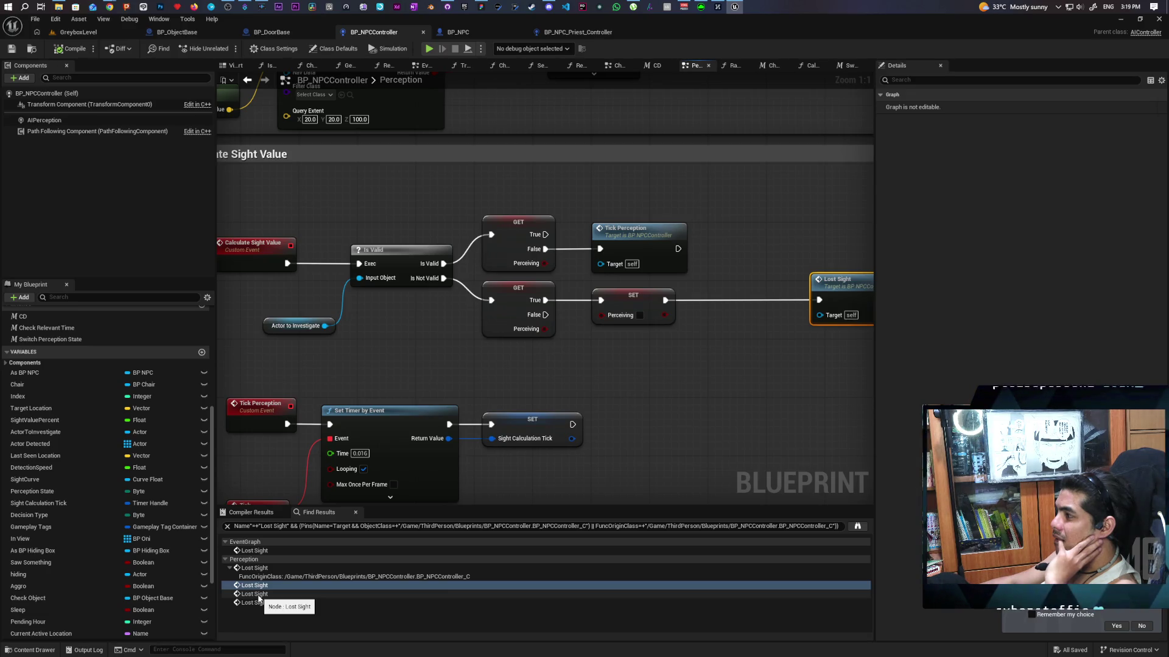
mouse_move(645, 451)
left_mouse_down()
mouse_move(364, 265)
mouse_move(274, 294)
mouse_move(543, 408)
mouse_move(369, 429)
left_mouse_up()
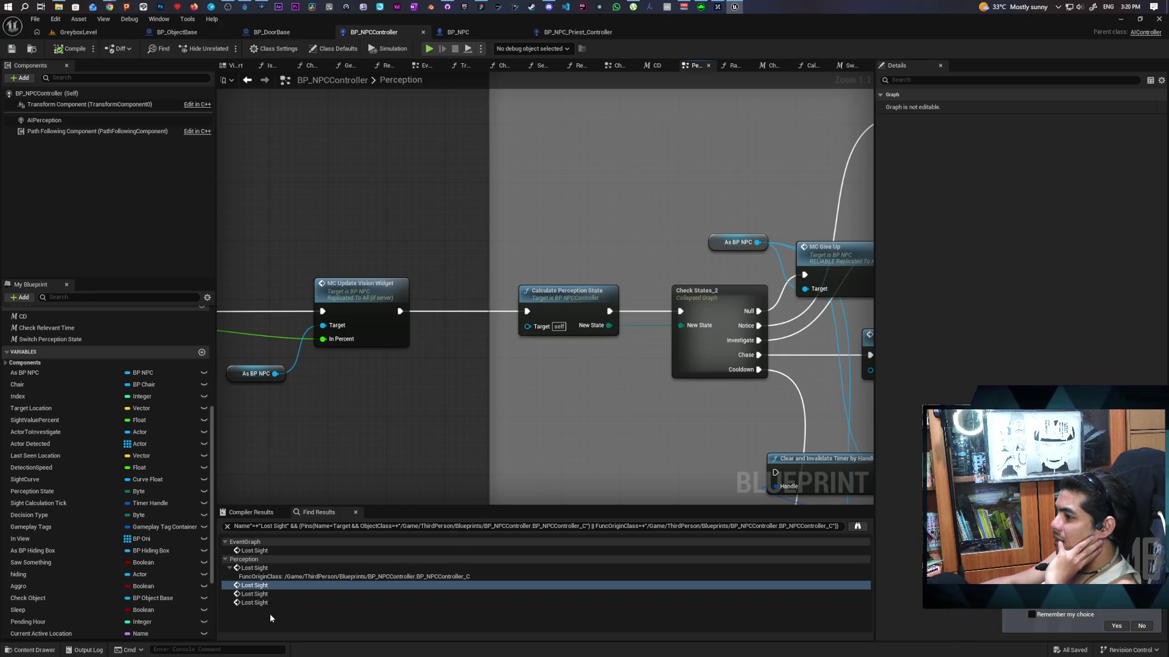
left_click(266, 596)
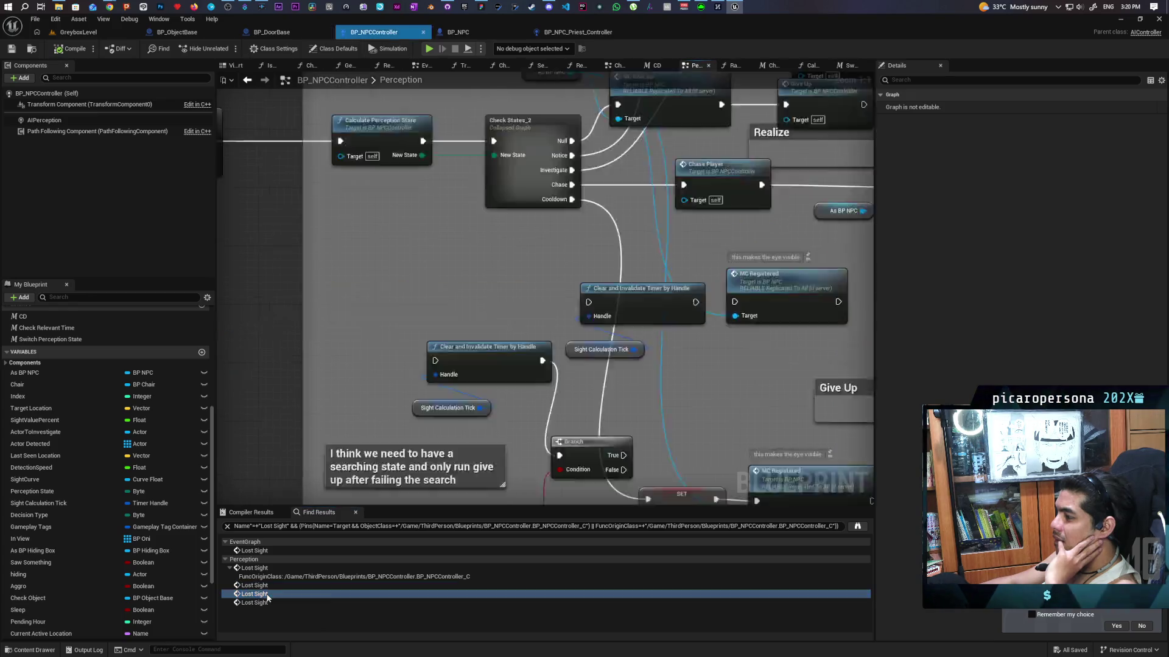
Examine the chase logic nodes around the third Lost Sight call
scroll(451, 421, "down", 4)
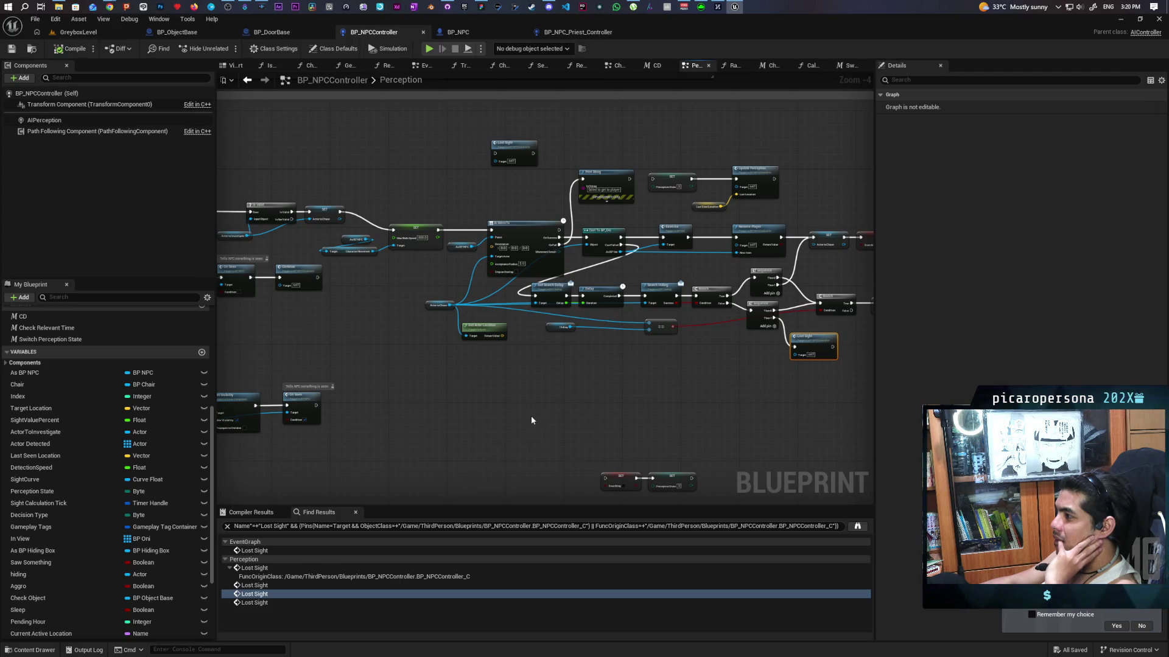
mouse_move(528, 415)
left_mouse_down()
mouse_move(681, 398)
mouse_move(872, 412)
mouse_move(712, 402)
mouse_move(524, 416)
left_mouse_up()
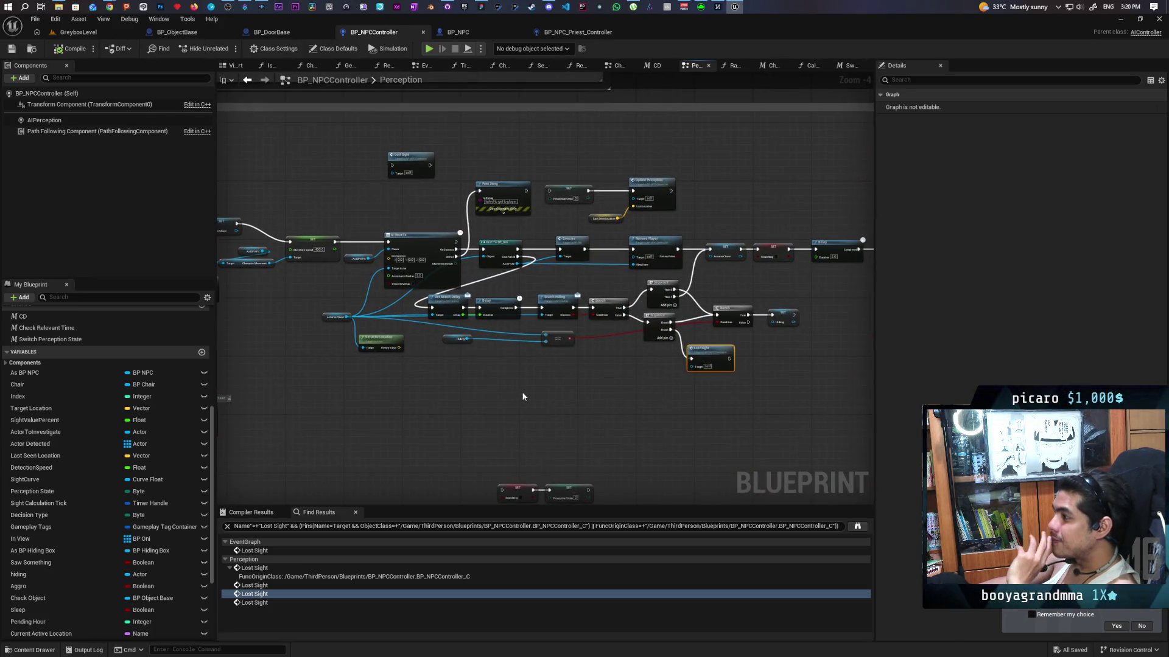
scroll(564, 389, "up", 2)
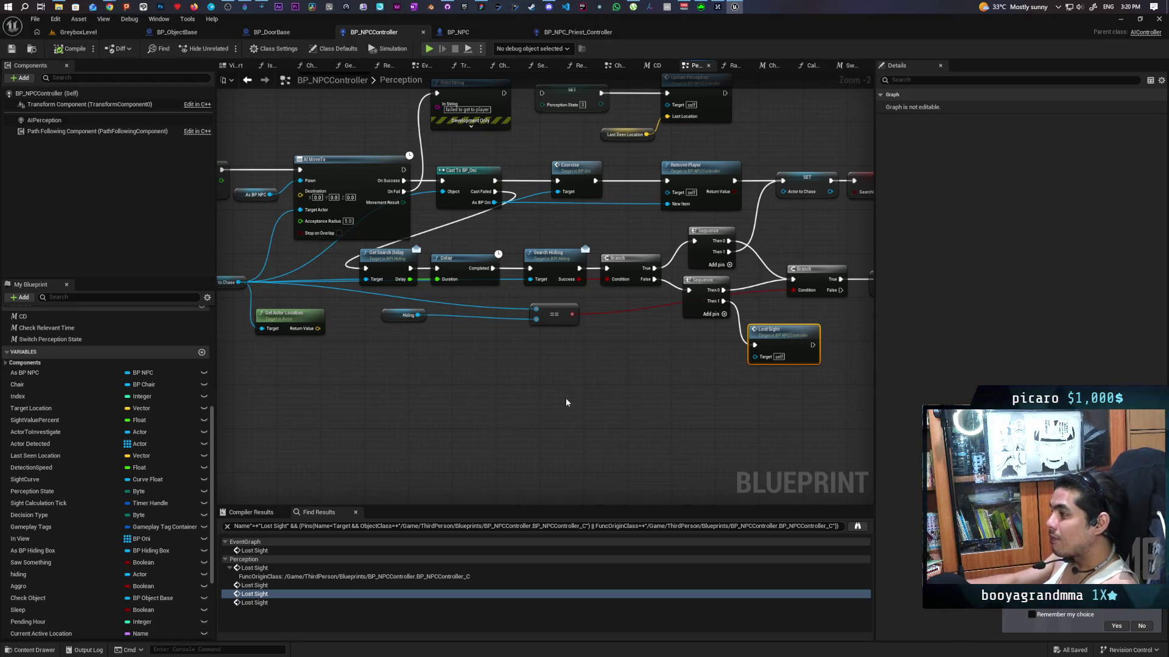
mouse_move(566, 402)
left_mouse_down()
mouse_move(340, 433)
mouse_move(536, 420)
mouse_move(578, 449)
mouse_move(300, 448)
left_mouse_up()
mouse_move(674, 441)
left_mouse_down()
mouse_move(323, 433)
mouse_move(699, 404)
mouse_move(626, 418)
mouse_move(522, 410)
mouse_move(583, 397)
mouse_move(452, 430)
mouse_move(527, 437)
mouse_move(422, 432)
left_mouse_up()
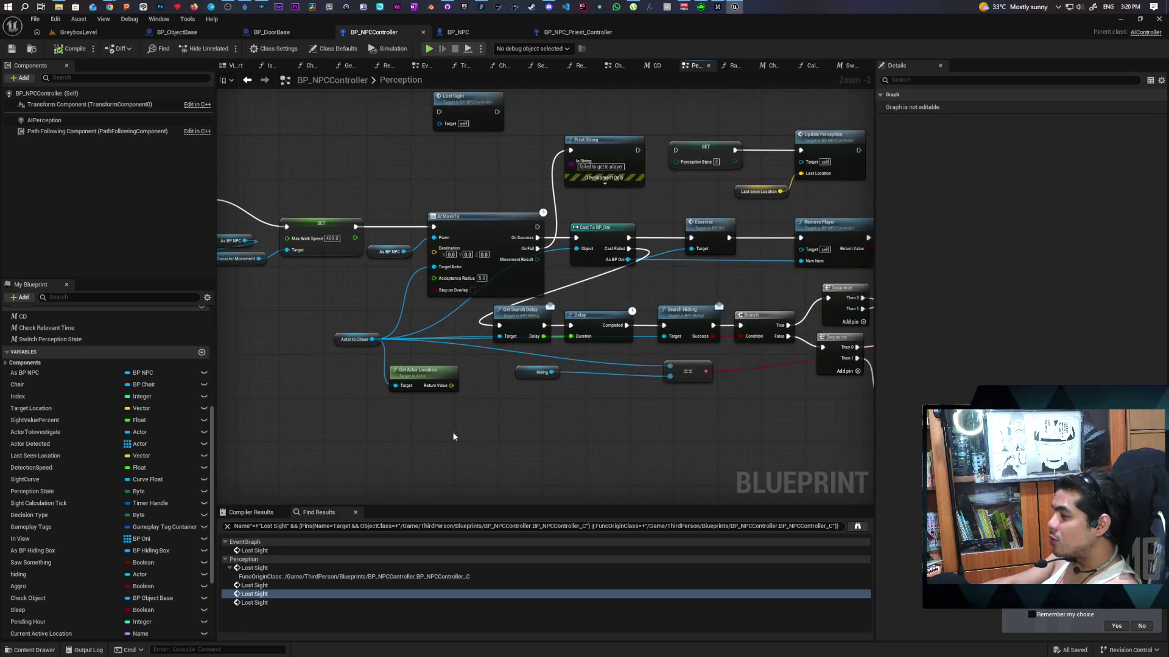
Follow the chase chain rightward, check the last Lost Sight reference, and return to GreyboxLevel
left_click_drag(498, 434, 426, 434)
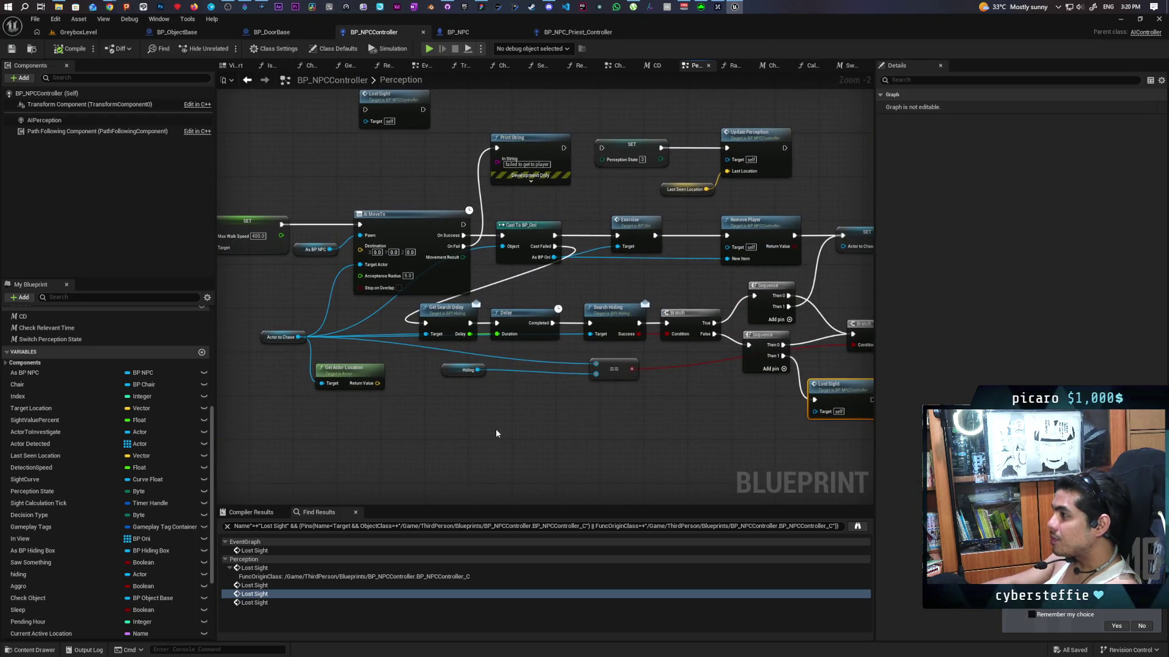
left_click_drag(496, 433, 513, 434)
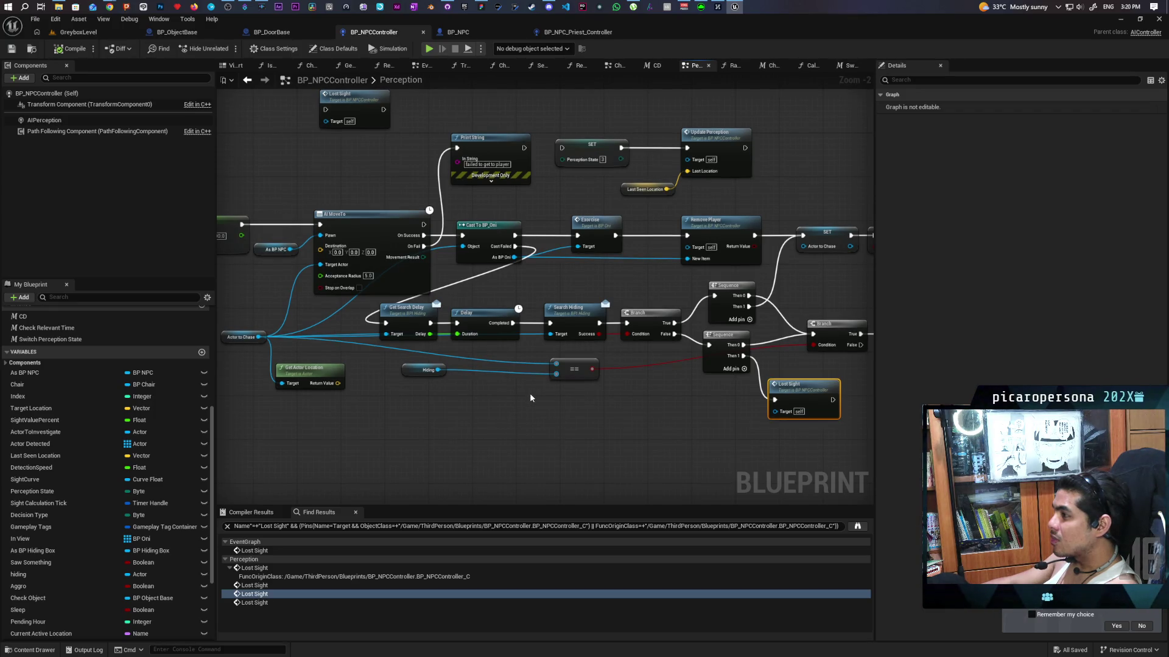
mouse_move(530, 398)
left_mouse_down()
mouse_move(546, 429)
mouse_move(232, 437)
mouse_move(565, 400)
mouse_move(435, 412)
left_mouse_up()
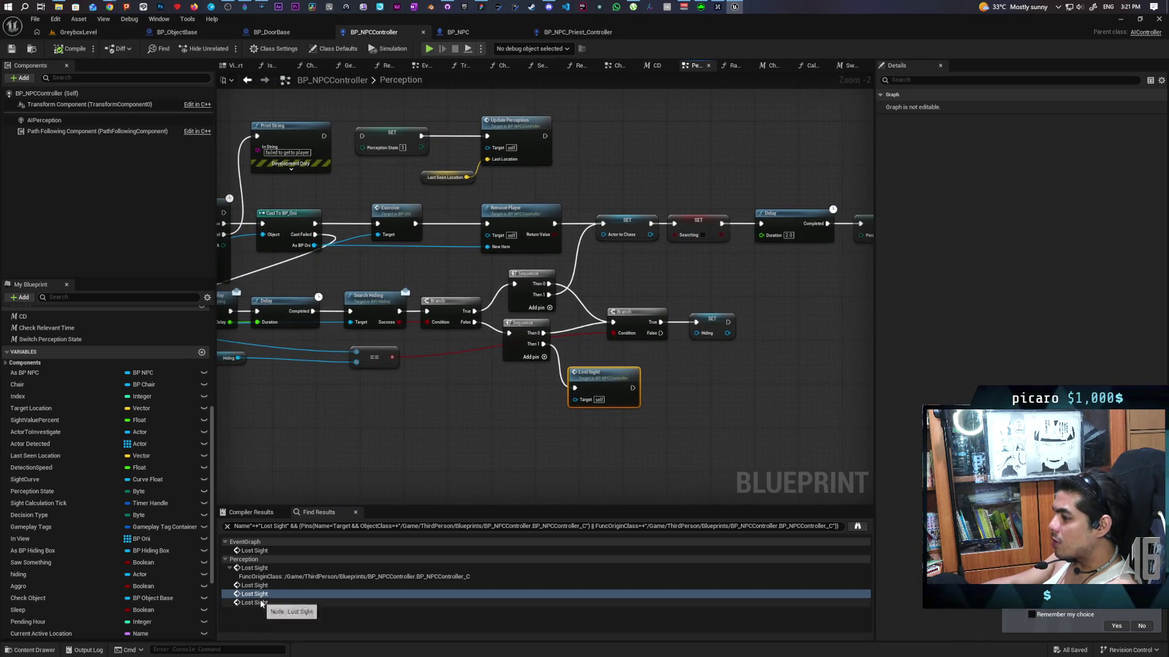
left_click(261, 603)
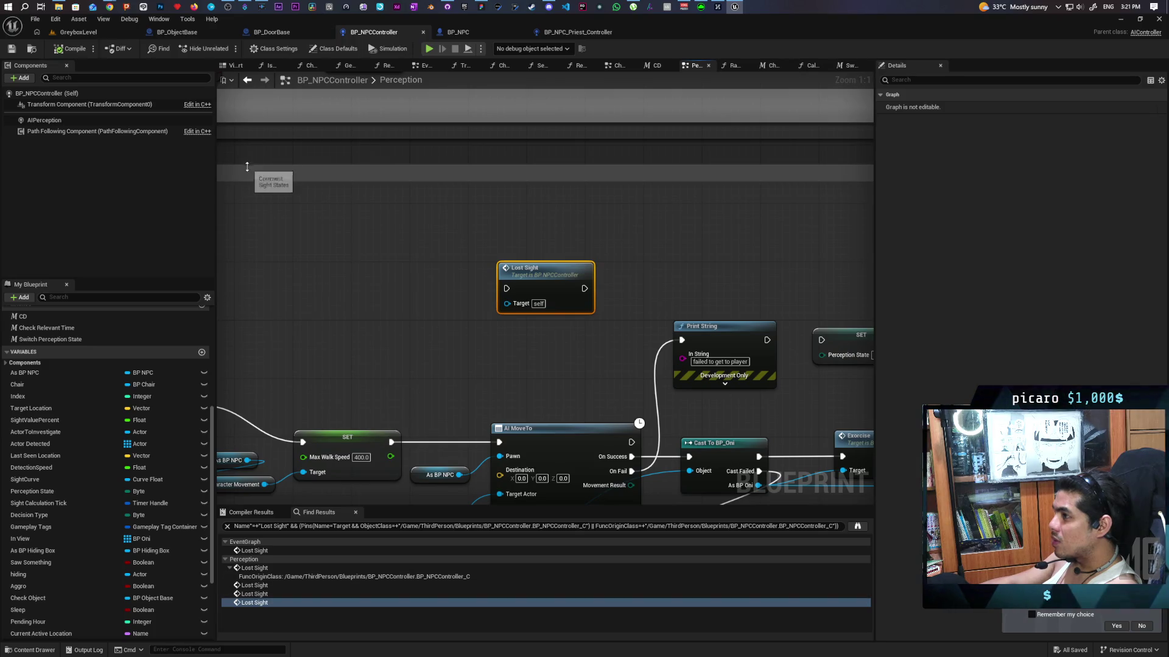
left_click(77, 32)
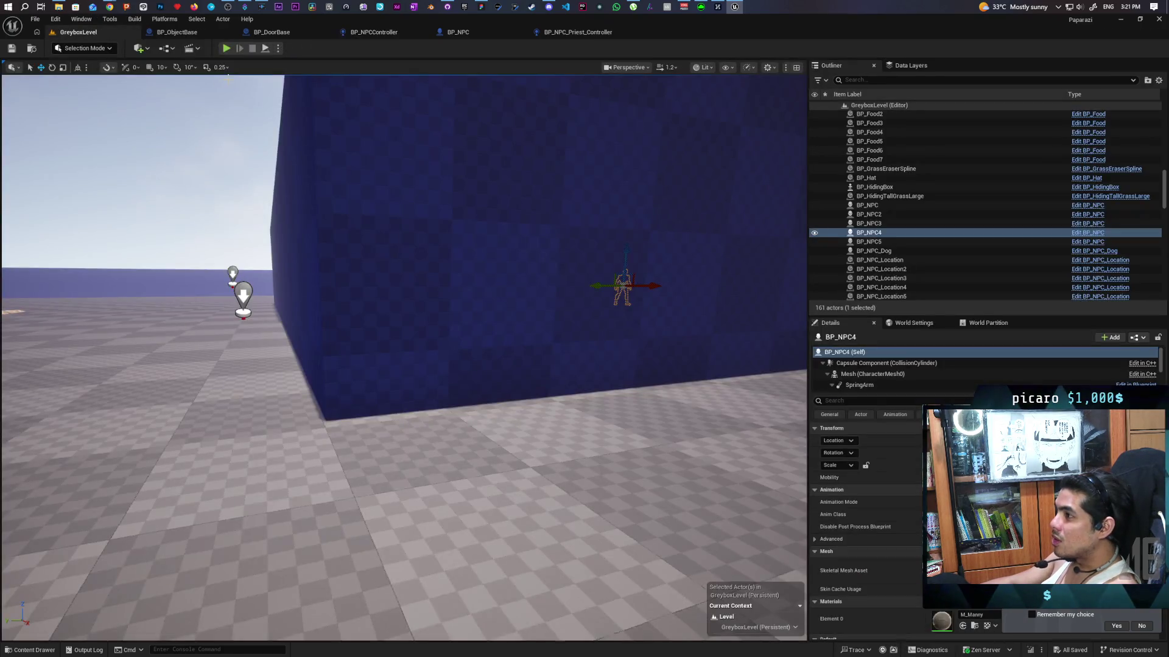
Look over the BP_NPC and BP_NPC_Priest_Controller blueprints, then recentre BP_NPCController's Perception graph
mouse_move(302, 226)
left_mouse_down()
mouse_move(301, 274)
mouse_move(482, 65)
left_mouse_up()
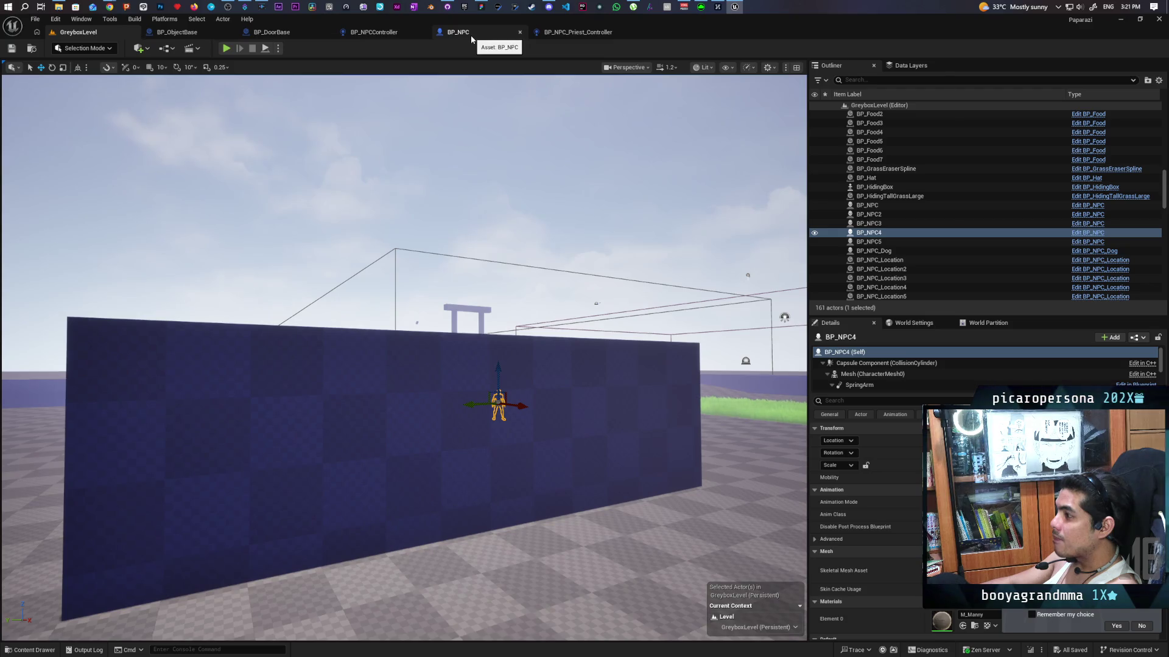
left_click(472, 36)
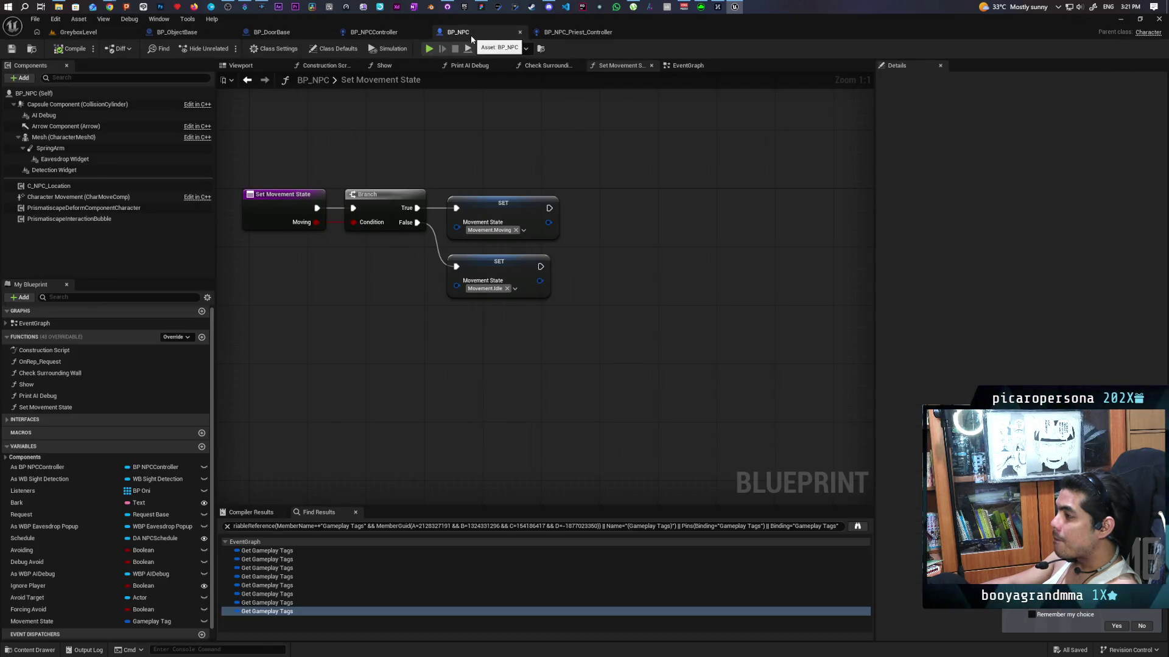
left_click(569, 35)
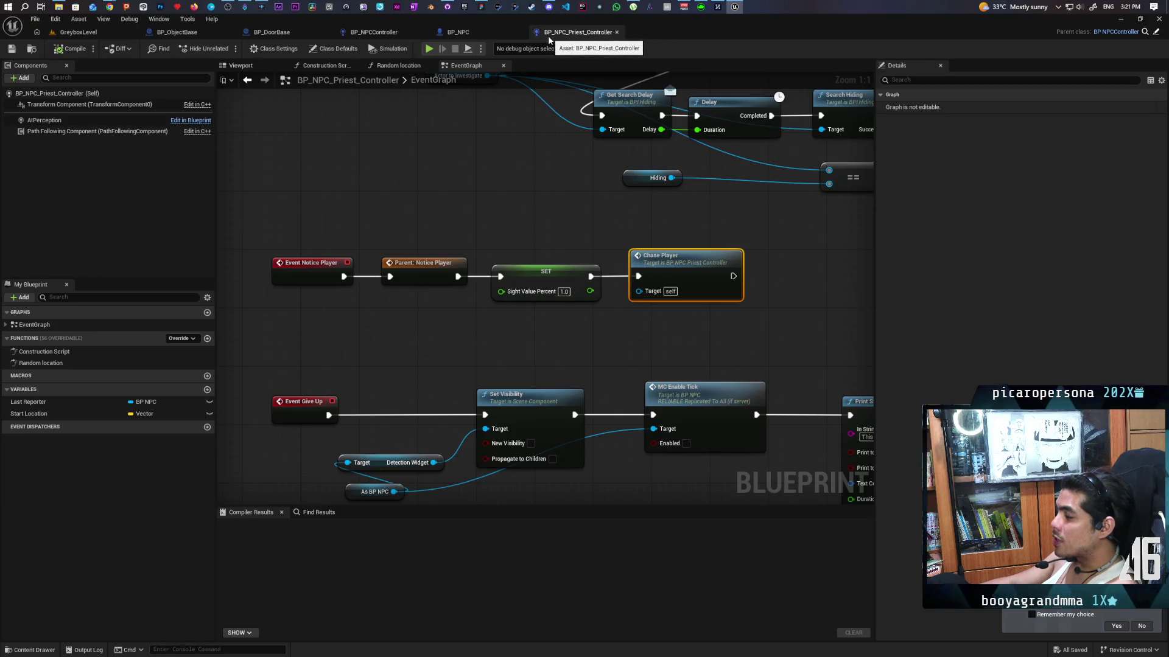
left_click(374, 32)
scroll(373, 317, "down", 5)
mouse_move(374, 317)
left_mouse_down()
mouse_move(404, 245)
mouse_move(486, 236)
mouse_move(606, 268)
left_mouse_up()
Commit the two controller blueprint changes to main in GitHub Desktop with summary 'rite most'
left_click(447, 6)
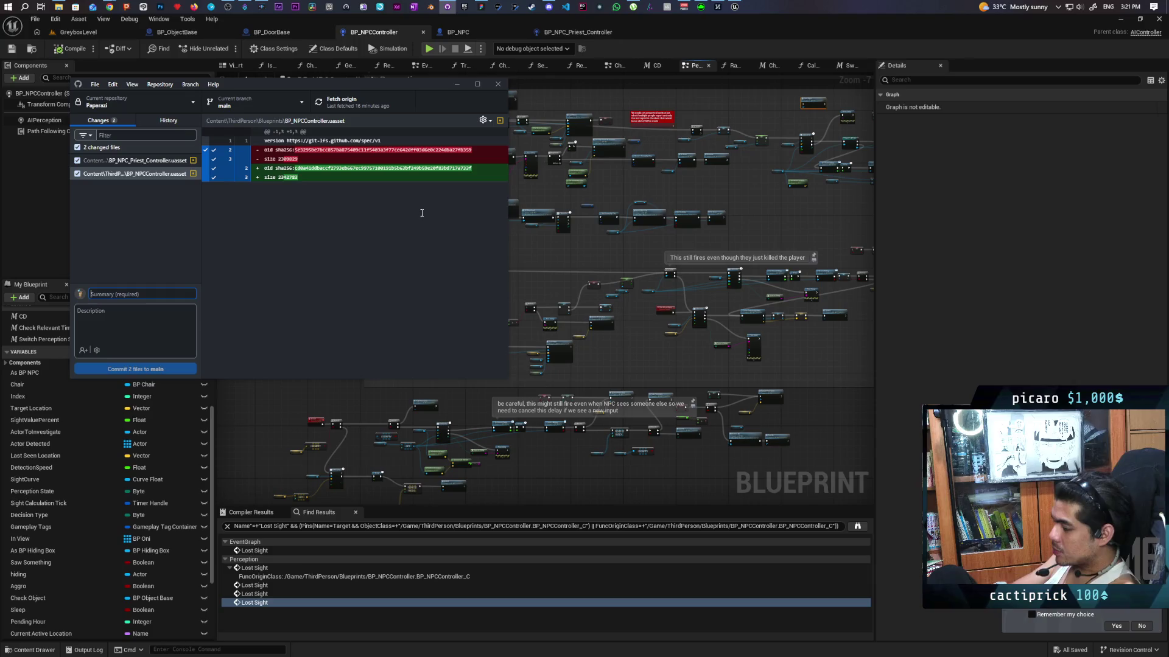
type("rite")
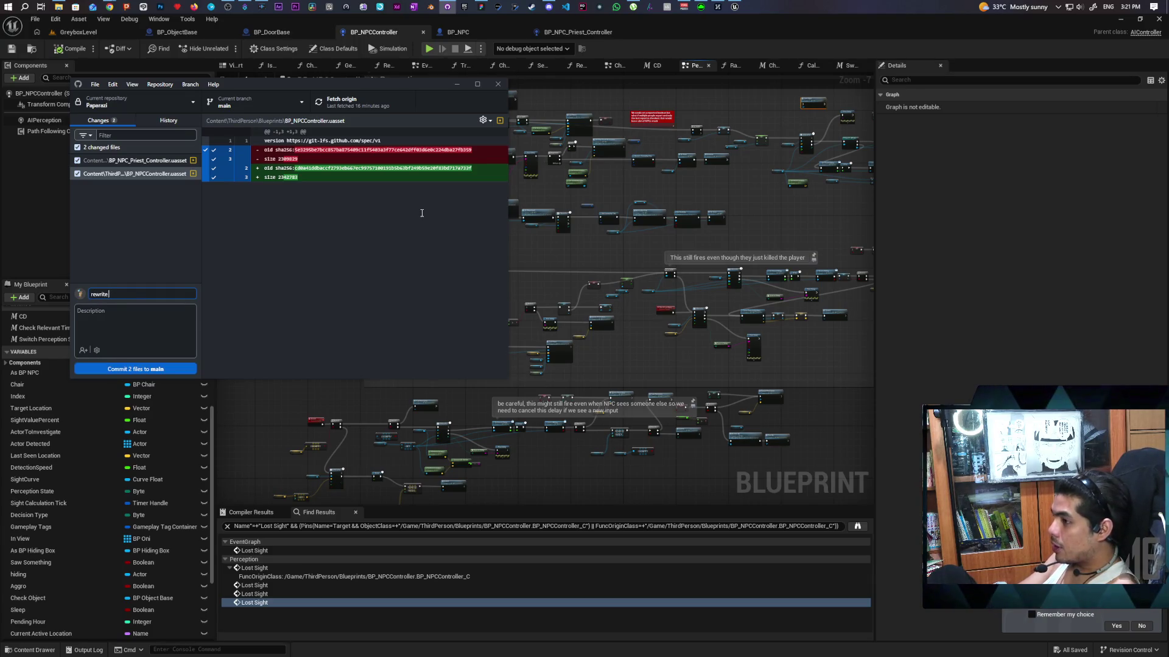
type(" most")
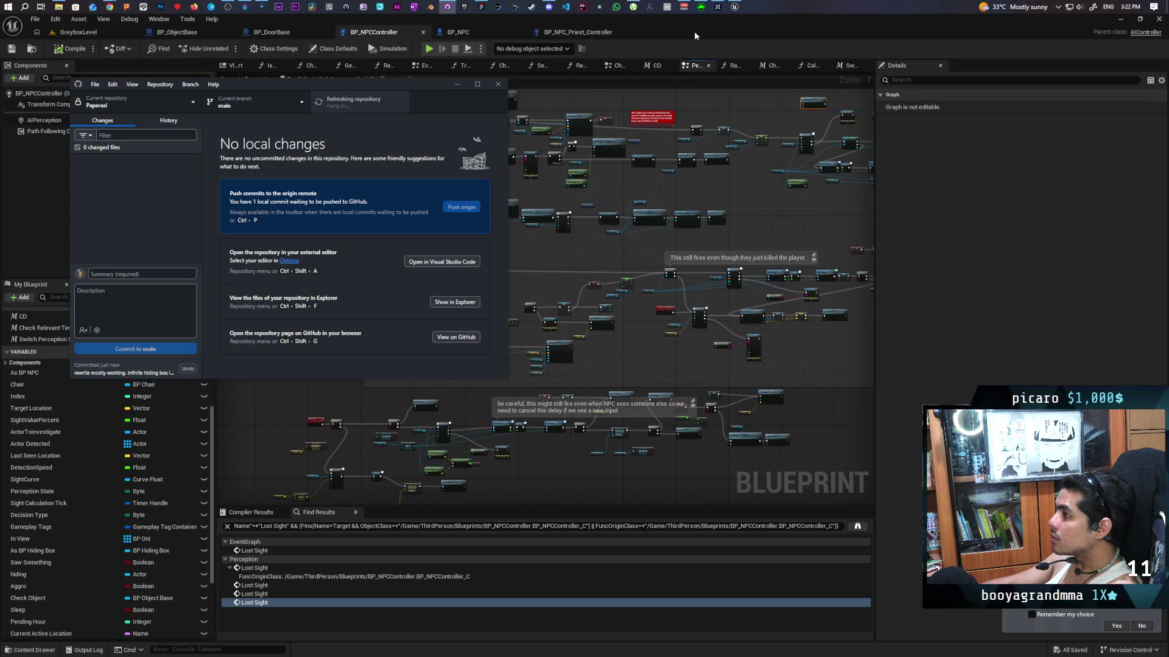
left_click(694, 31)
Back in Unreal, start a play-in-editor session of GreyboxLevel with Alt+P
scroll(487, 319, "up", 4)
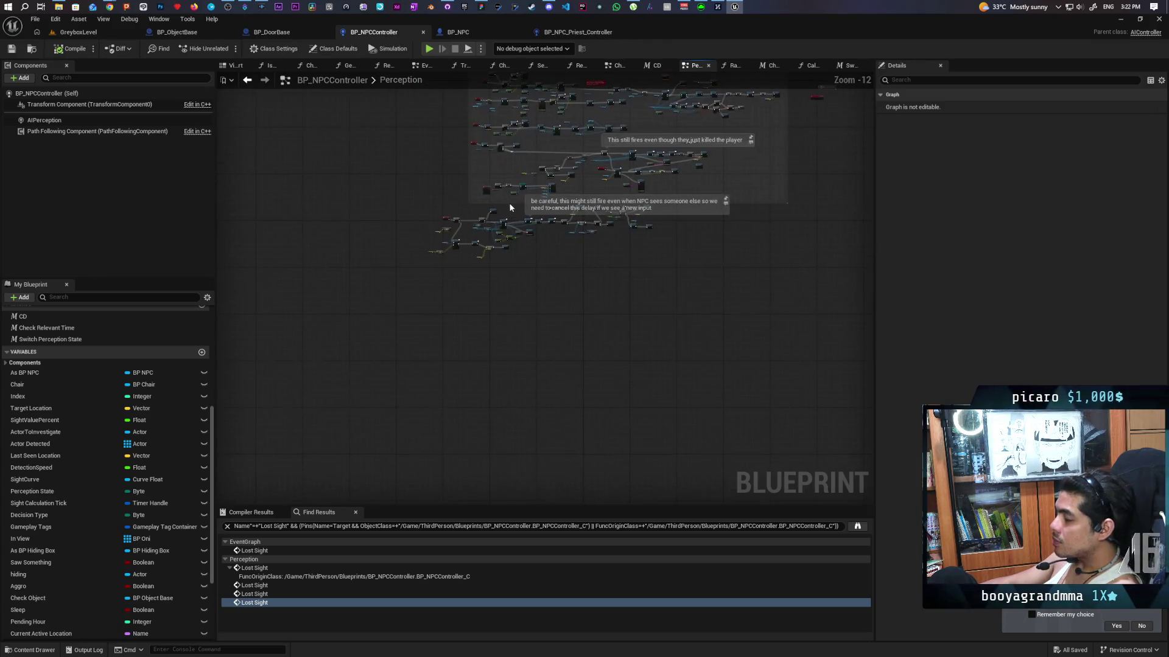
scroll(538, 358, "down", 3)
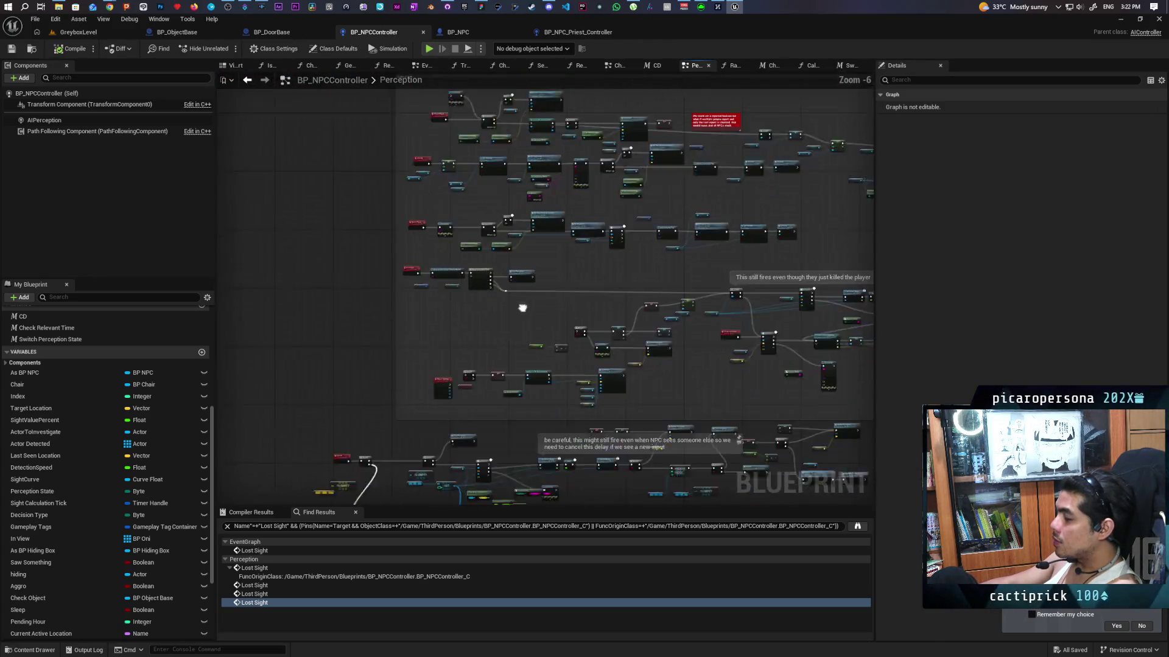
scroll(470, 266, "up", 4)
key("alt+p")
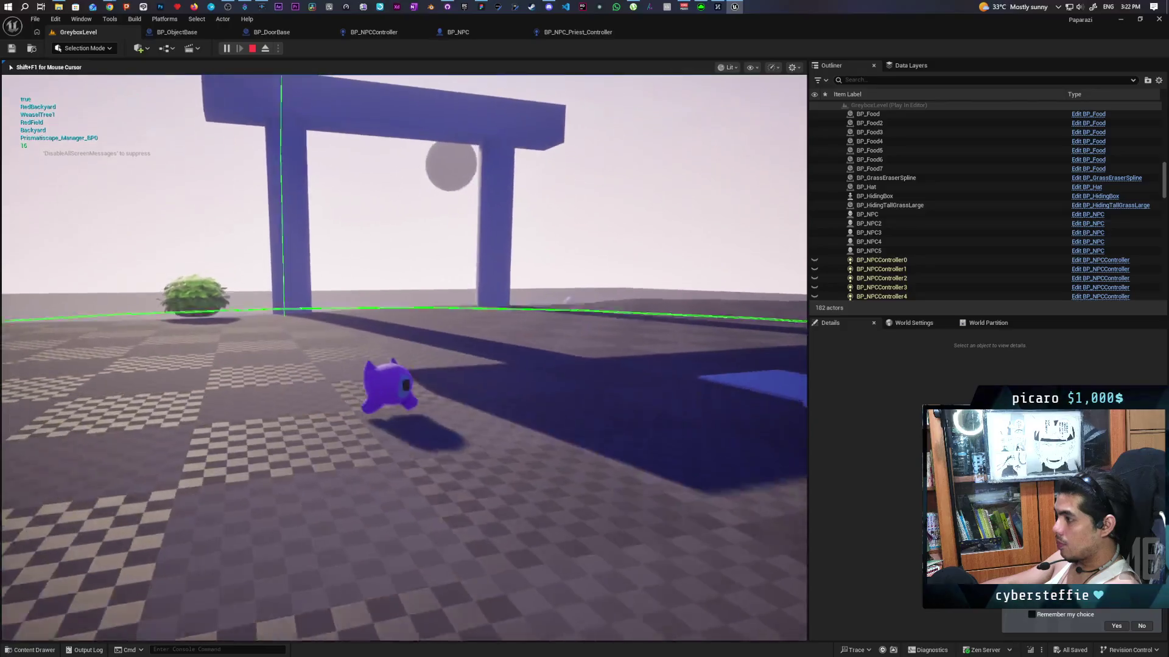
Walk the character past the bushes and buildings, along the wall, up to the NPC
key("w")
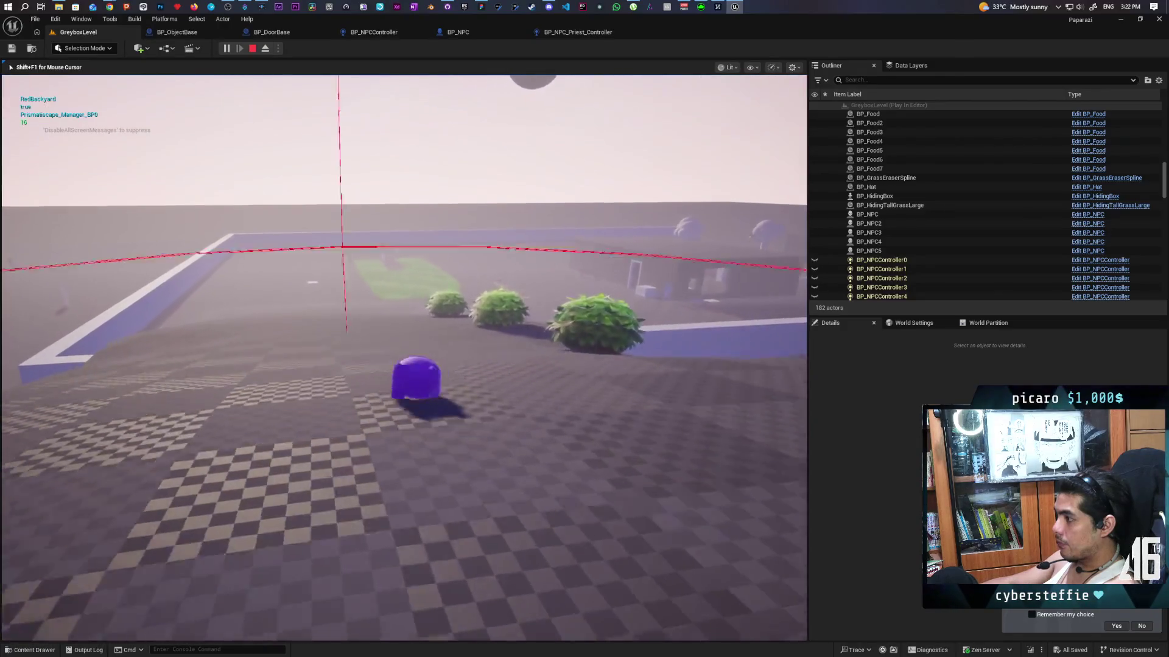
key("w")
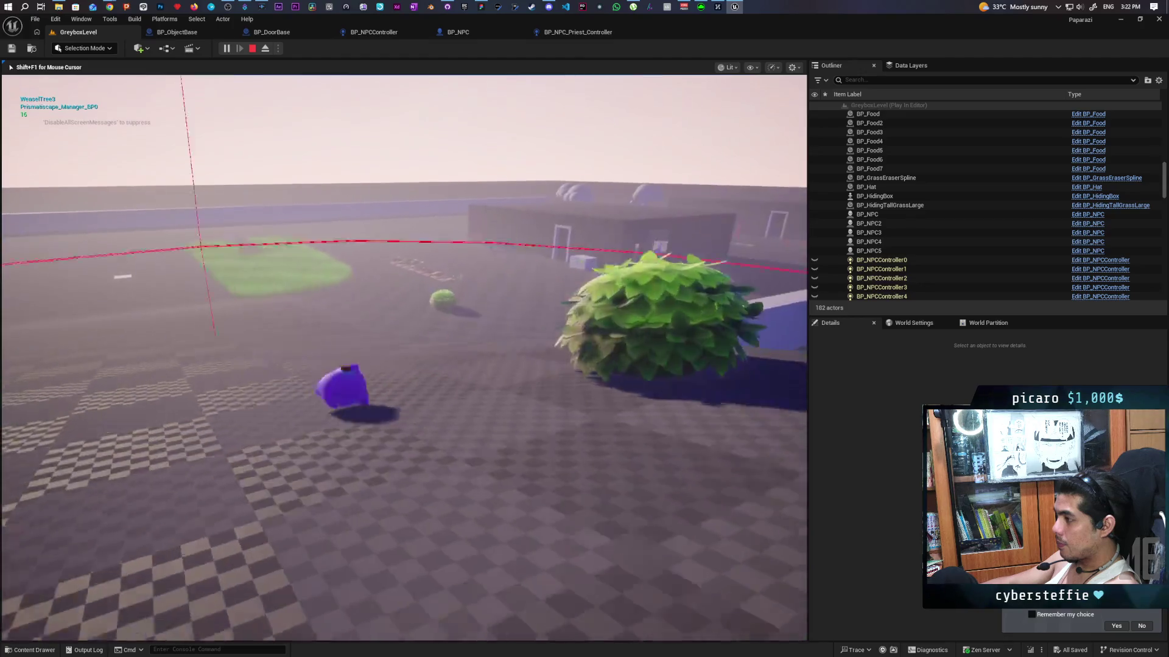
key("w")
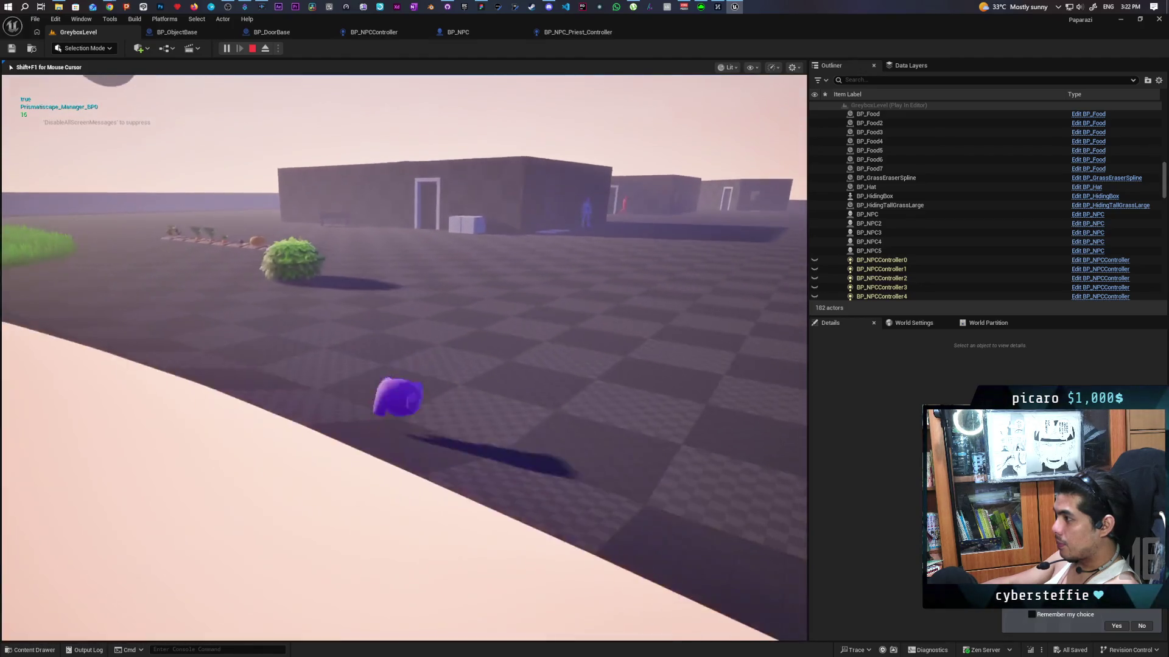
key("w")
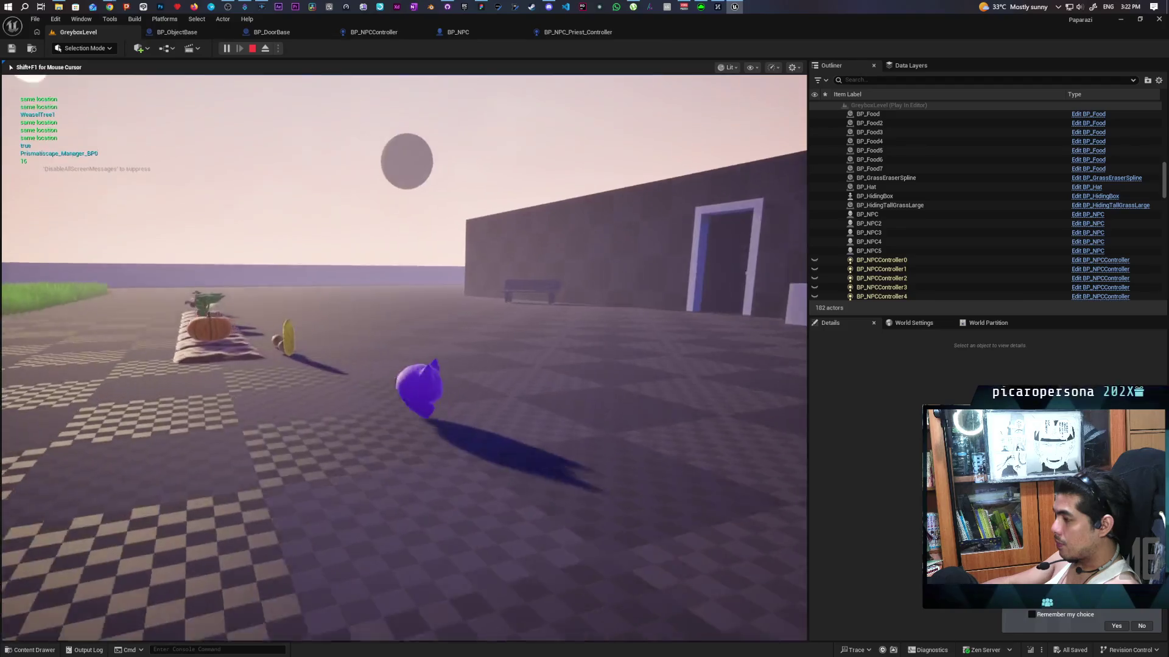
key("w")
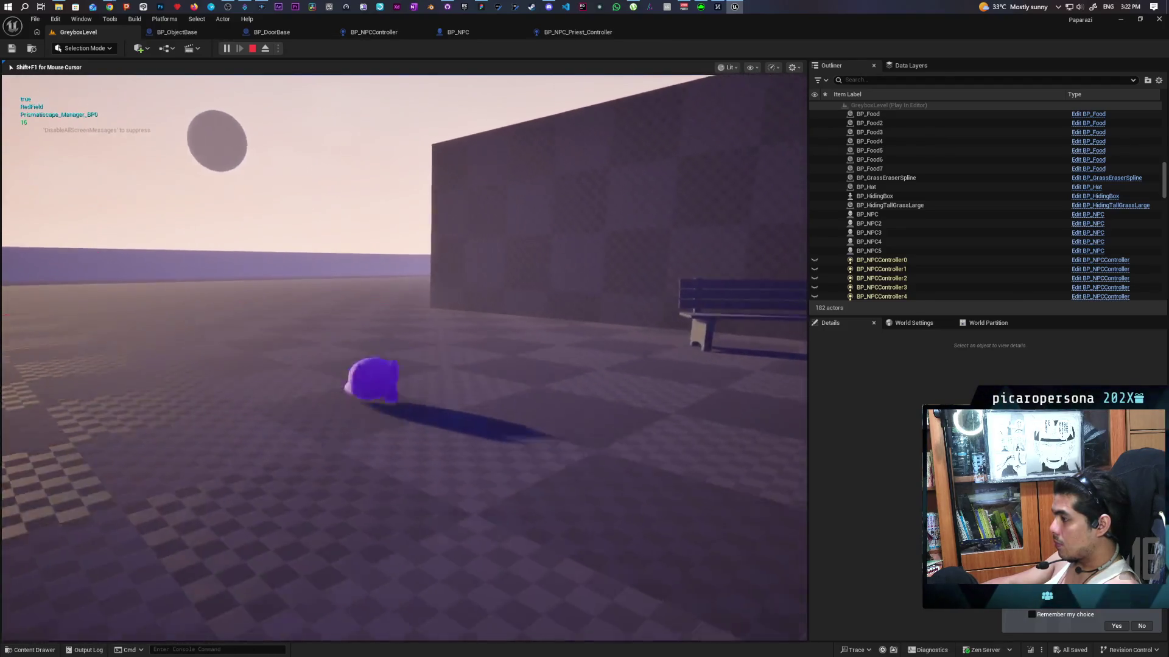
key("w")
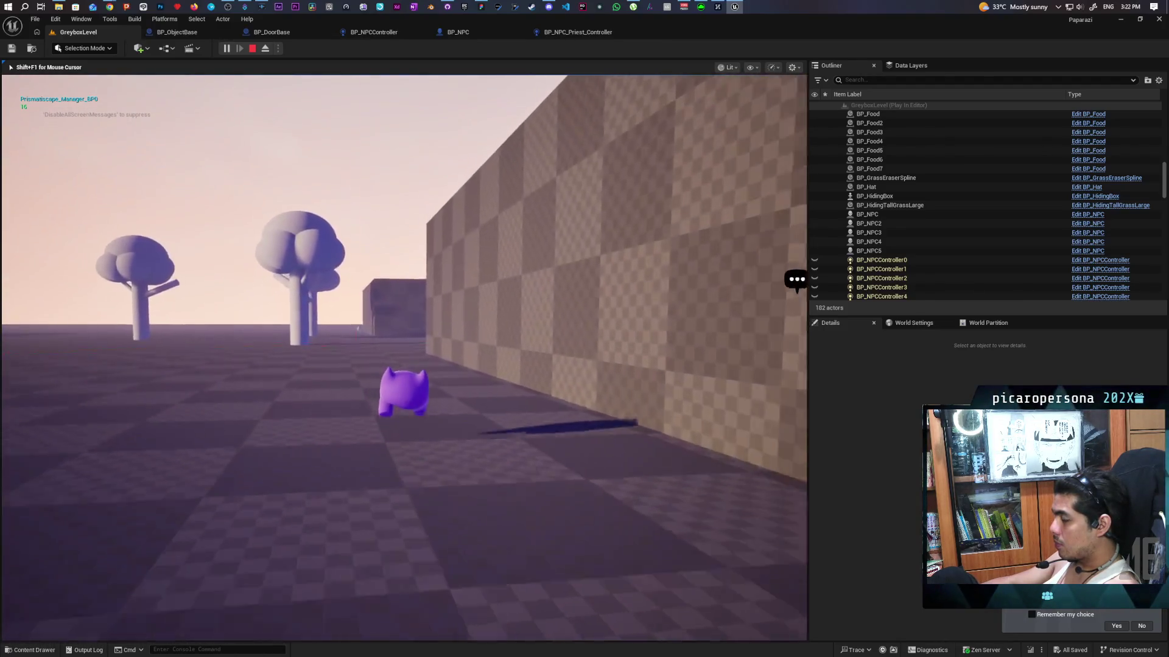
key("w")
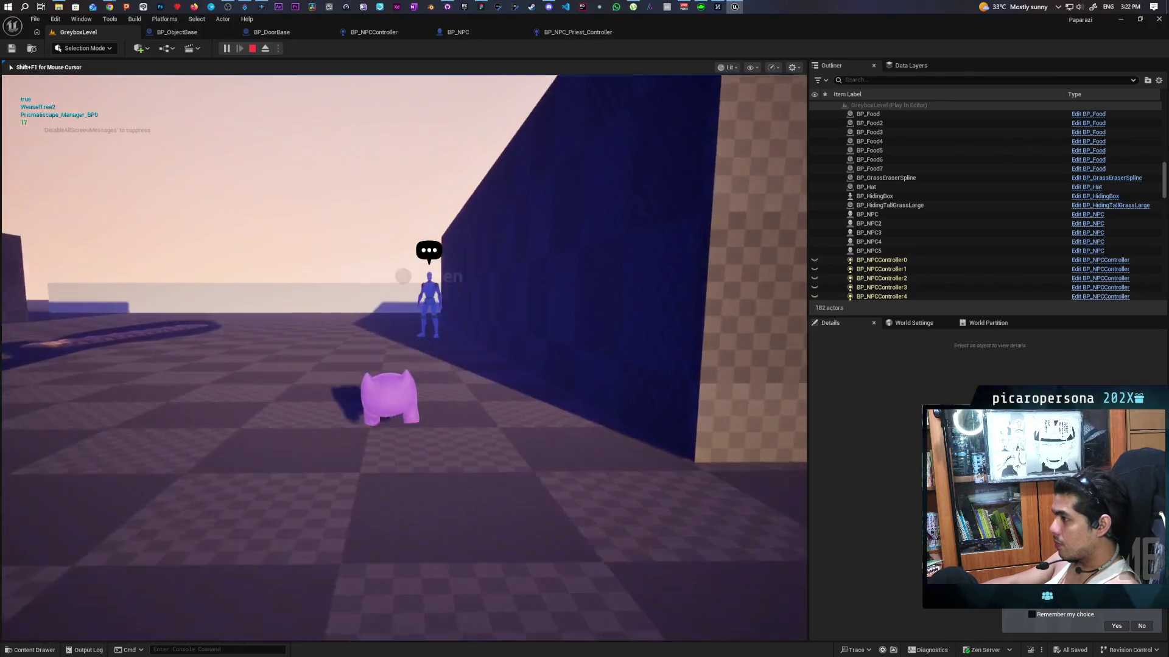
key("w")
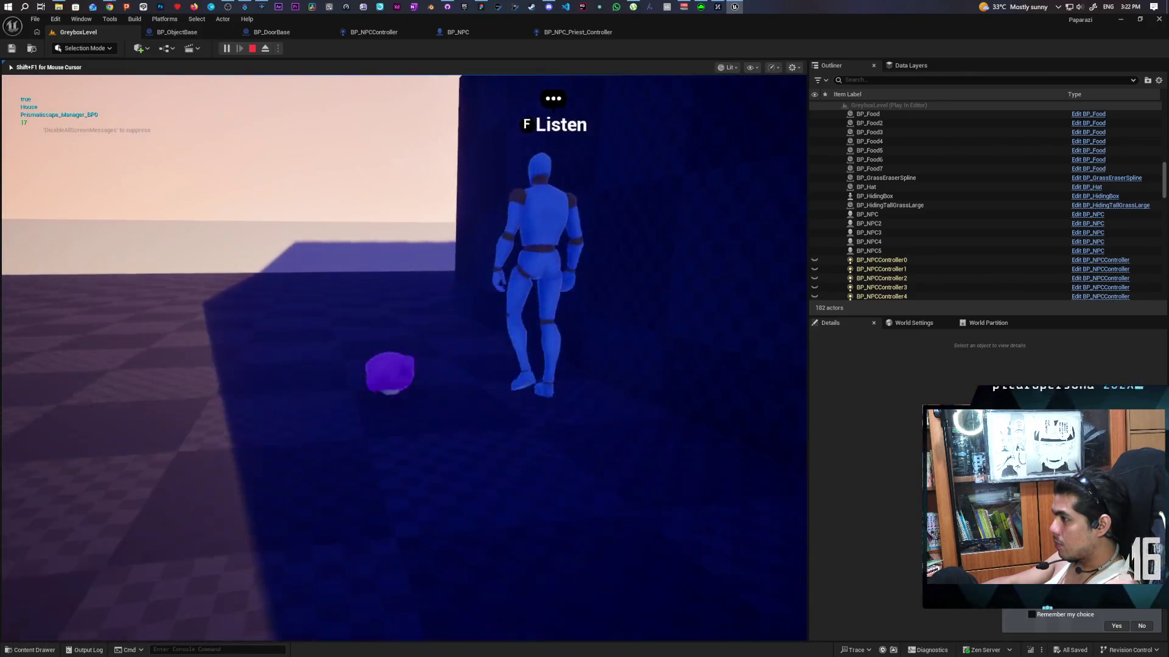
Move away from and back toward the NPC until the Perception breakpoint fires
key("s")
key("s")
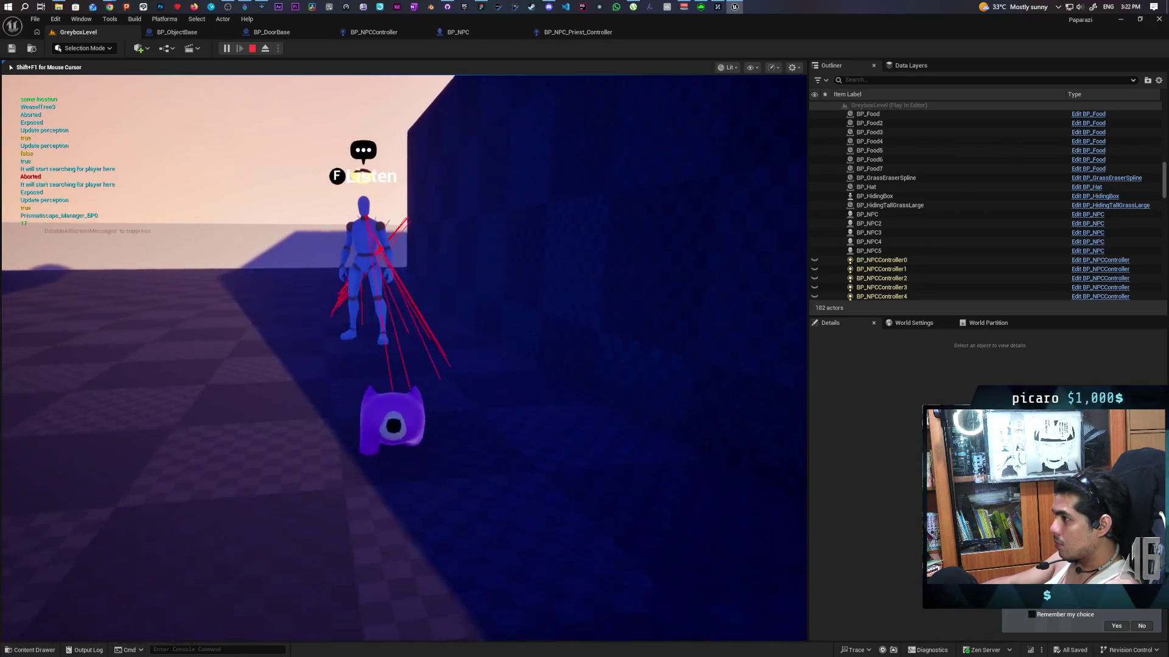
key("s")
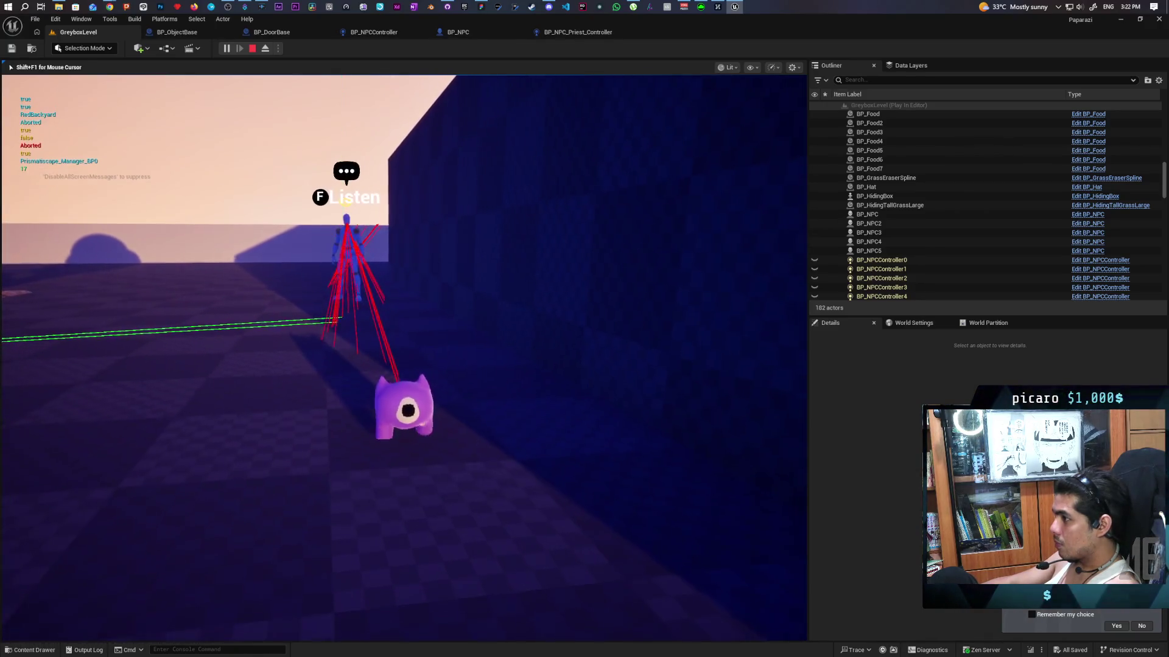
key("s")
key("w")
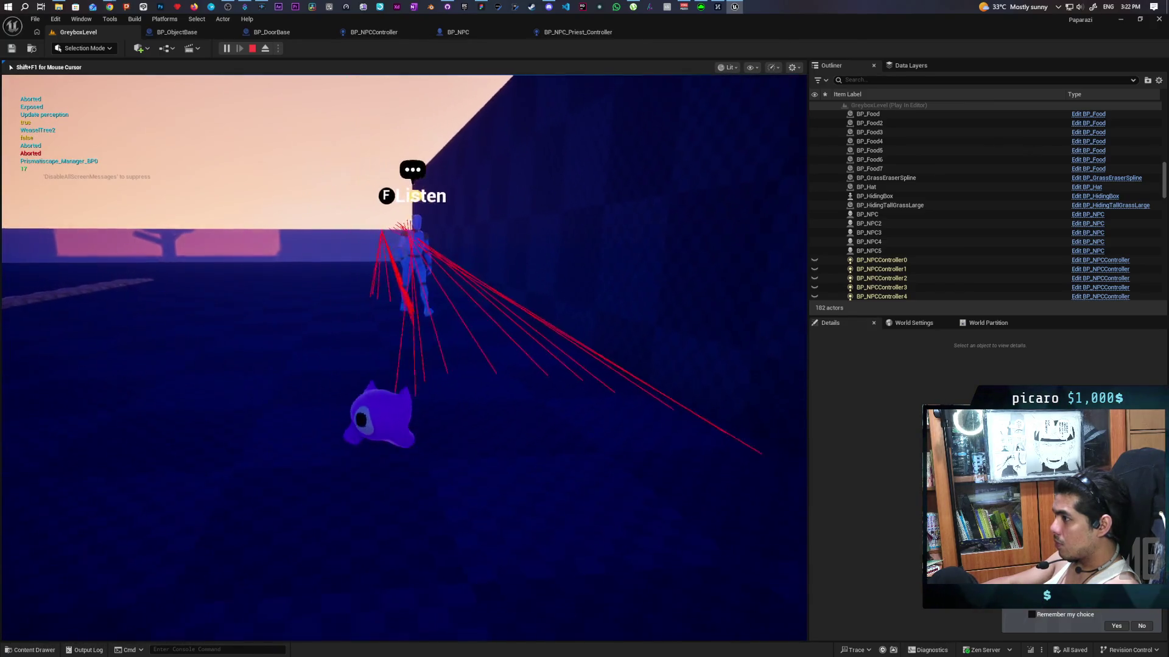
key("w")
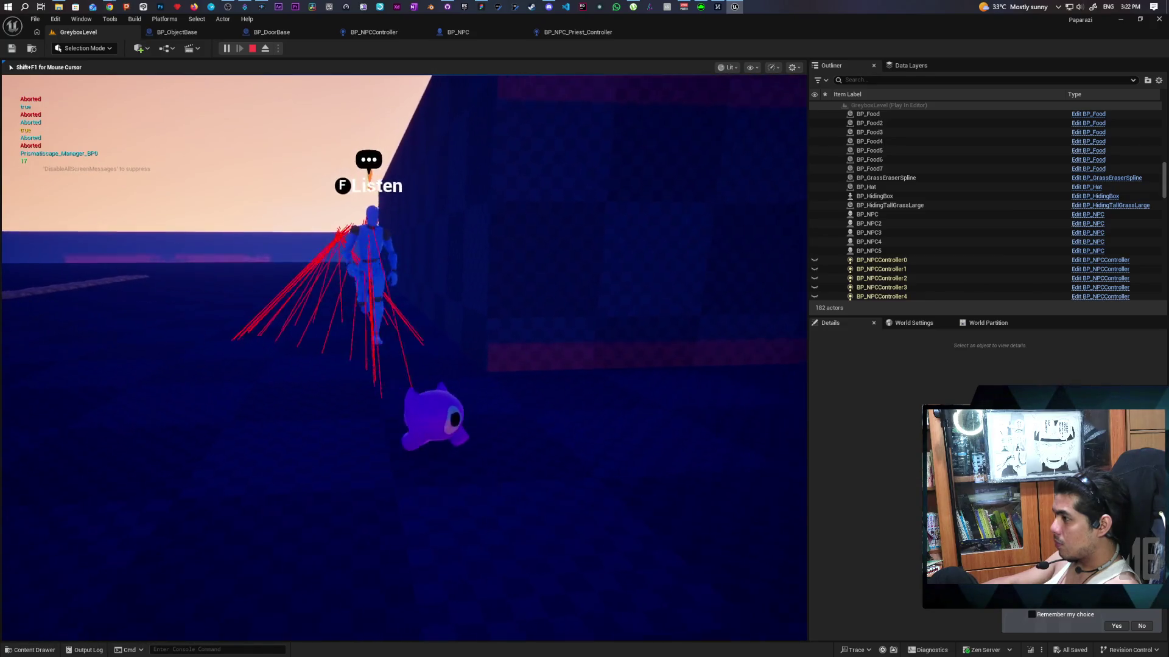
key("w")
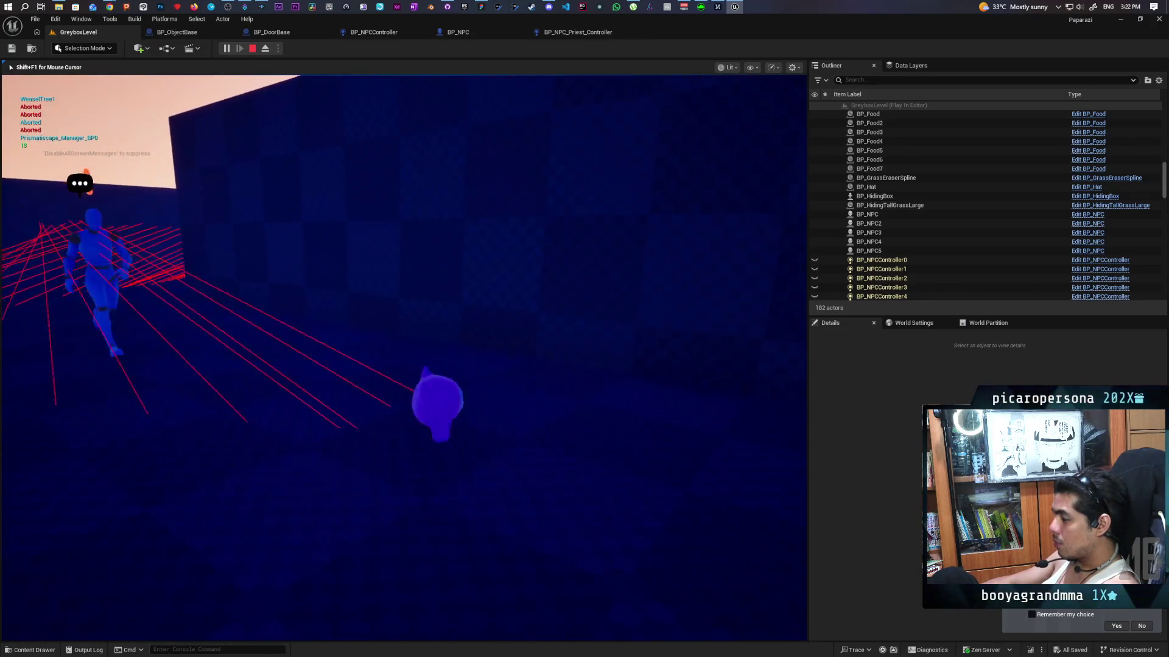
key("w")
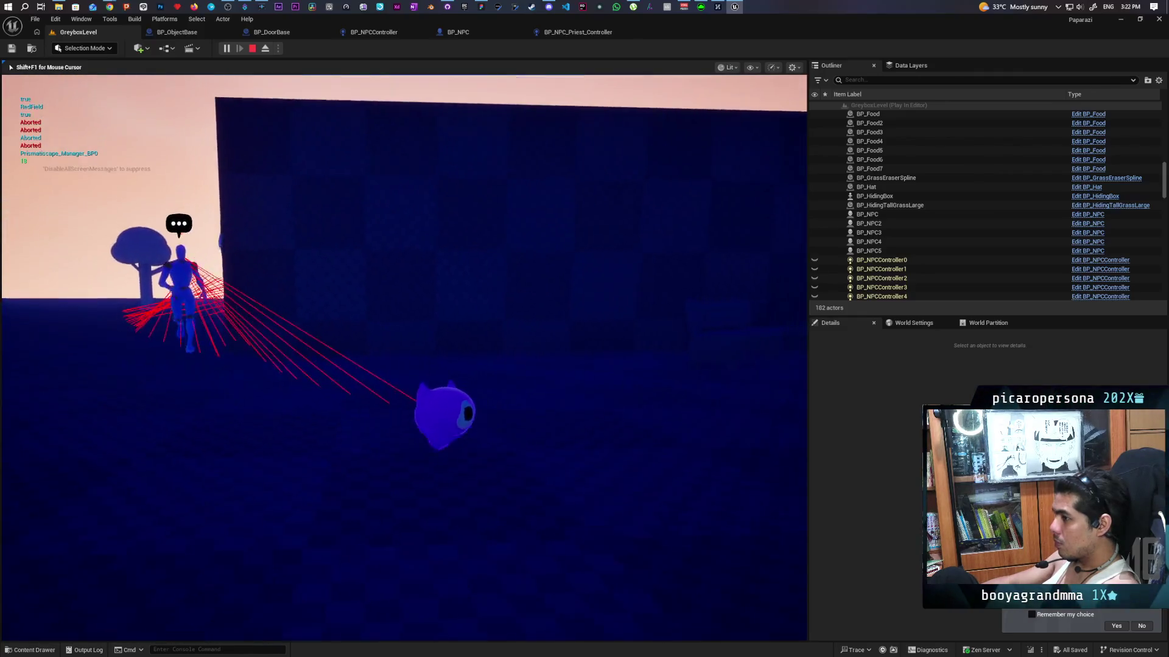
key("w")
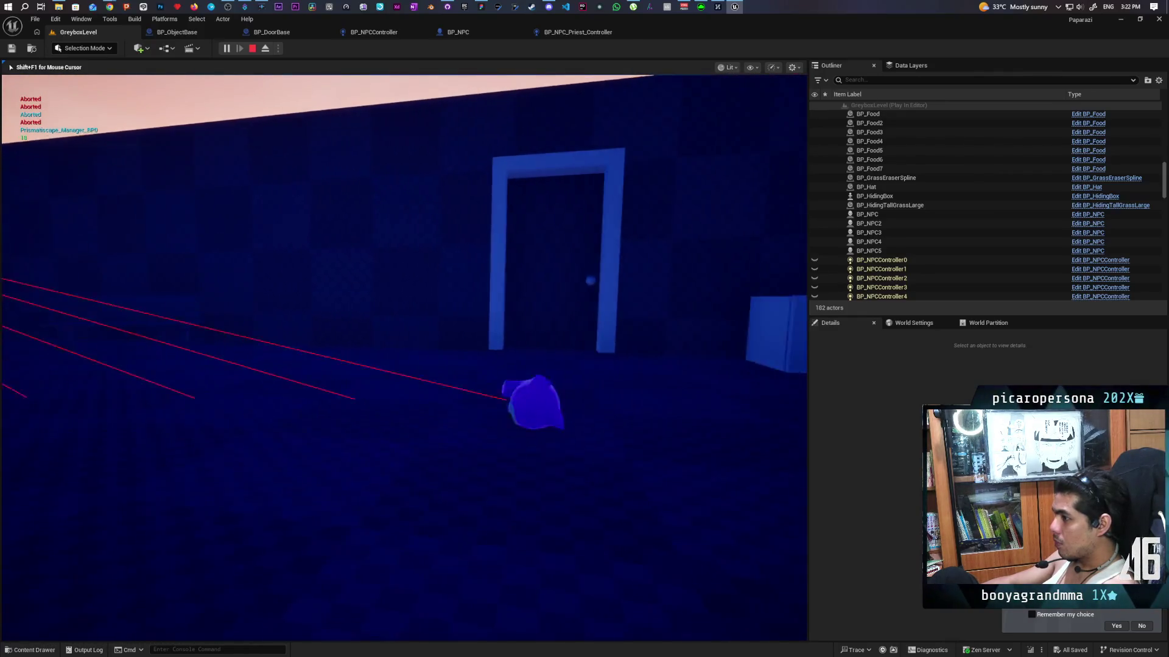
key("w")
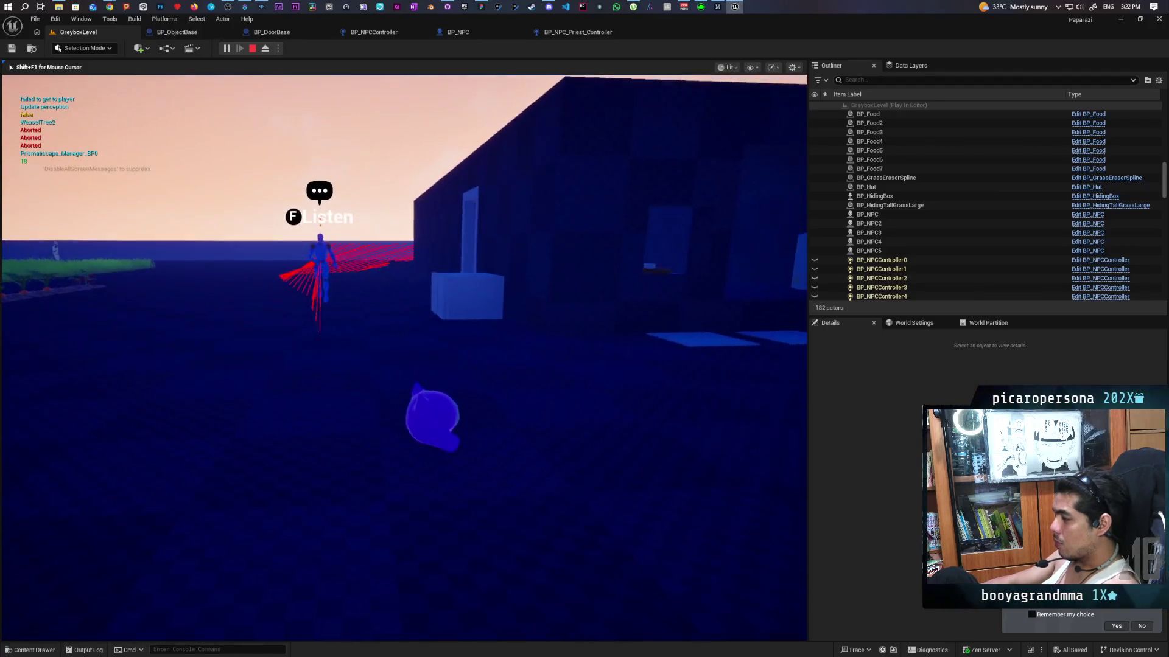
key("w")
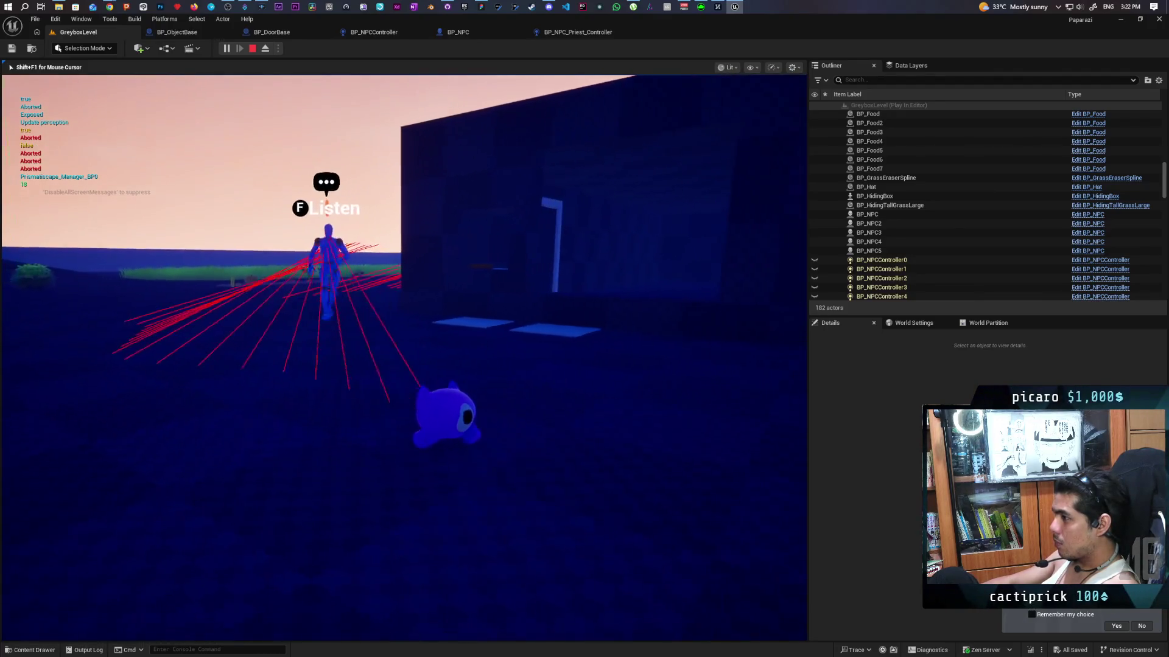
key("w")
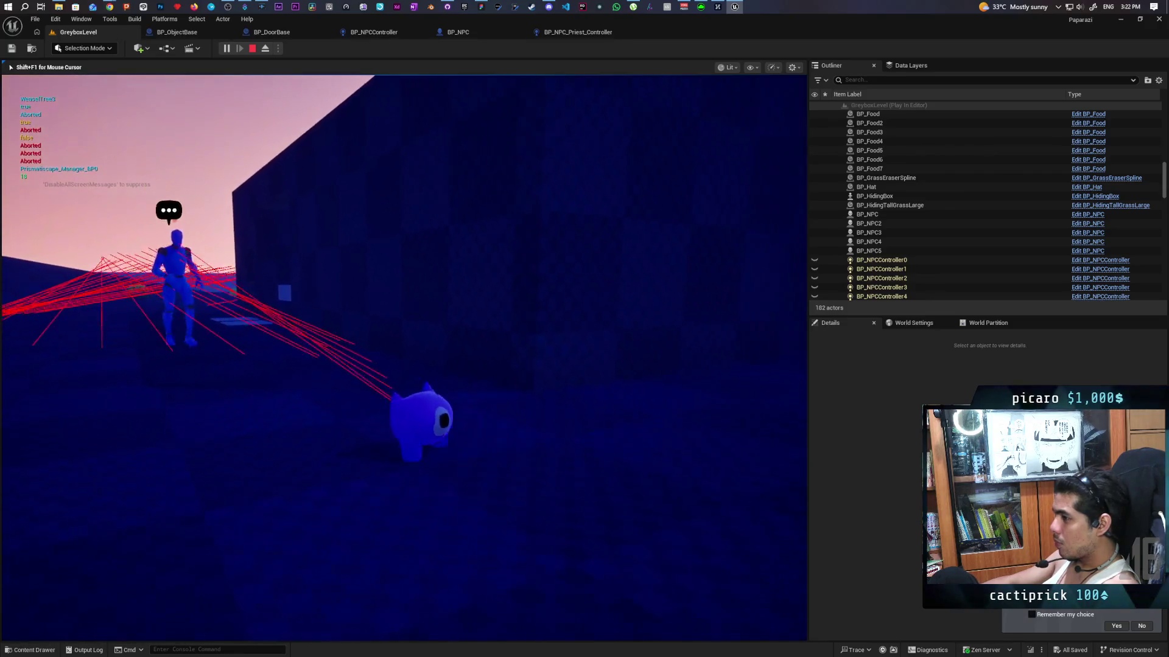
key("w")
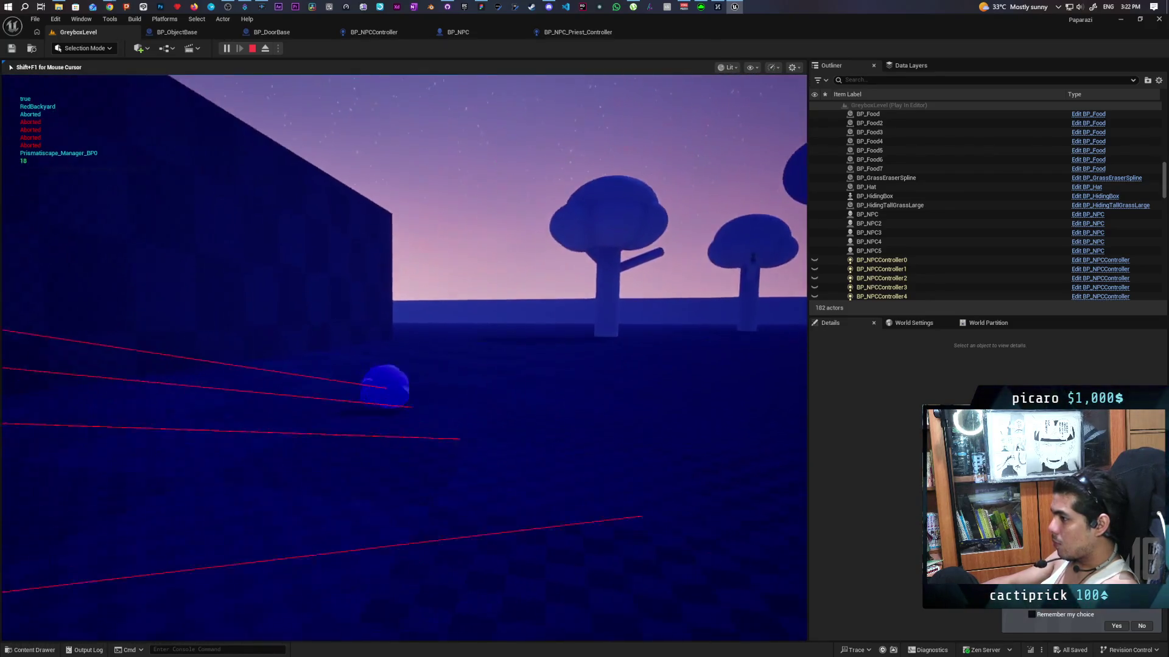
key("w")
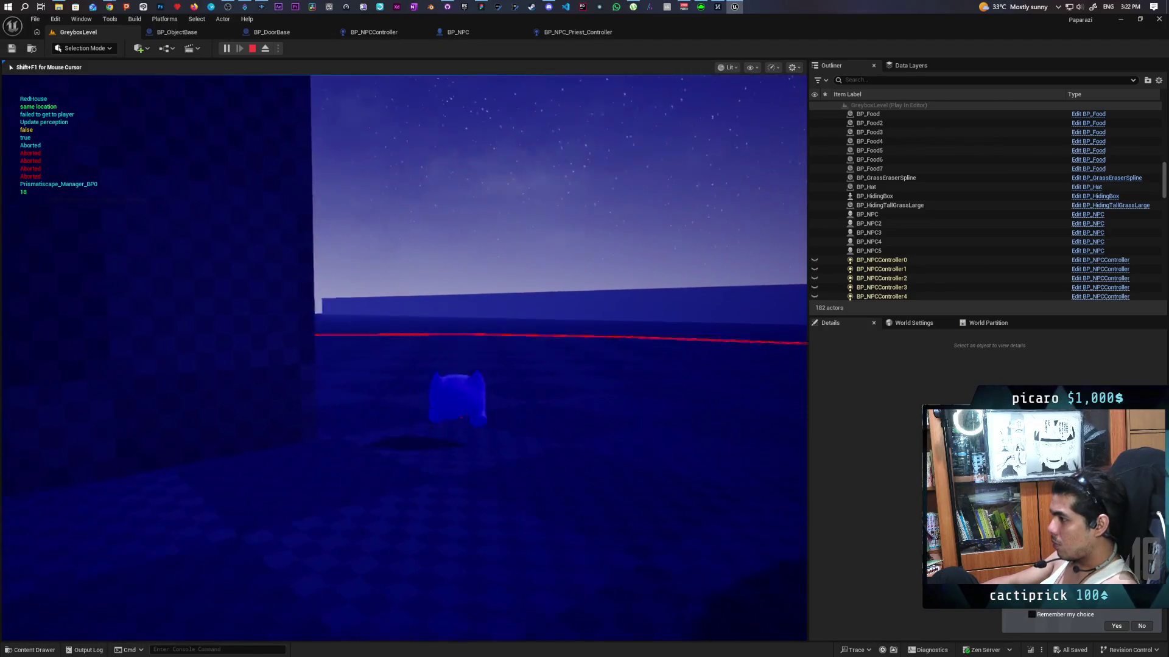
key("w")
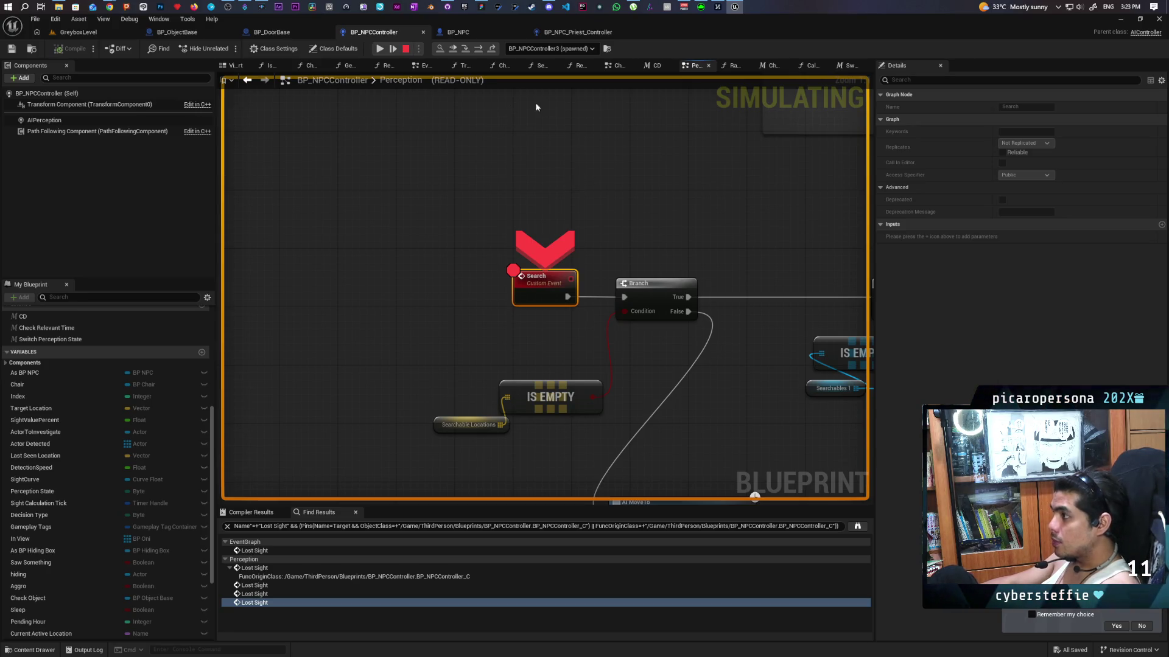
Resume execution from the Search event breakpoint so the game runs again
left_click(453, 49)
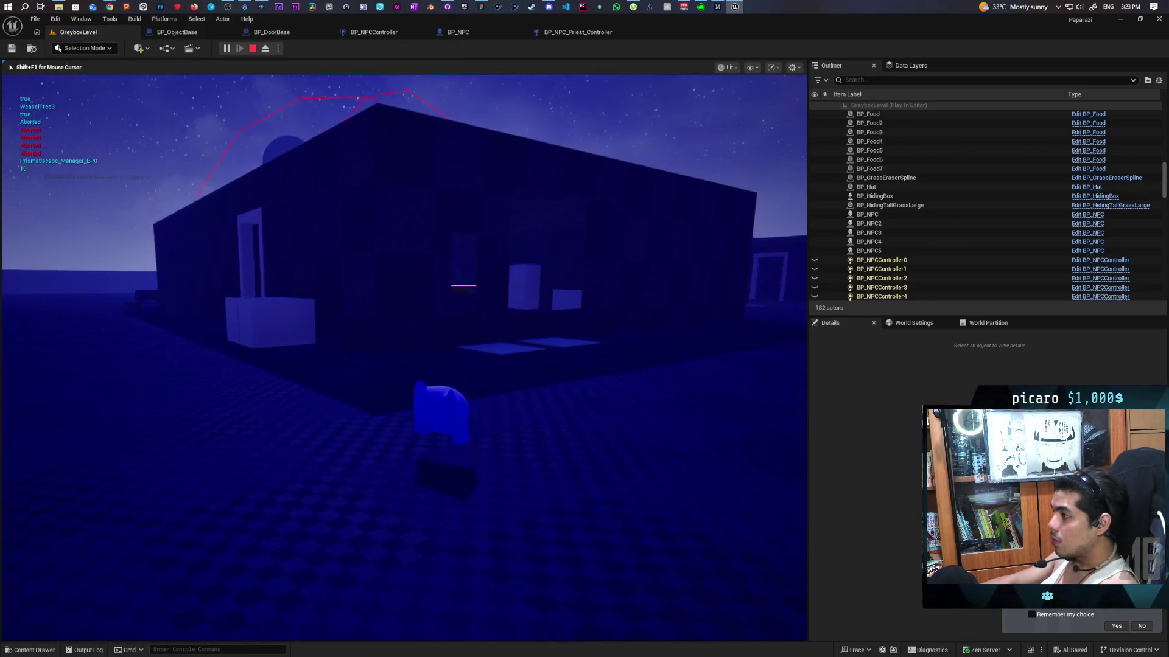
Walk the character into and out of the house, then around the NPC
key("w")
key("s")
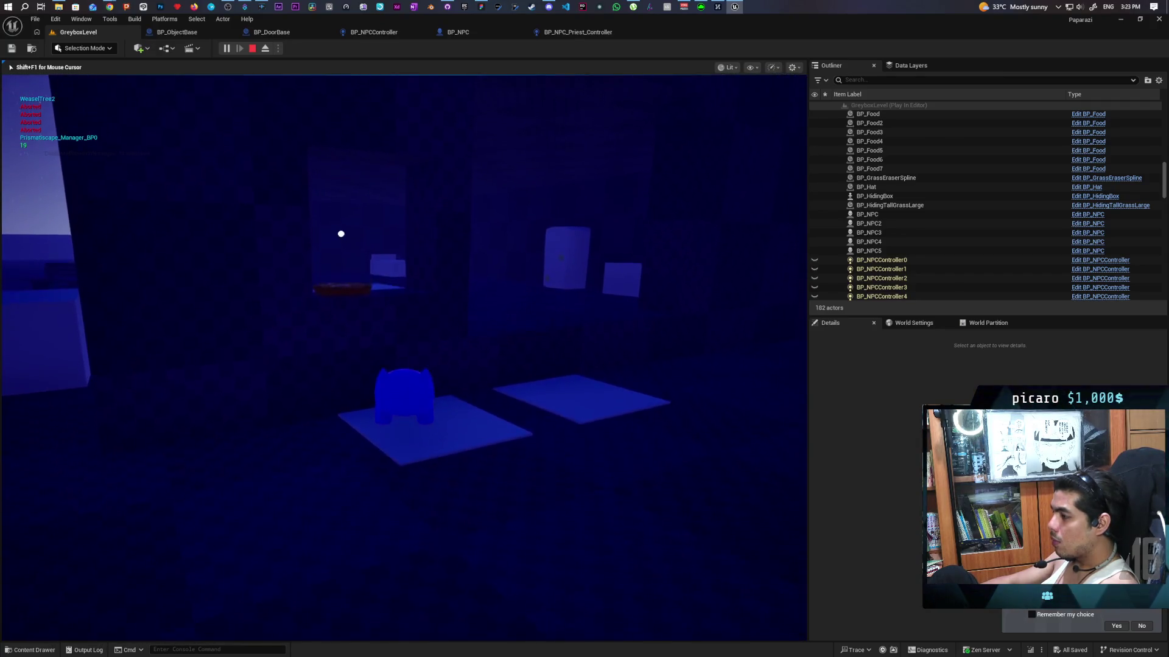
key("s")
key("s")
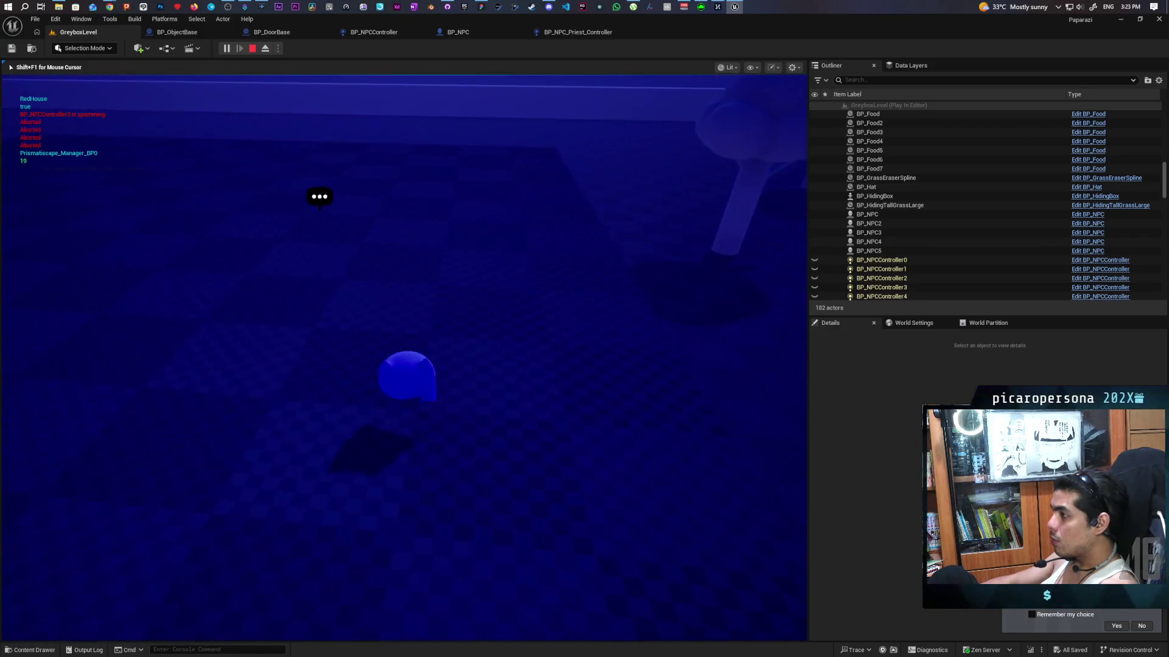
key("s")
key("s")
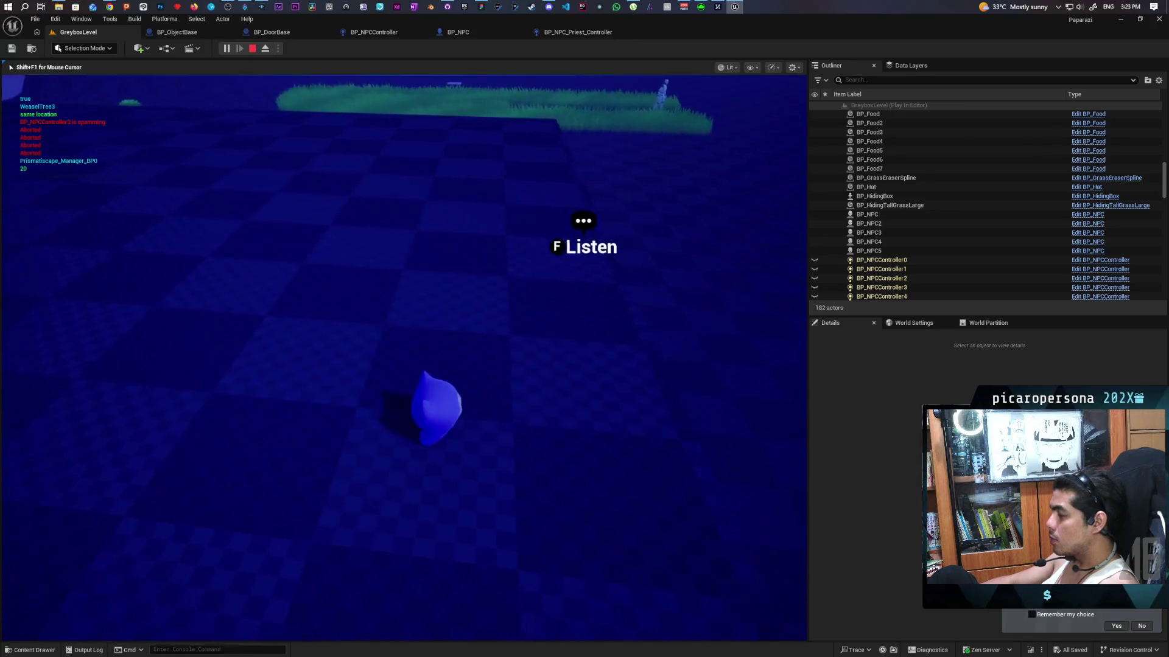
key("s")
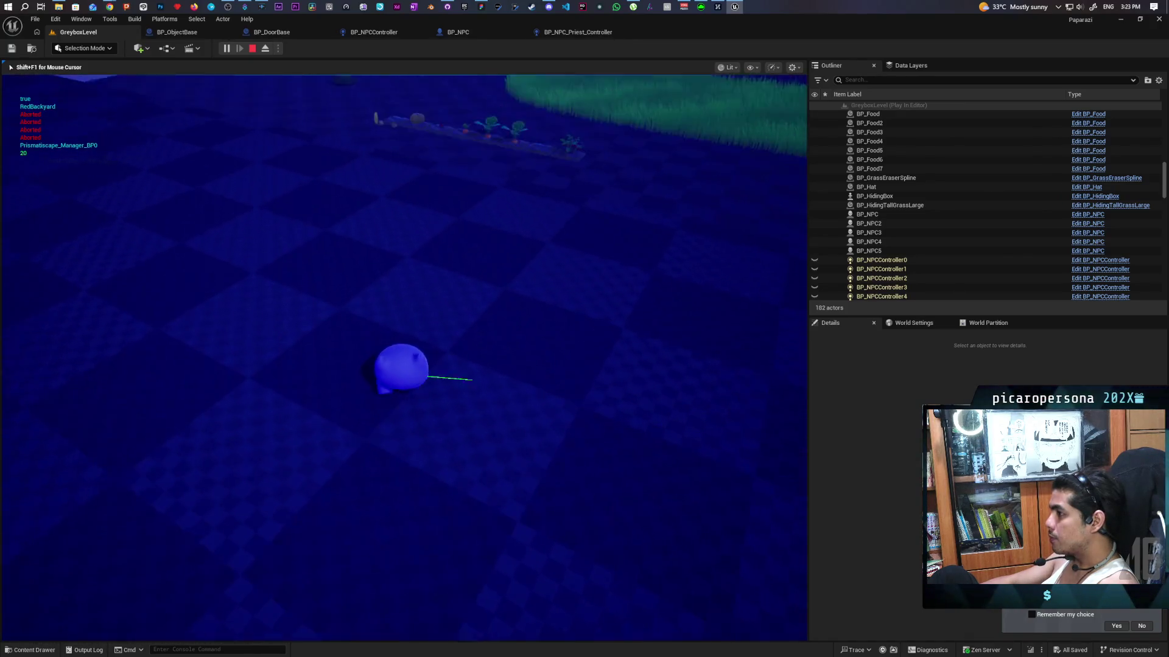
key("s")
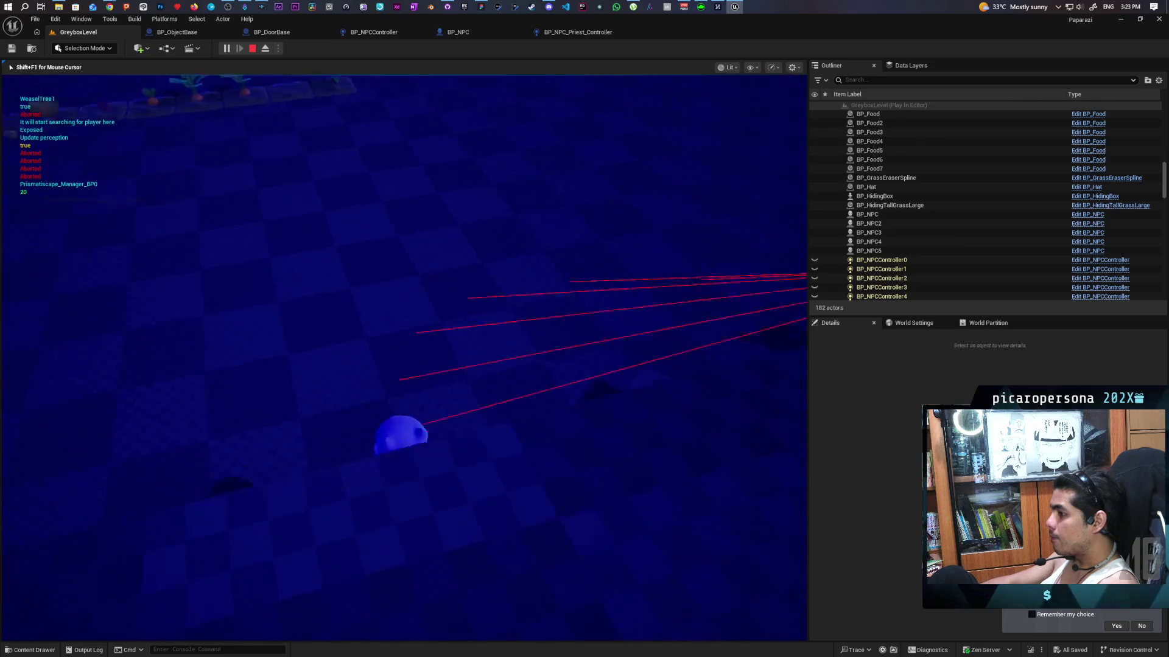
key("w")
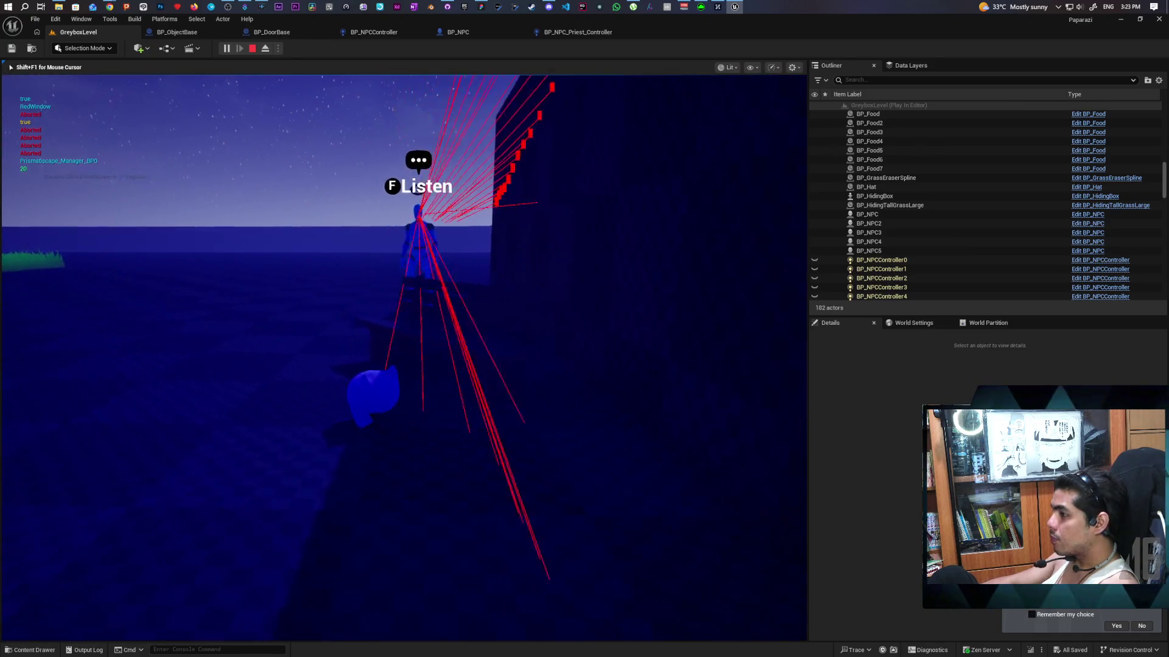
key("w")
key("w")
key("d")
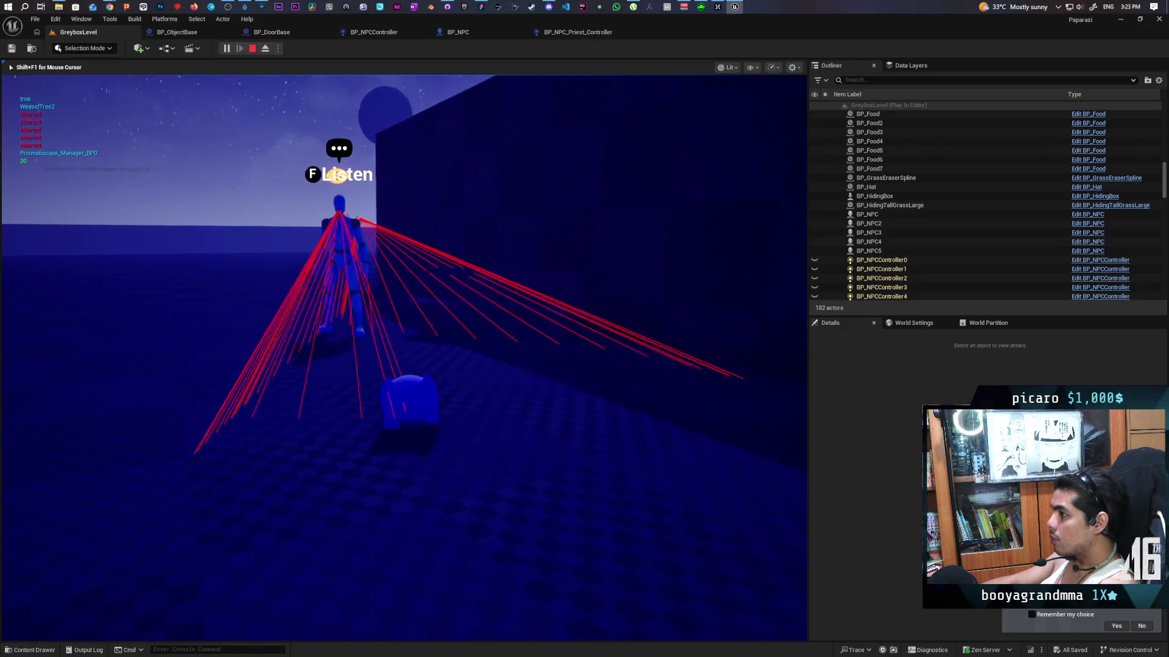
key("d")
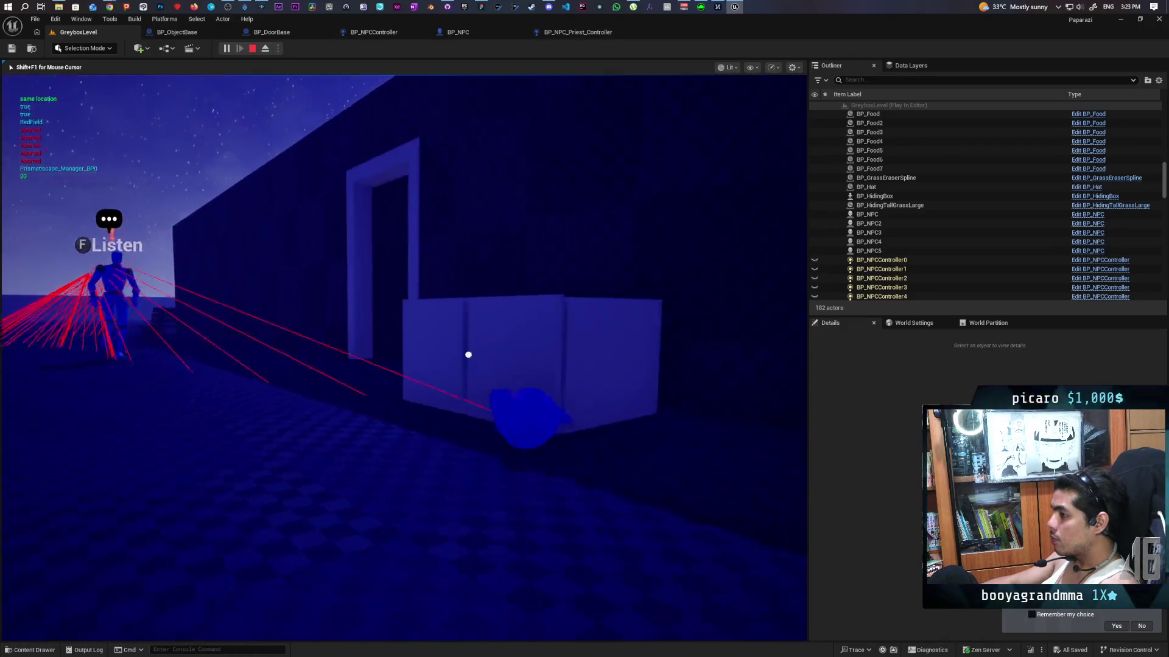
key("d")
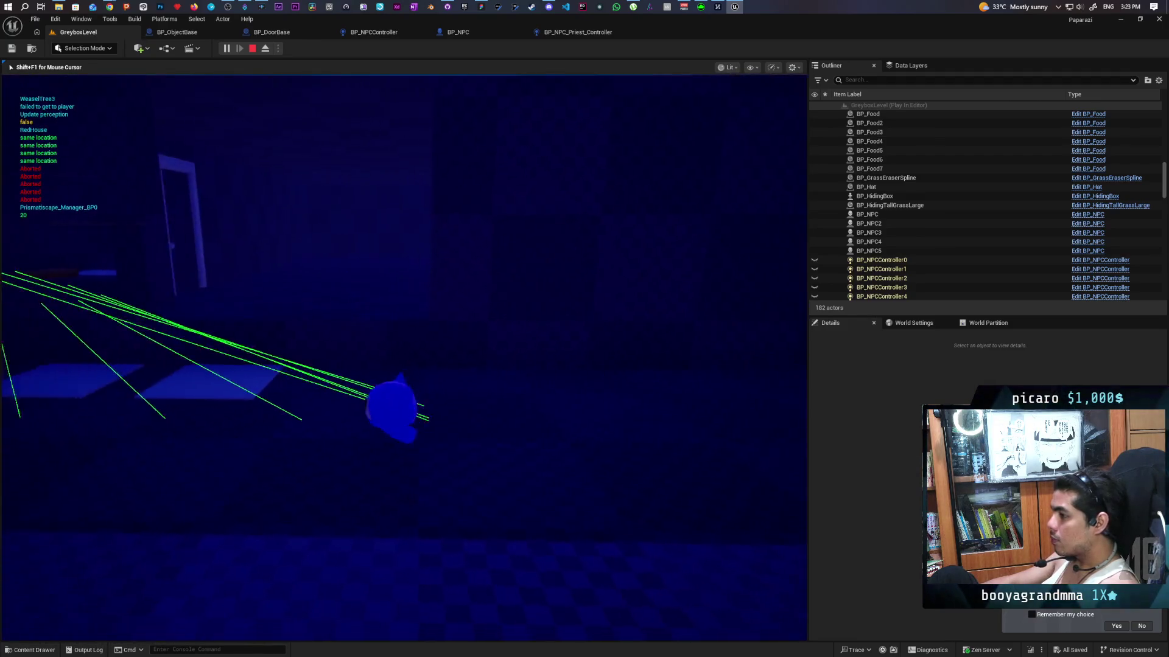
key("w")
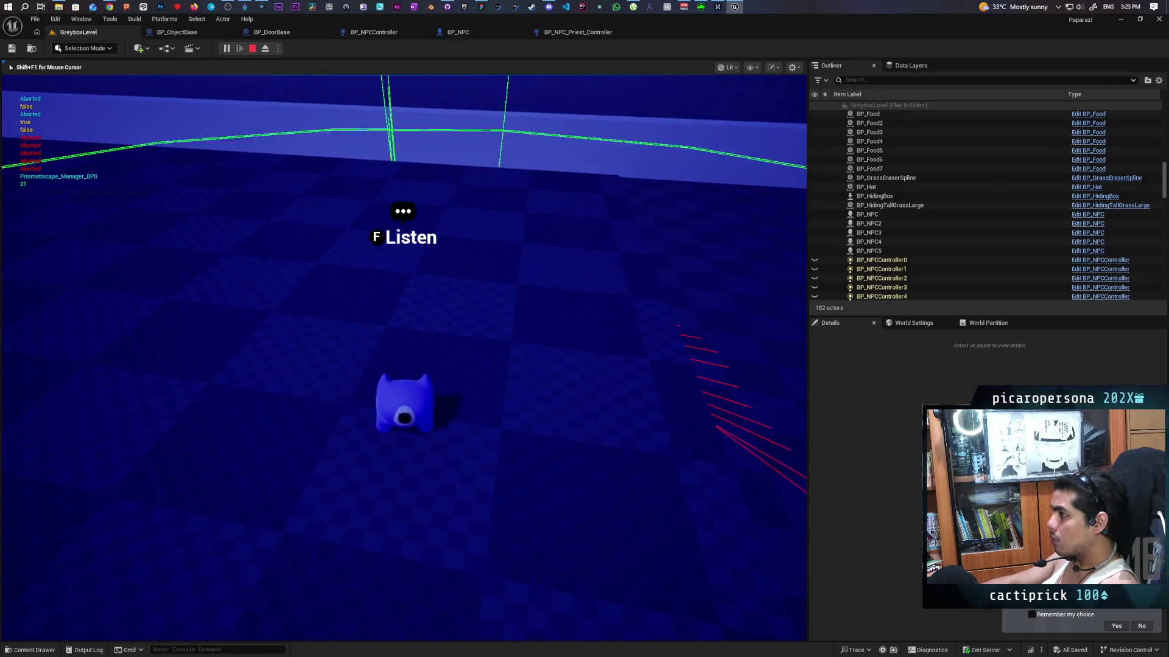
Move the player a bit more, then stop the play-in-editor session with Esc
key("a")
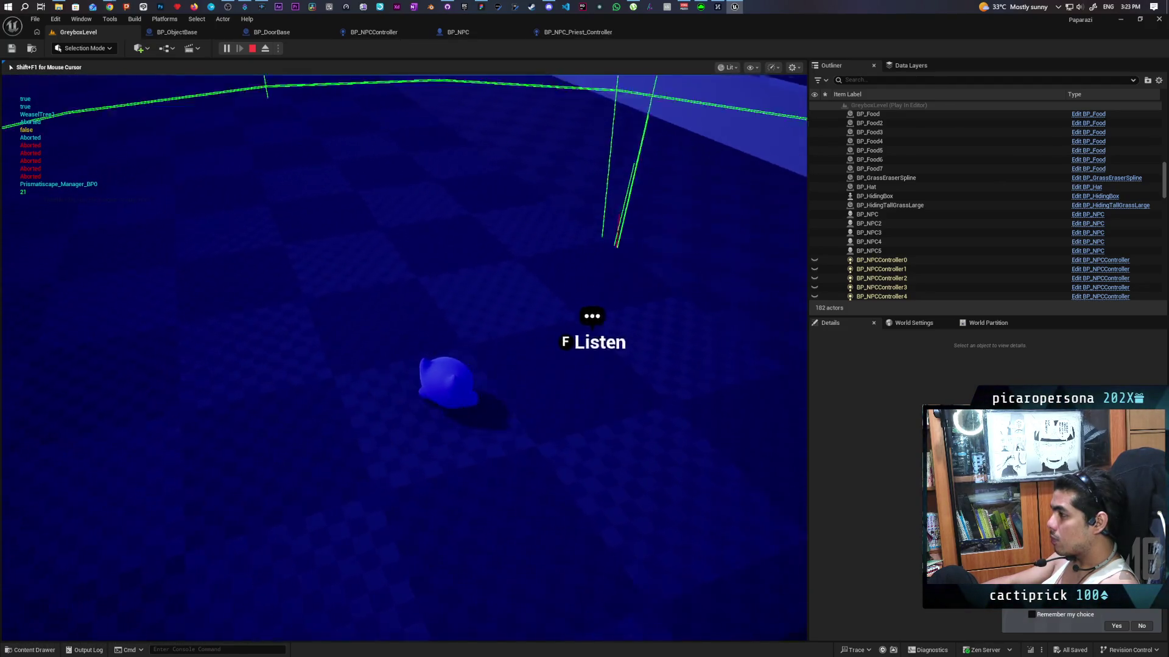
key("s")
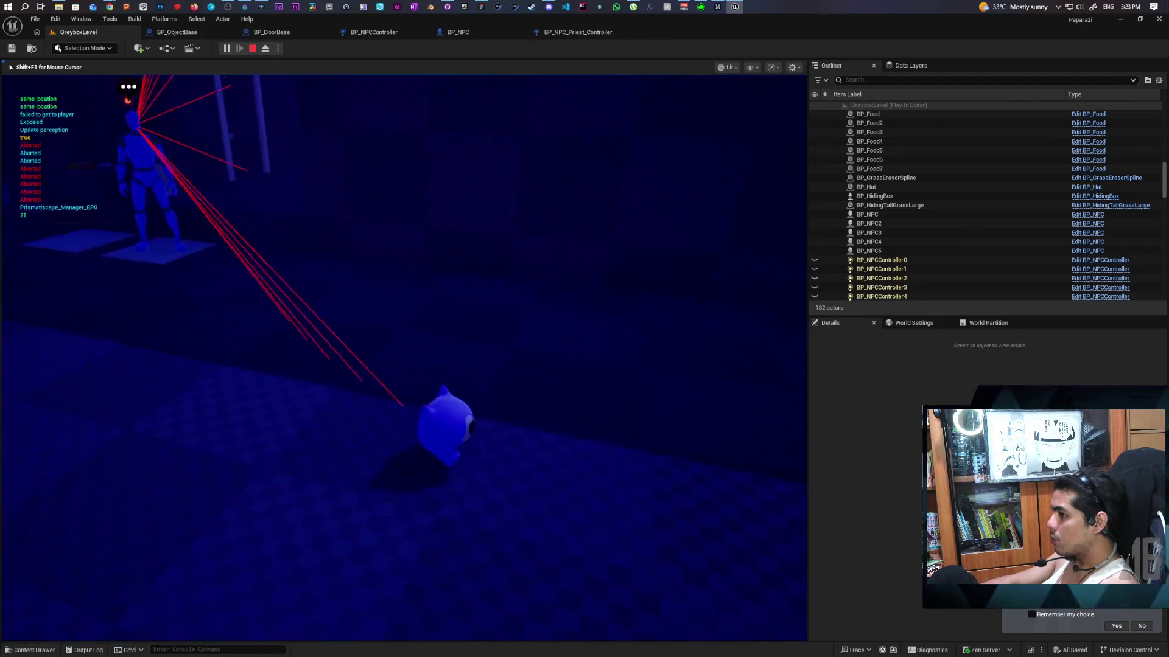
key("Escape")
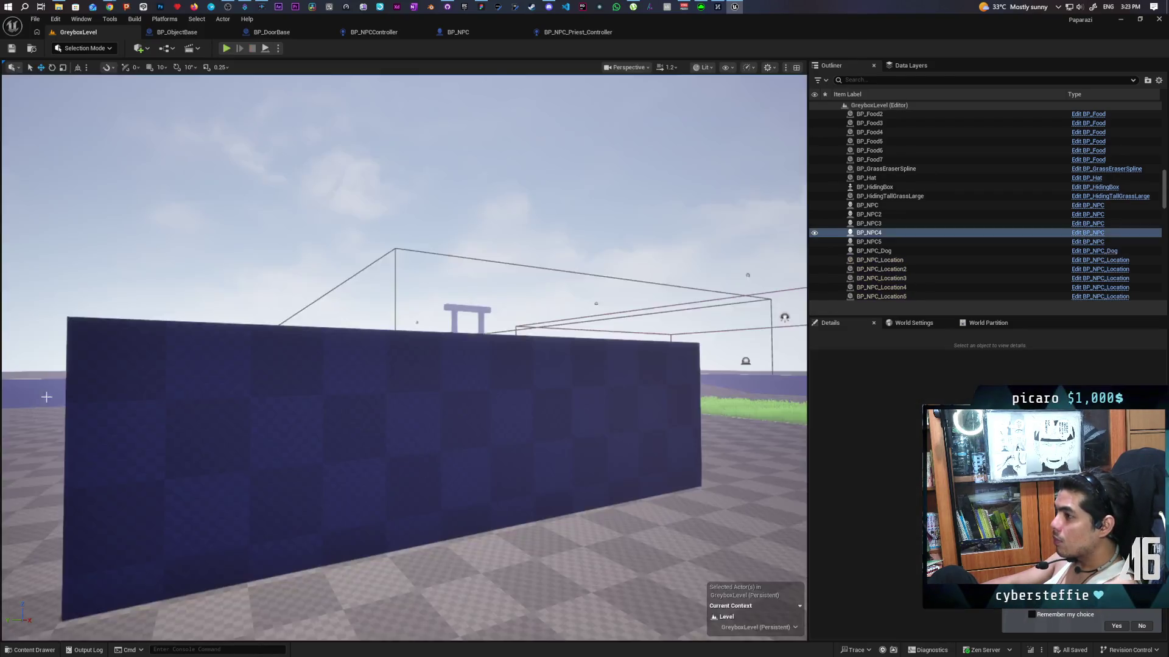
Start a new play-in-editor run of GreyboxLevel from the toolbar Play button
left_click(226, 48)
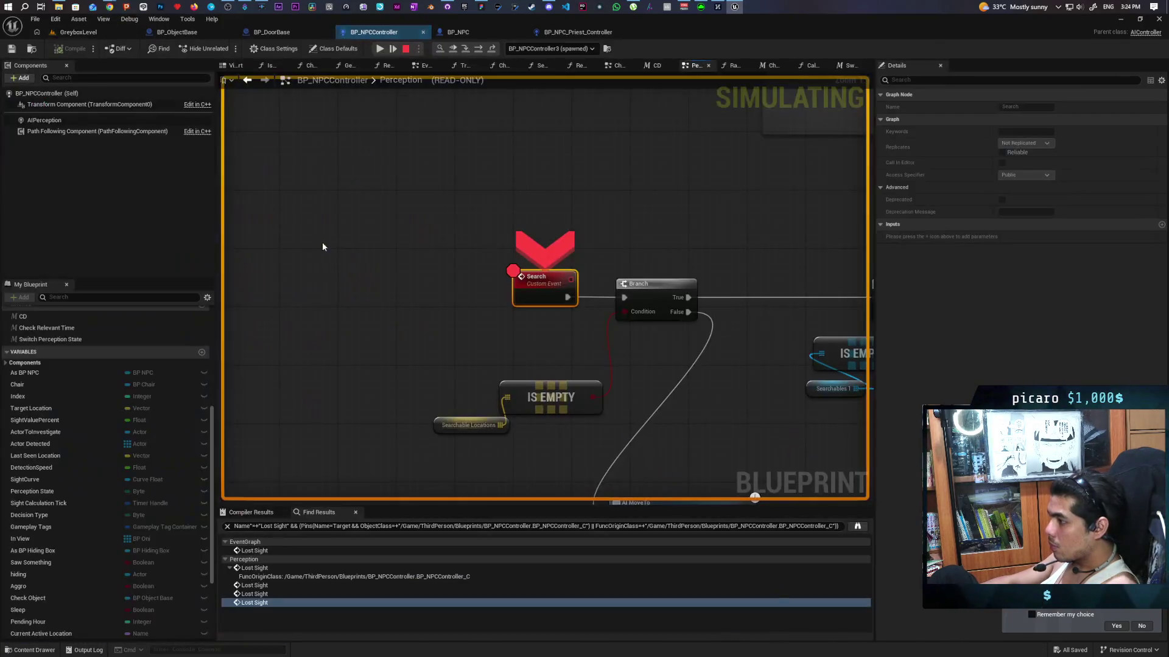
Continue from the Search breakpoint and step over the Branch nodes with F10
left_click(453, 53)
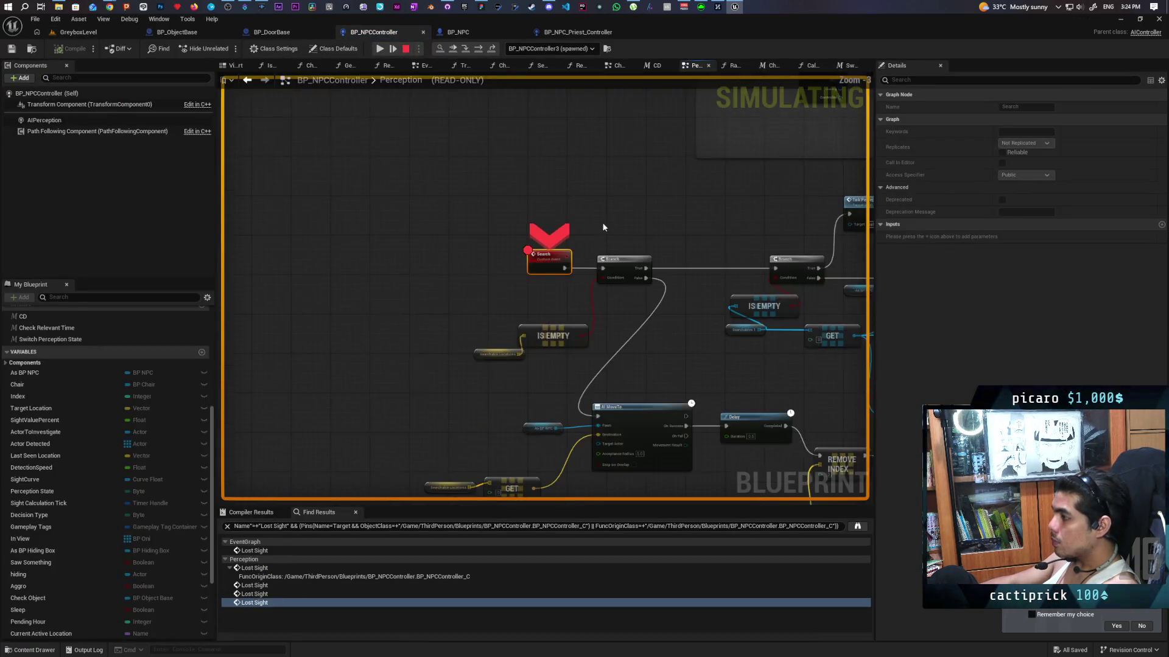
scroll(454, 155, "down", 4)
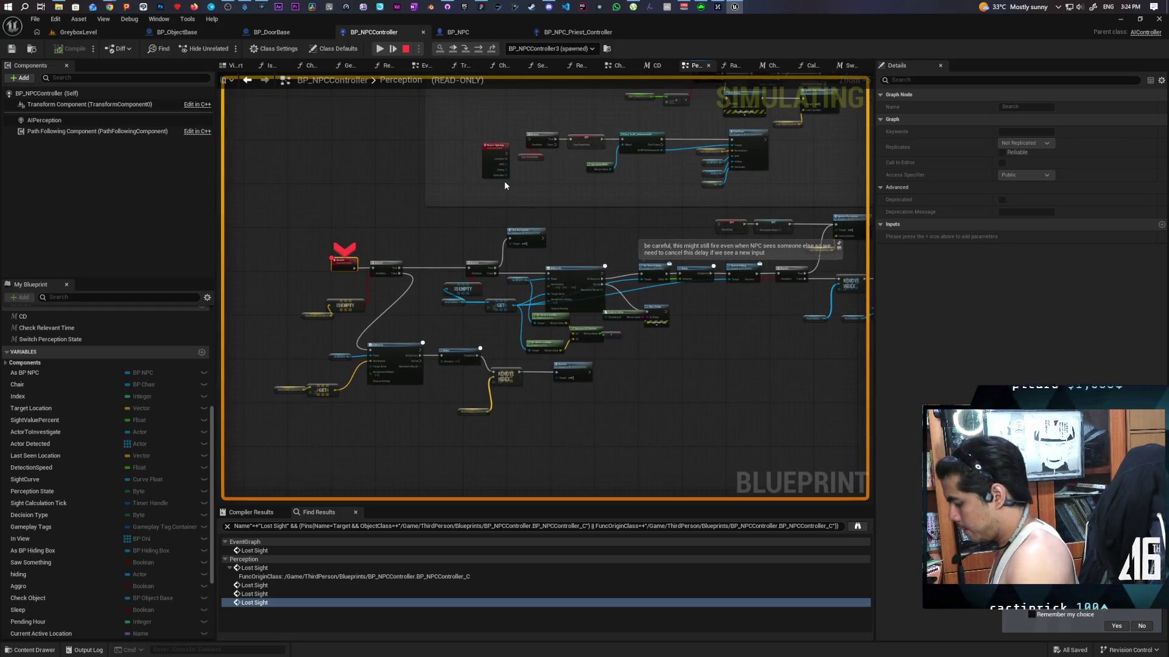
key("F10")
key("F10")
key("F10")
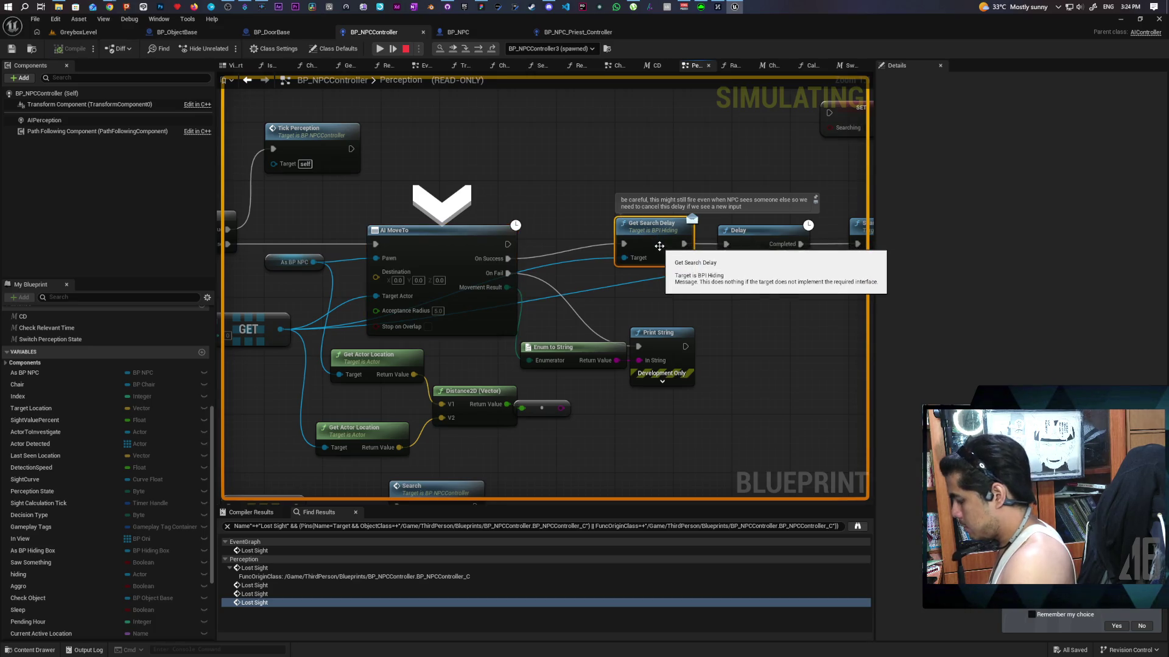
Add an F9 breakpoint on Get Search Delay, resume with F8, and return to GreyboxLevel
key("F9")
key("F8")
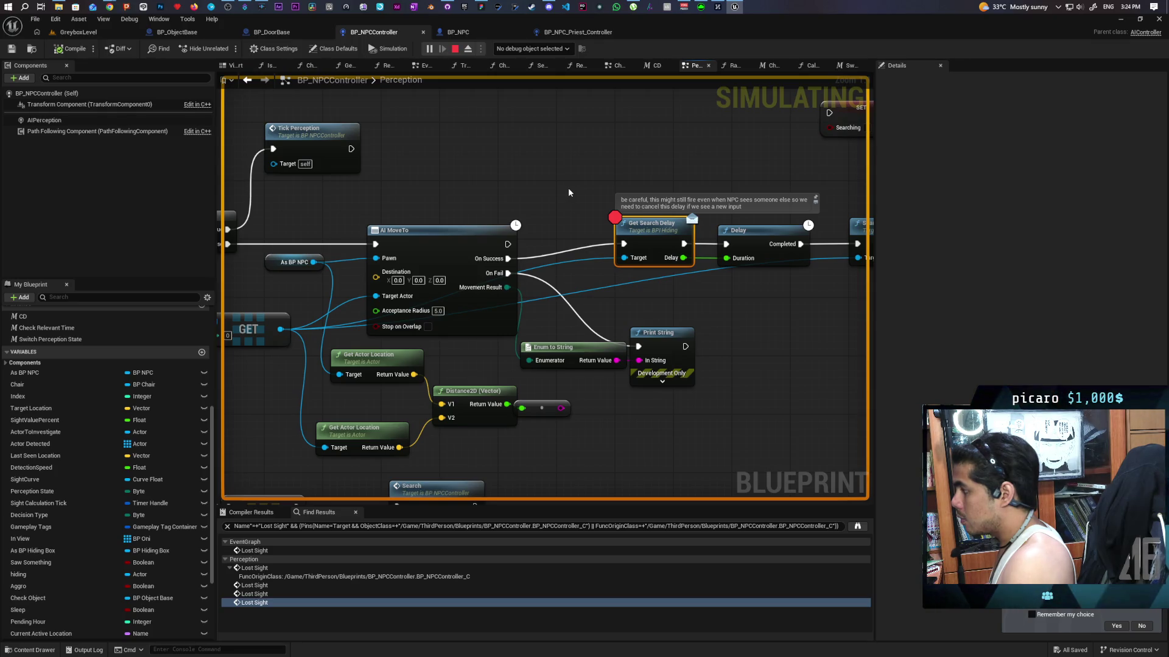
left_click(87, 33)
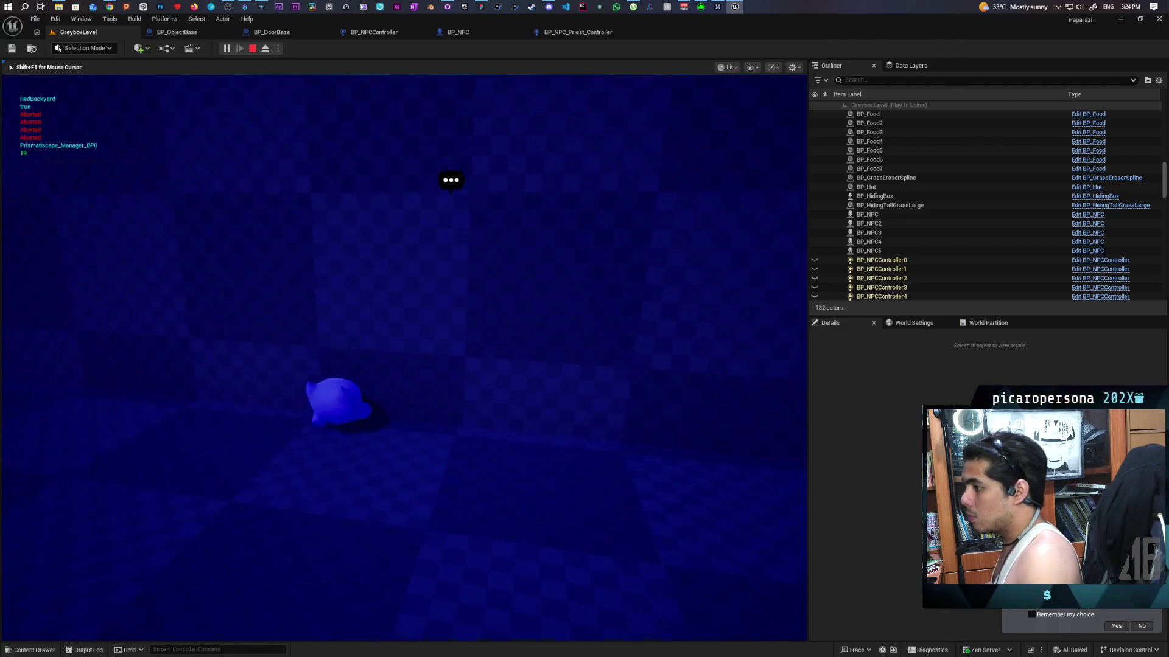
Pan around the Perception graph and set a breakpoint on the Trace Surrounding Area node
scroll(455, 236, "down", 5)
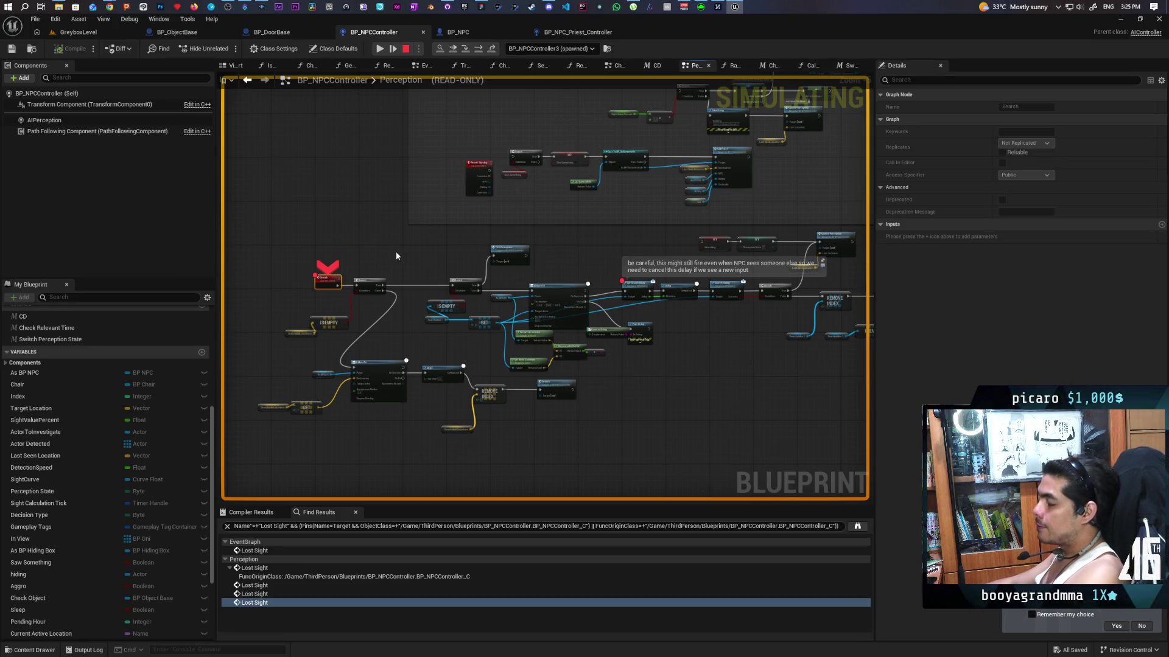
mouse_move(450, 215)
left_mouse_down()
mouse_move(435, 332)
mouse_move(430, 308)
mouse_move(480, 276)
left_mouse_up()
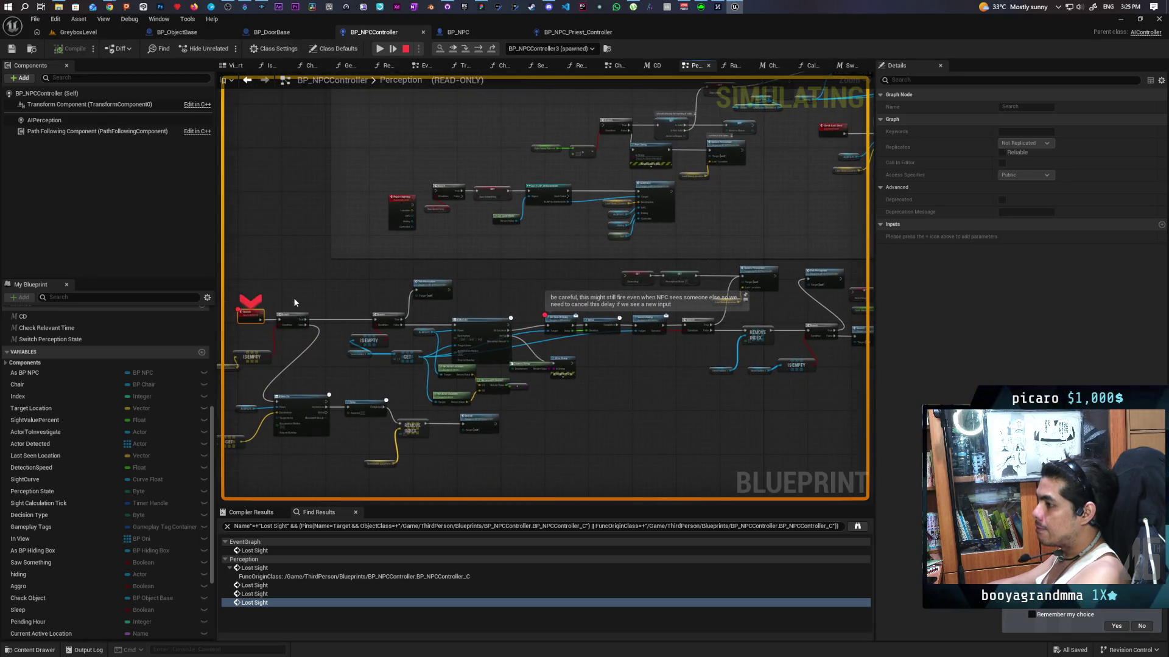
scroll(295, 302, "up", 2)
mouse_move(295, 302)
left_mouse_down()
mouse_move(457, 253)
mouse_move(364, 334)
left_mouse_up()
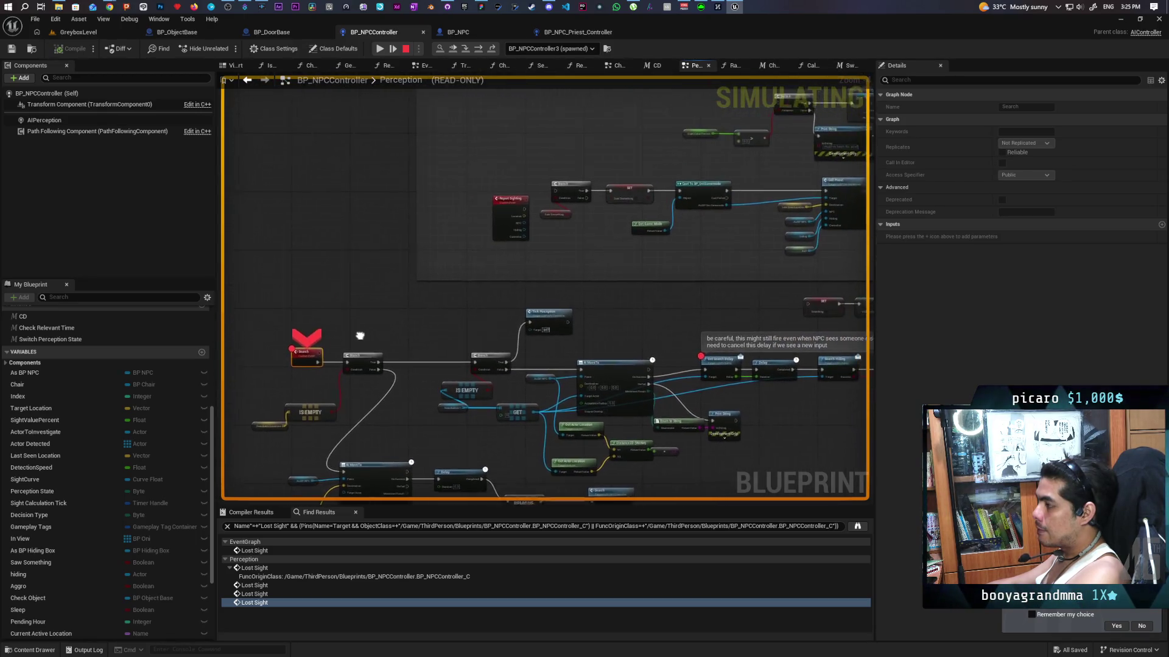
mouse_move(605, 271)
left_mouse_down()
mouse_move(517, 310)
mouse_move(376, 339)
mouse_move(357, 360)
mouse_move(313, 370)
left_mouse_up()
scroll(729, 267, "up", 5)
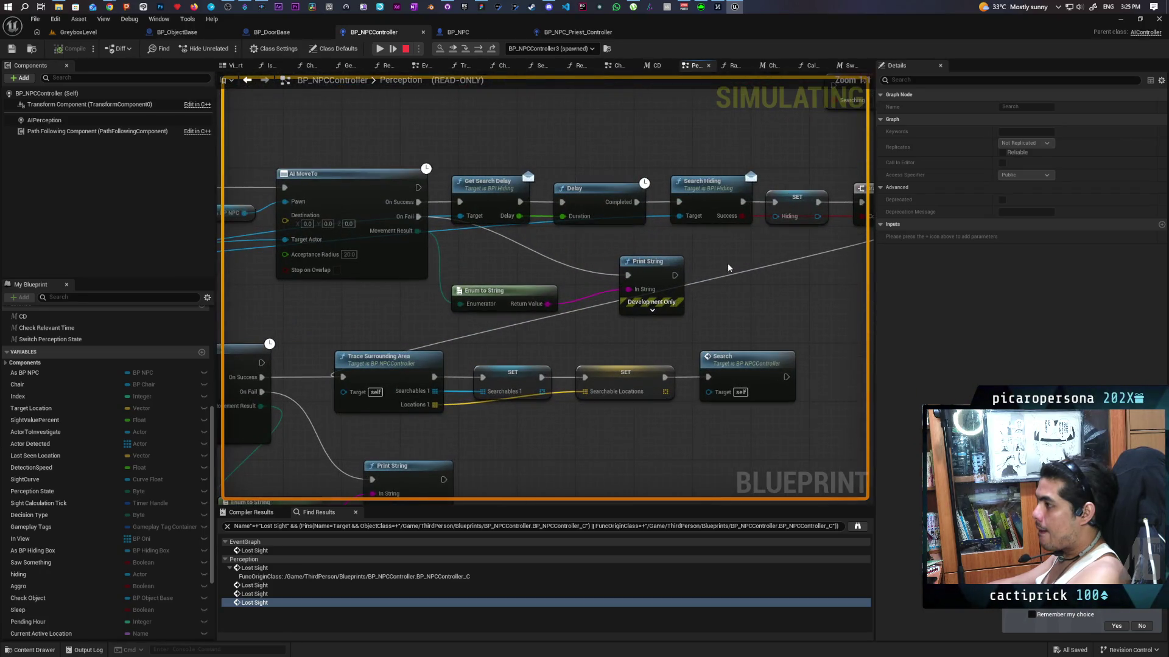
scroll(732, 261, "down", 1)
mouse_move(570, 398)
left_mouse_down()
mouse_move(484, 362)
mouse_move(433, 389)
mouse_move(657, 301)
mouse_move(658, 320)
mouse_move(629, 332)
mouse_move(538, 351)
left_mouse_up()
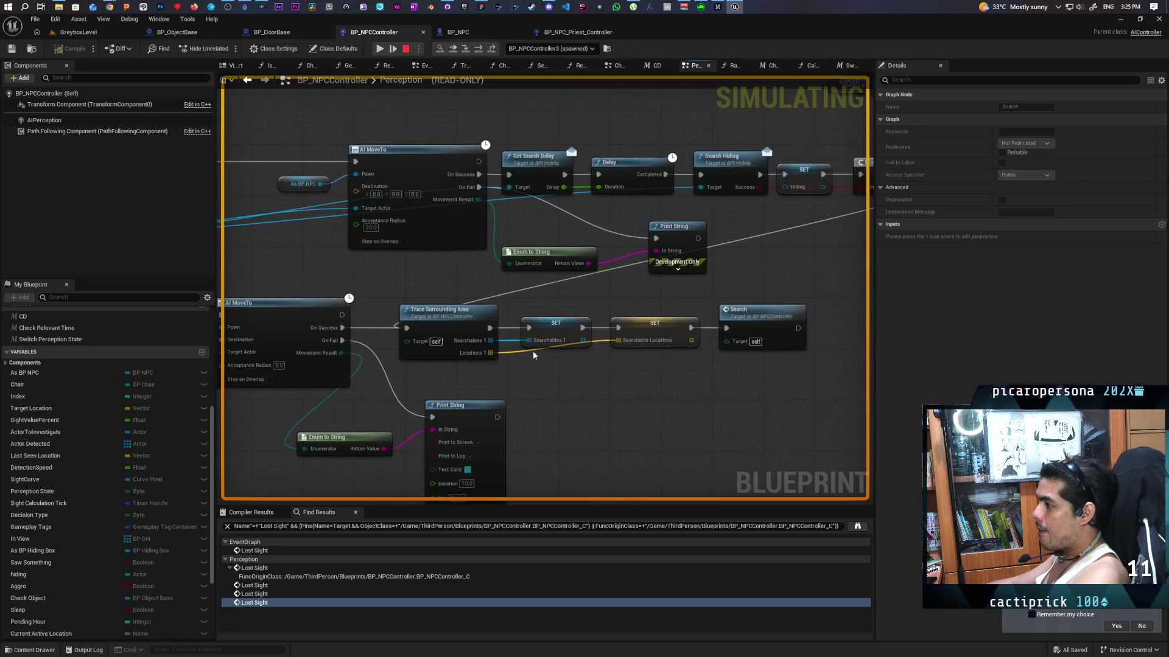
left_click(455, 324)
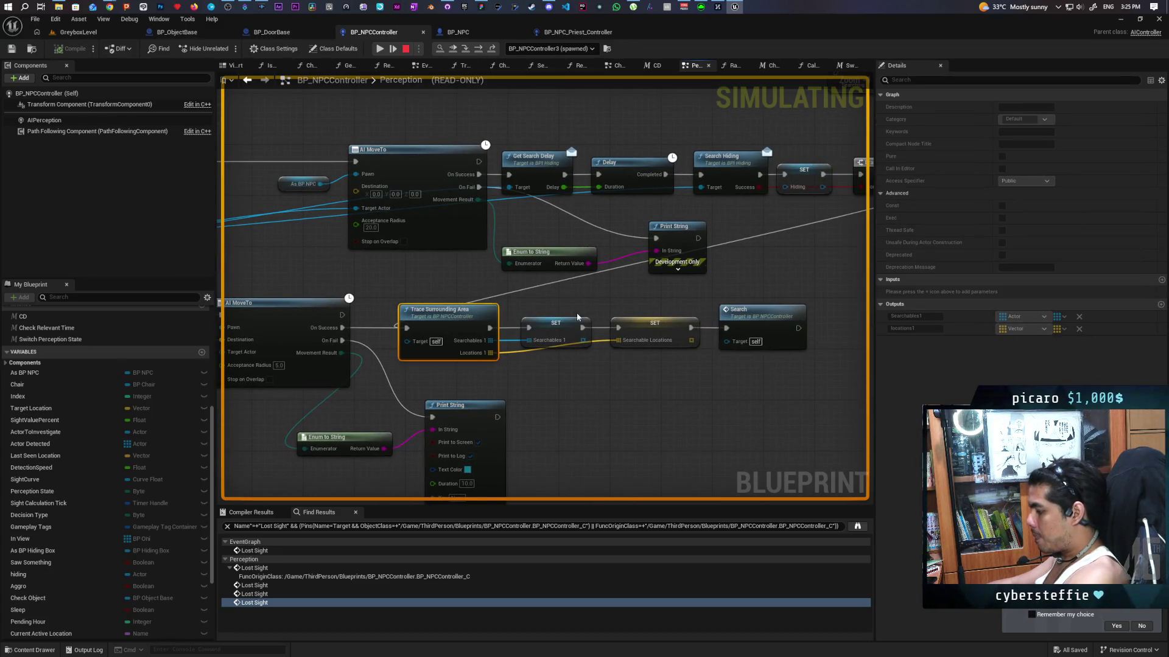
left_click_drag(837, 204, 657, 285)
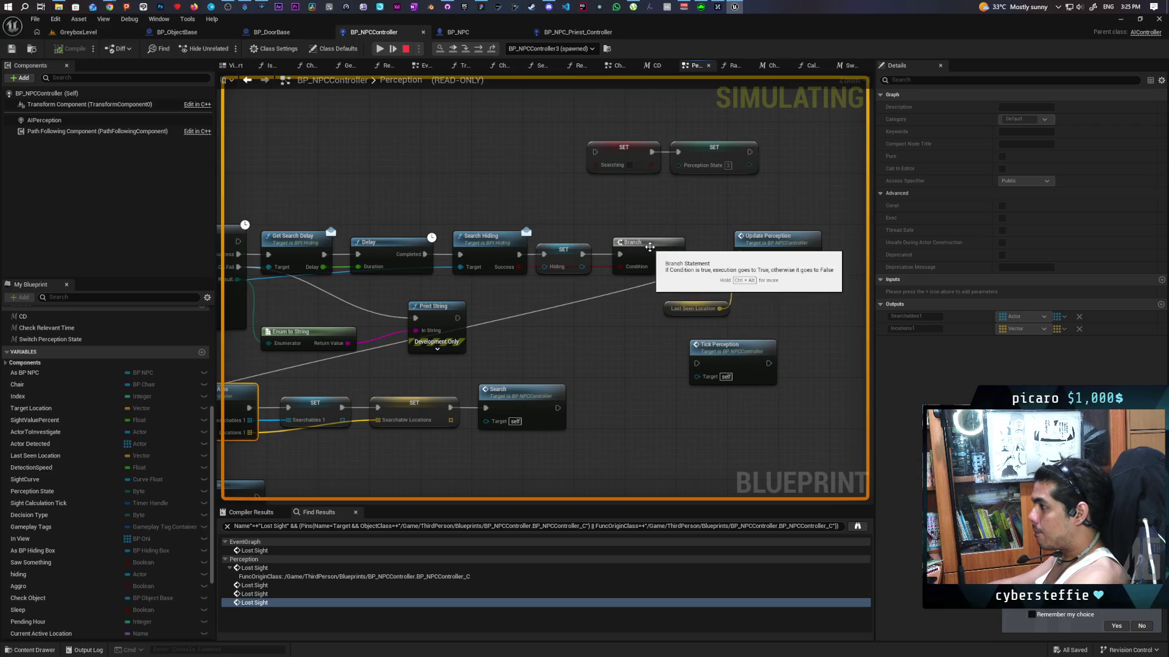
left_click(646, 249)
mouse_move(594, 331)
left_mouse_down()
mouse_move(734, 296)
mouse_move(692, 300)
left_mouse_up()
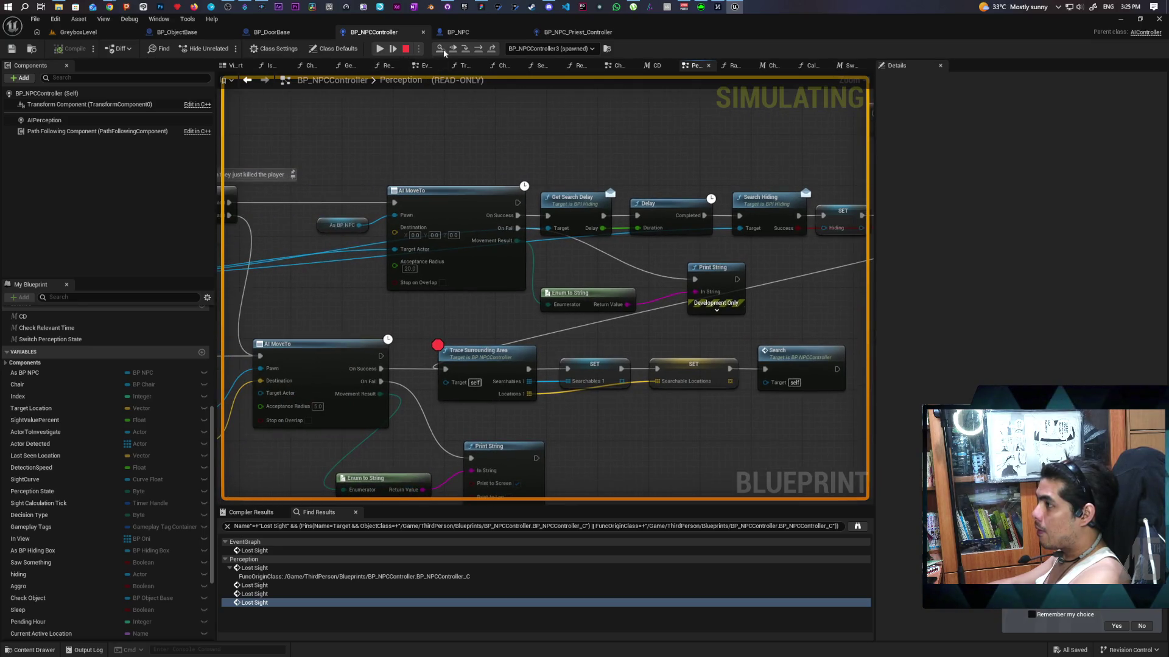
Resume the game and select Check Last Seen with its two variable nodes
left_click(442, 52)
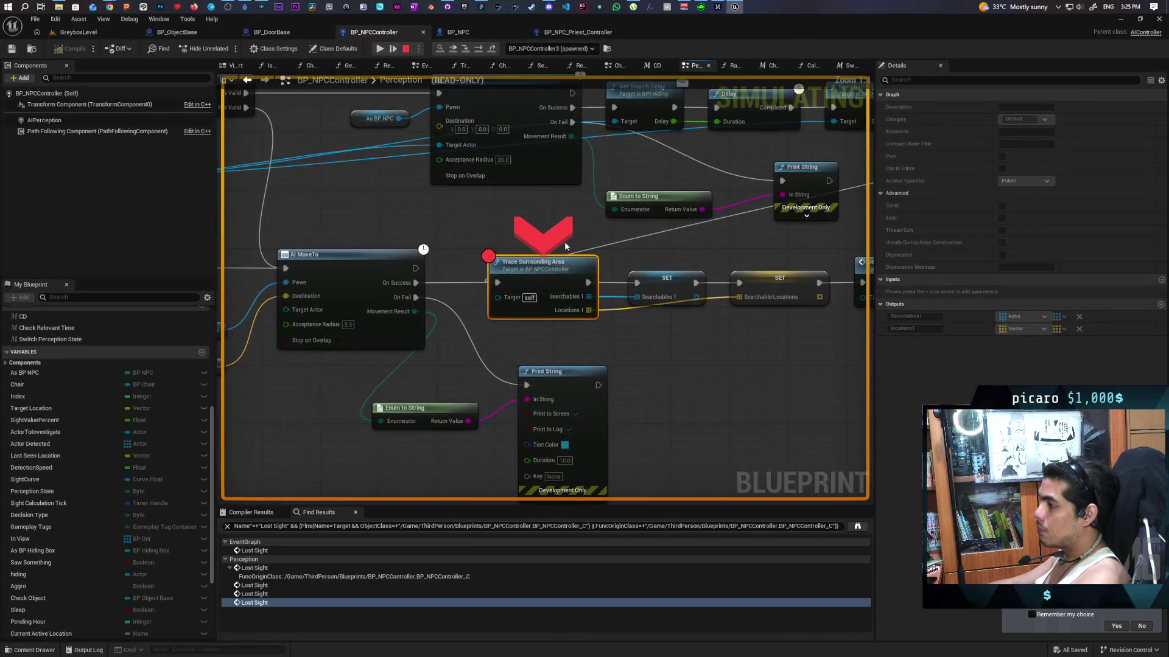
scroll(564, 235, "down", 5)
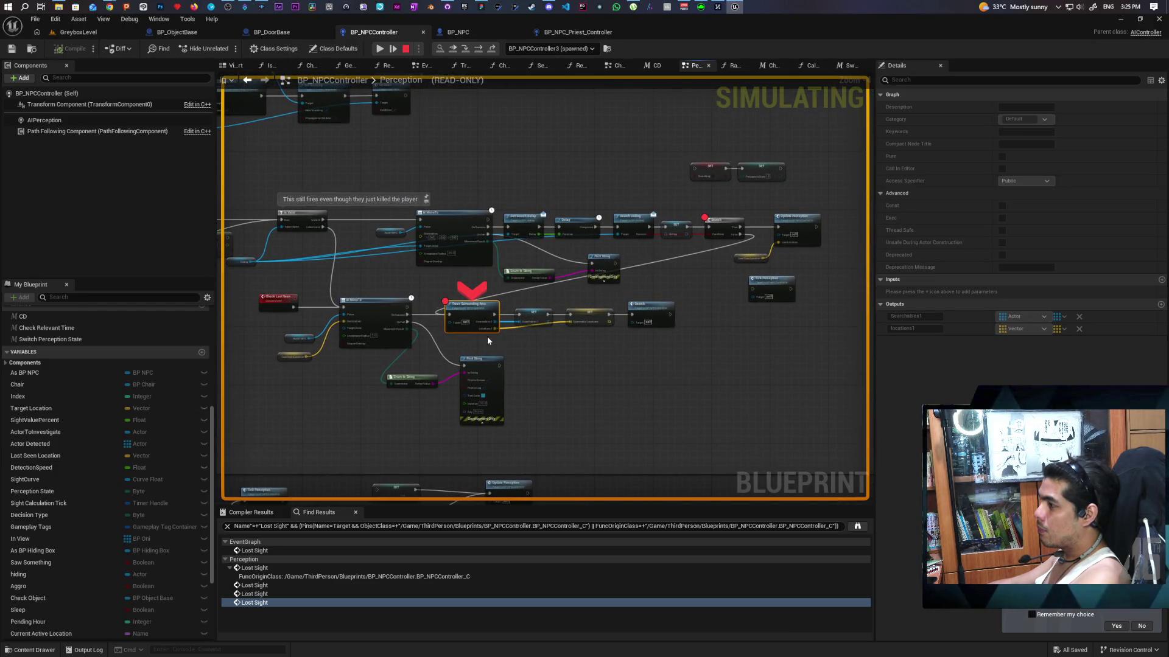
left_click_drag(504, 316, 724, 299)
scroll(504, 318, "up", 2)
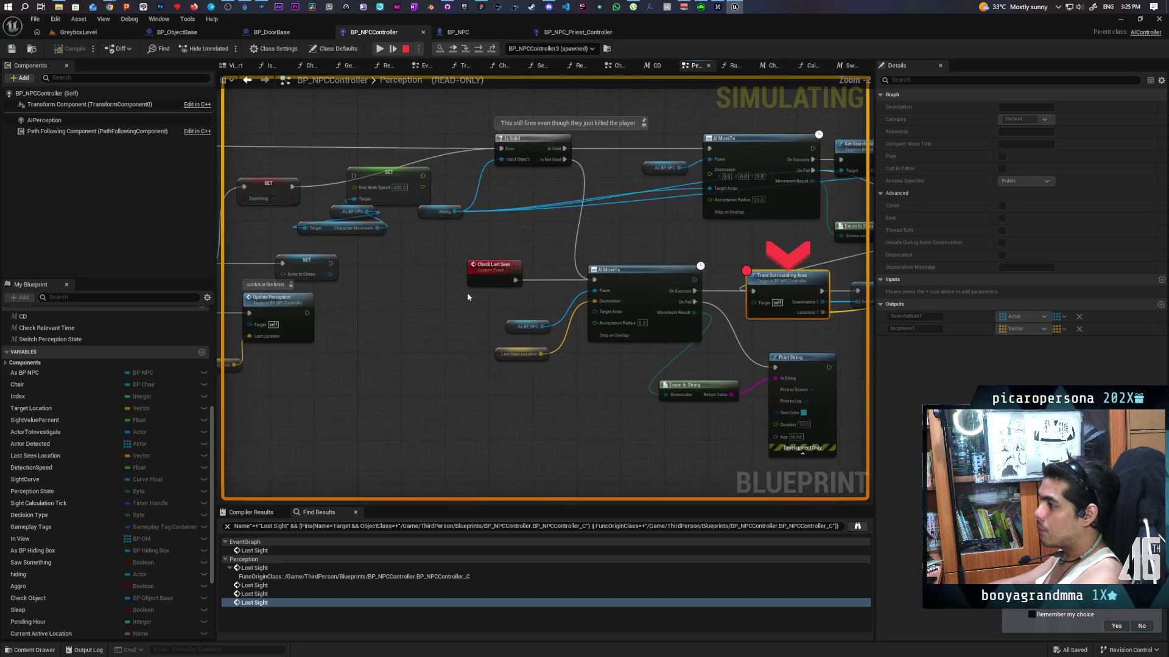
left_click_drag(444, 262, 604, 379)
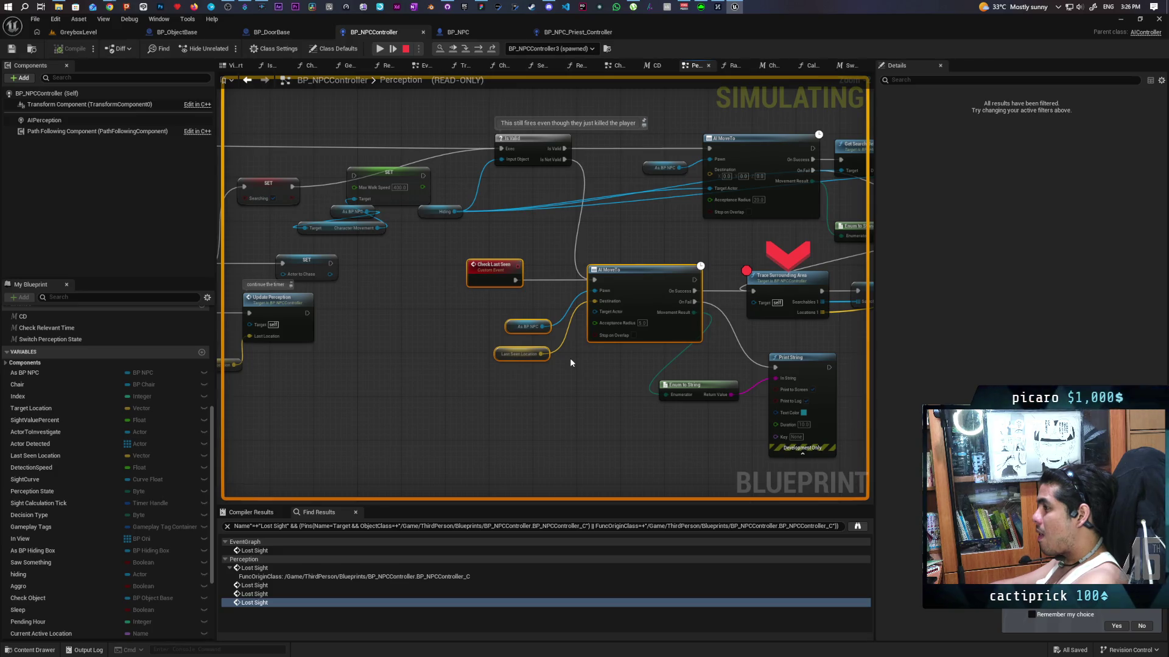
Select the Check Last Seen event, then step and resume until it breaks there
scroll(570, 361, "down", 5)
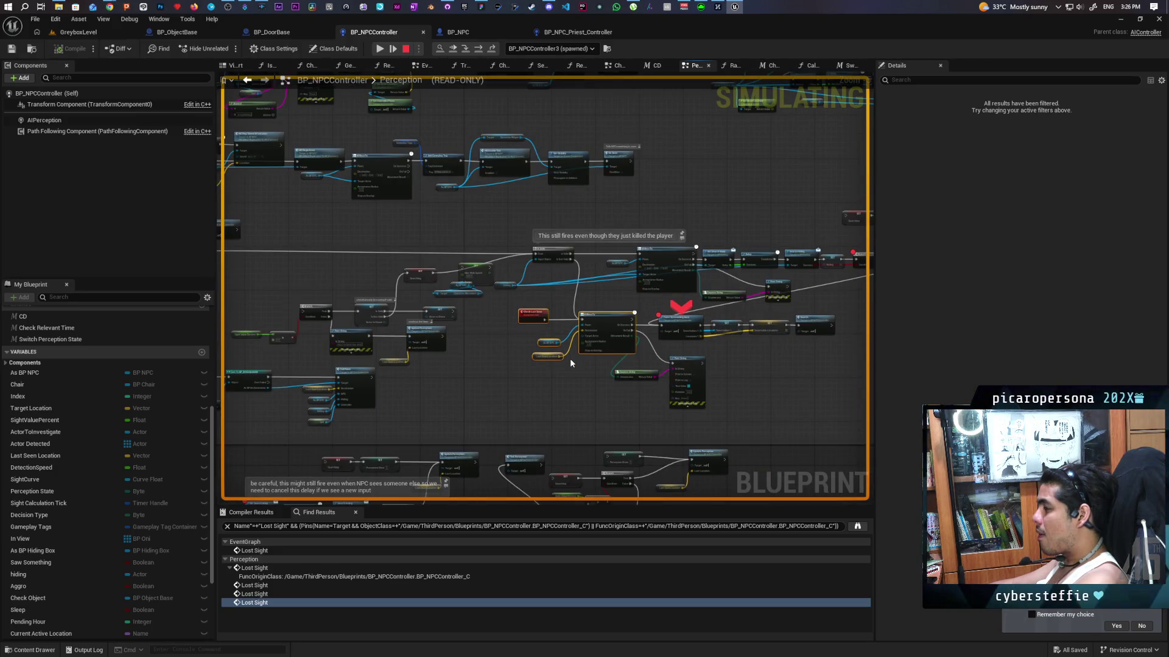
left_click(532, 322)
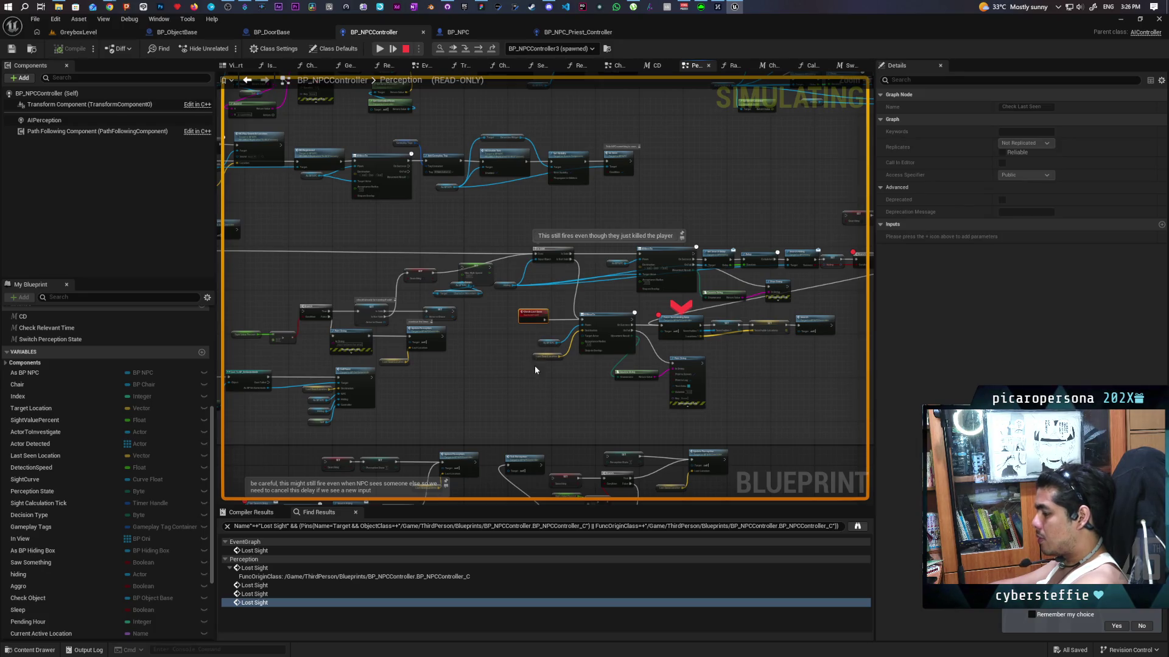
left_click(455, 50)
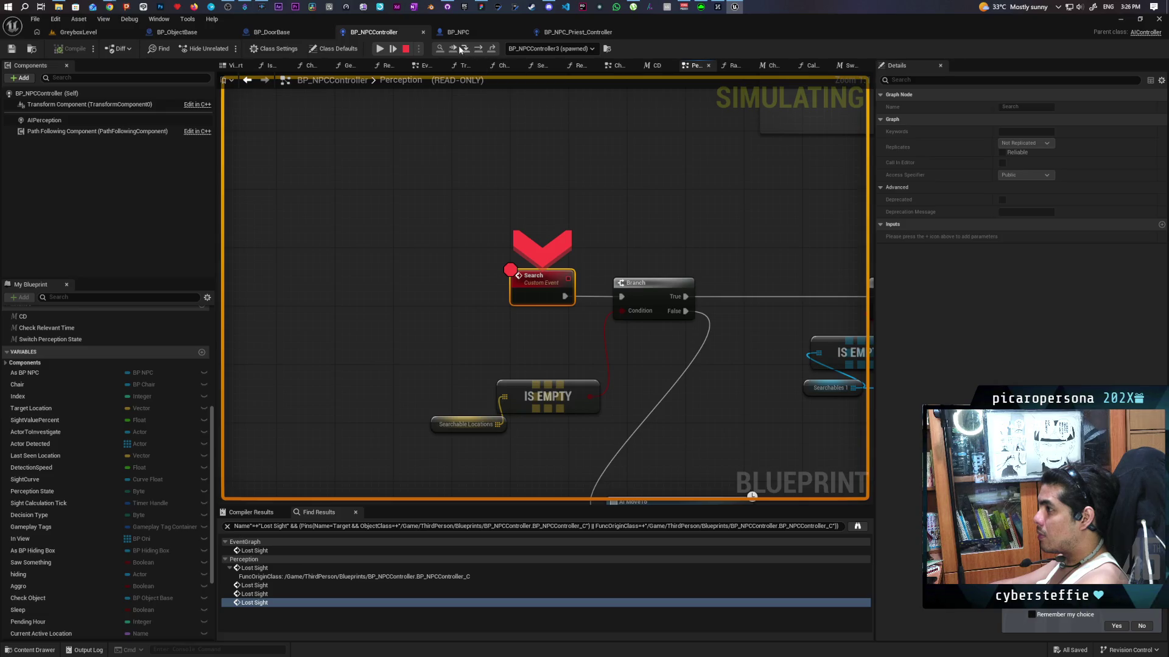
left_click(461, 50)
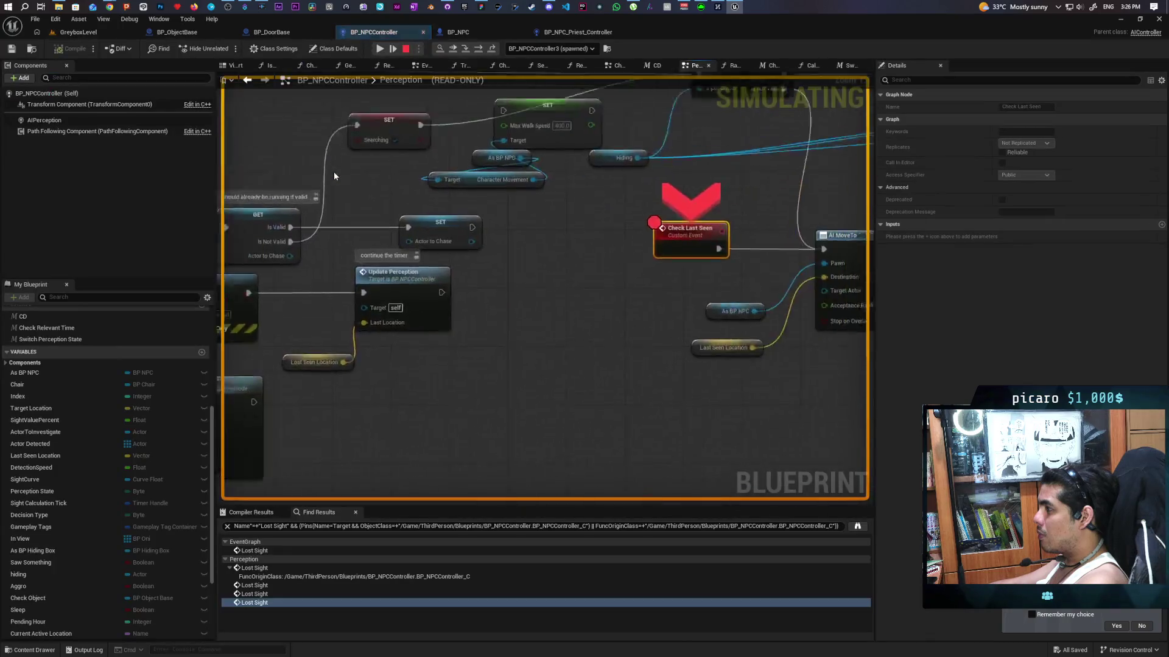
scroll(432, 254, "down", 6)
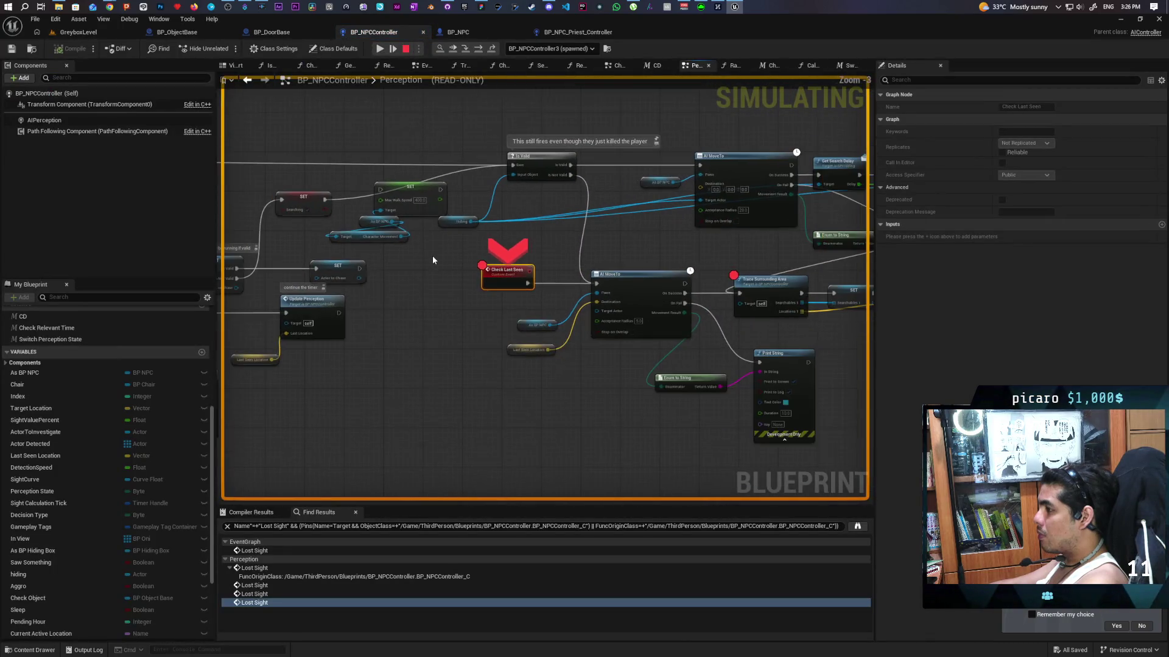
scroll(560, 258, "up", 5)
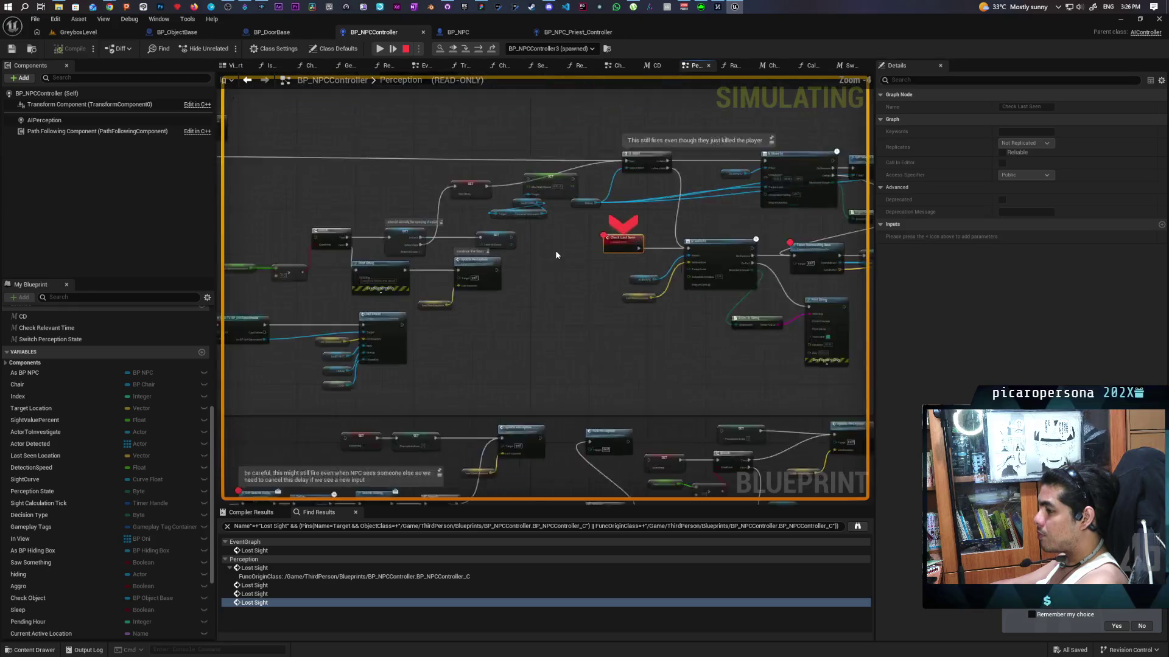
Find references to Check Last Seen and jump to where it is called
right_click(646, 247)
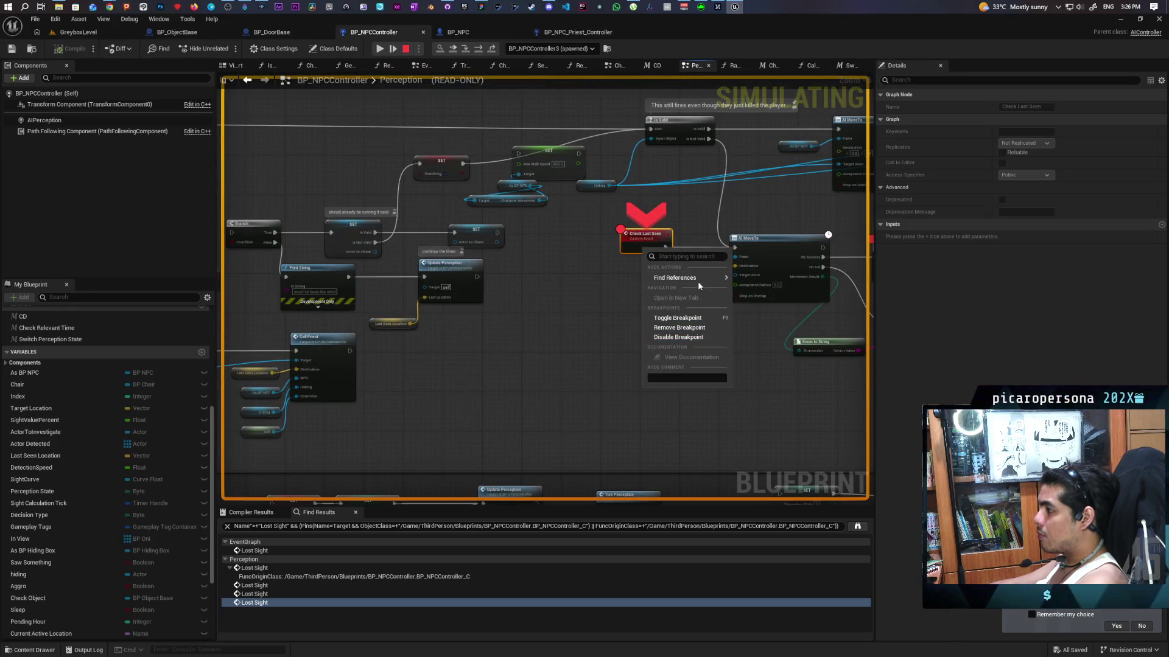
left_click(382, 511)
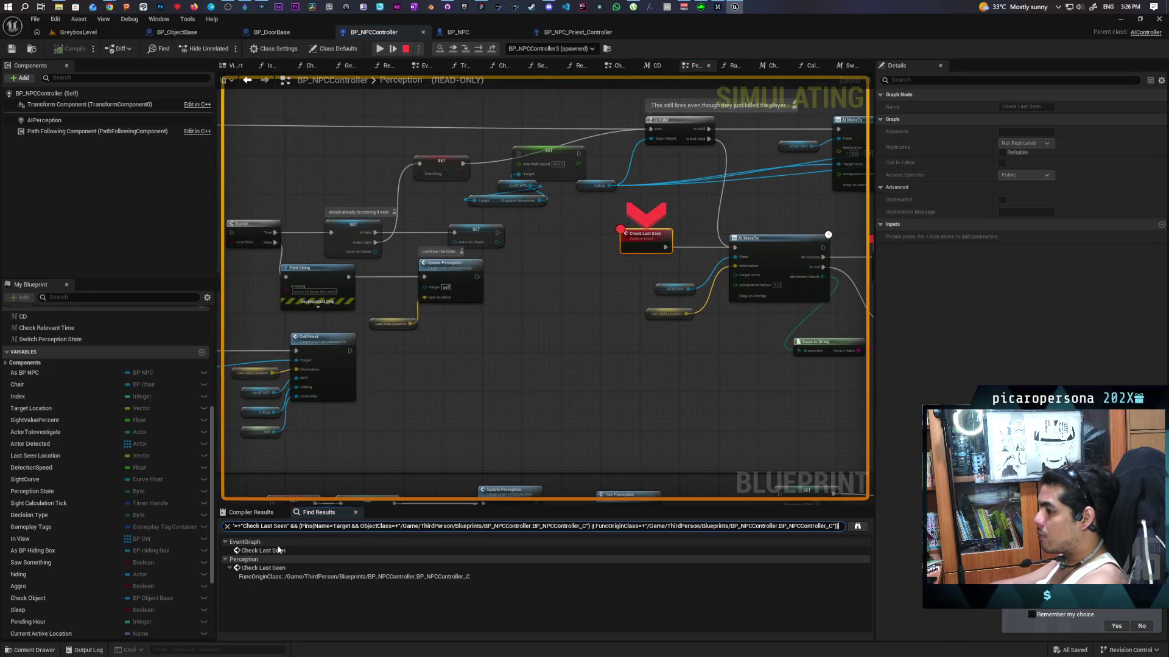
left_click(271, 551)
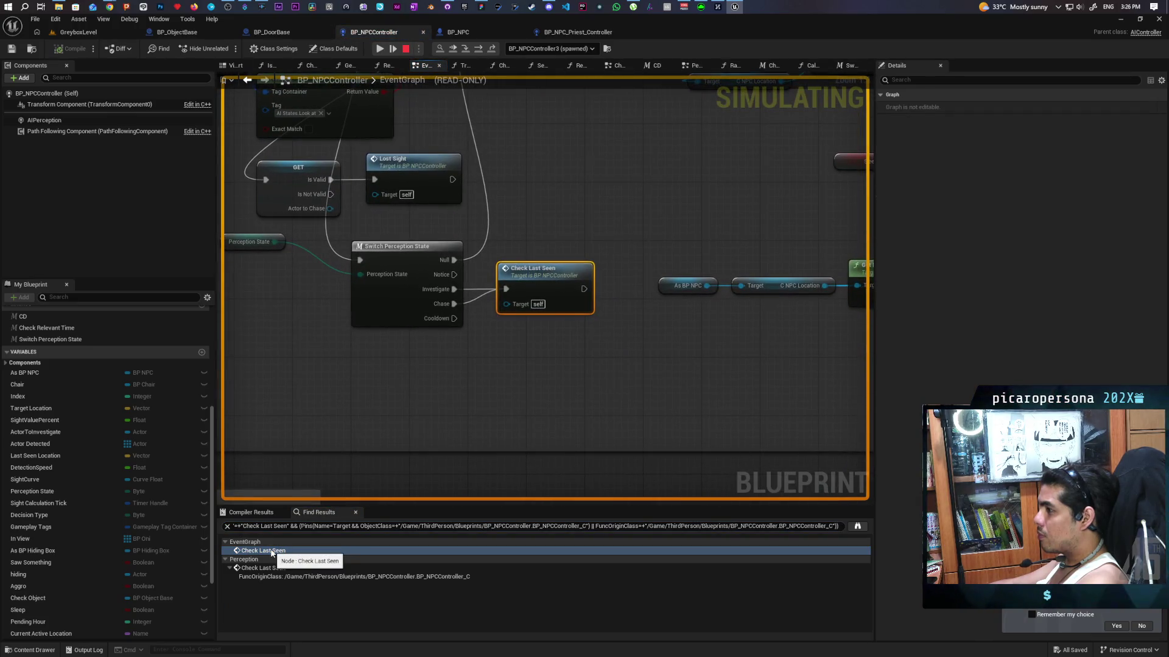
scroll(485, 391, "down", 4)
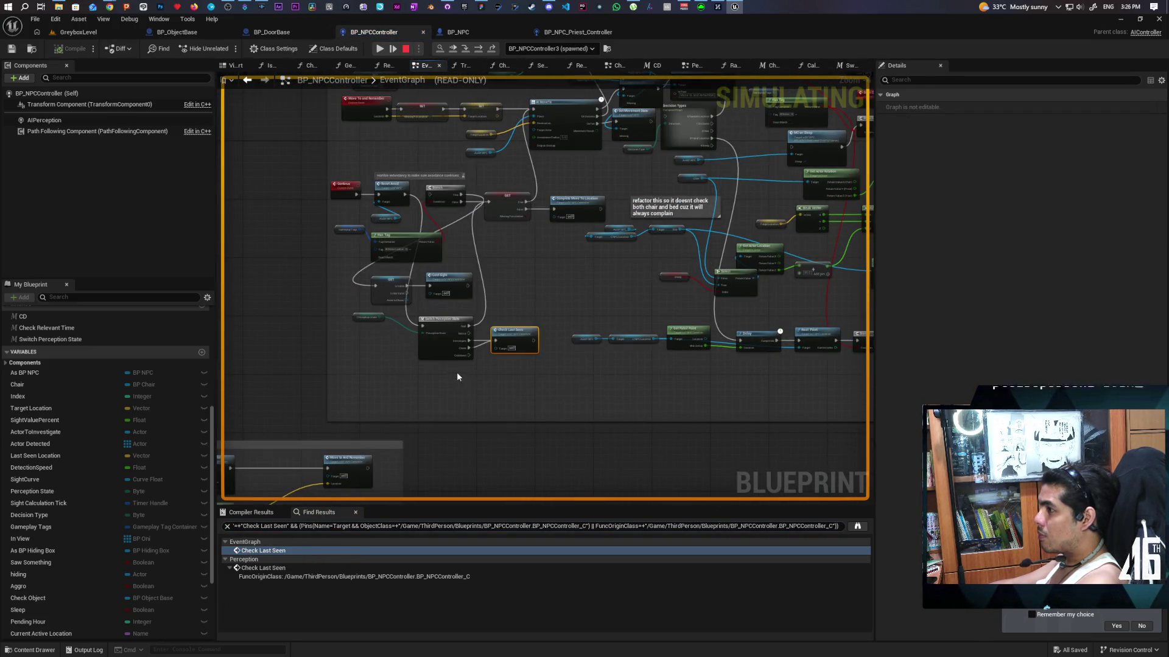
scroll(430, 363, "up", 3)
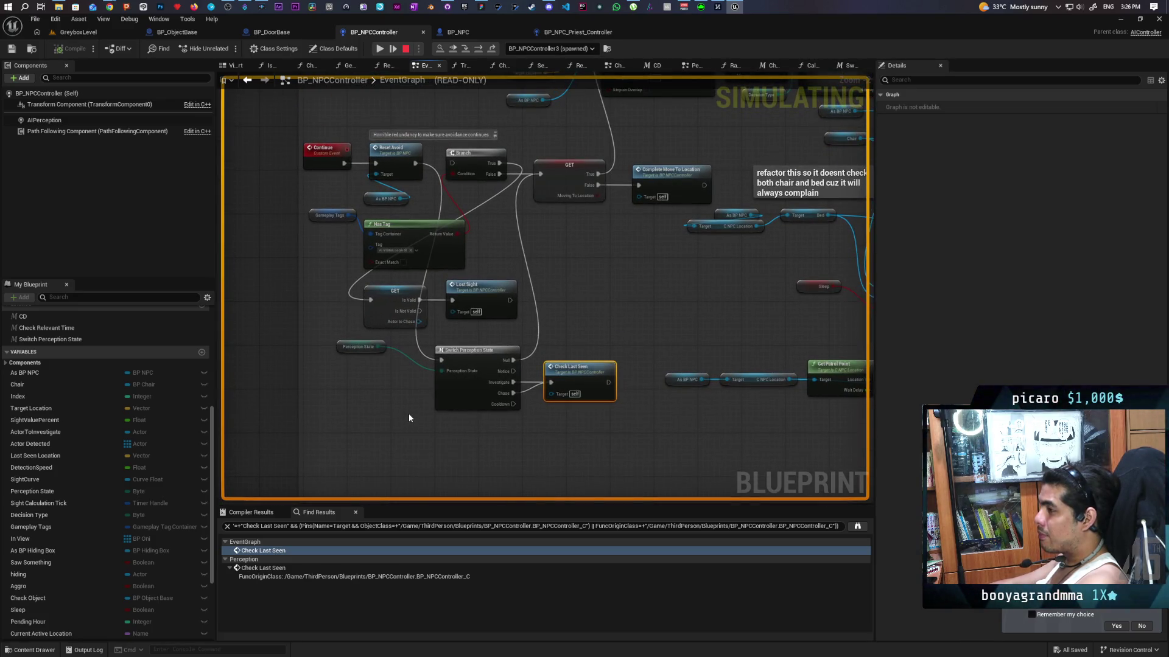
scroll(405, 402, "down", 4)
scroll(407, 432, "up", 4)
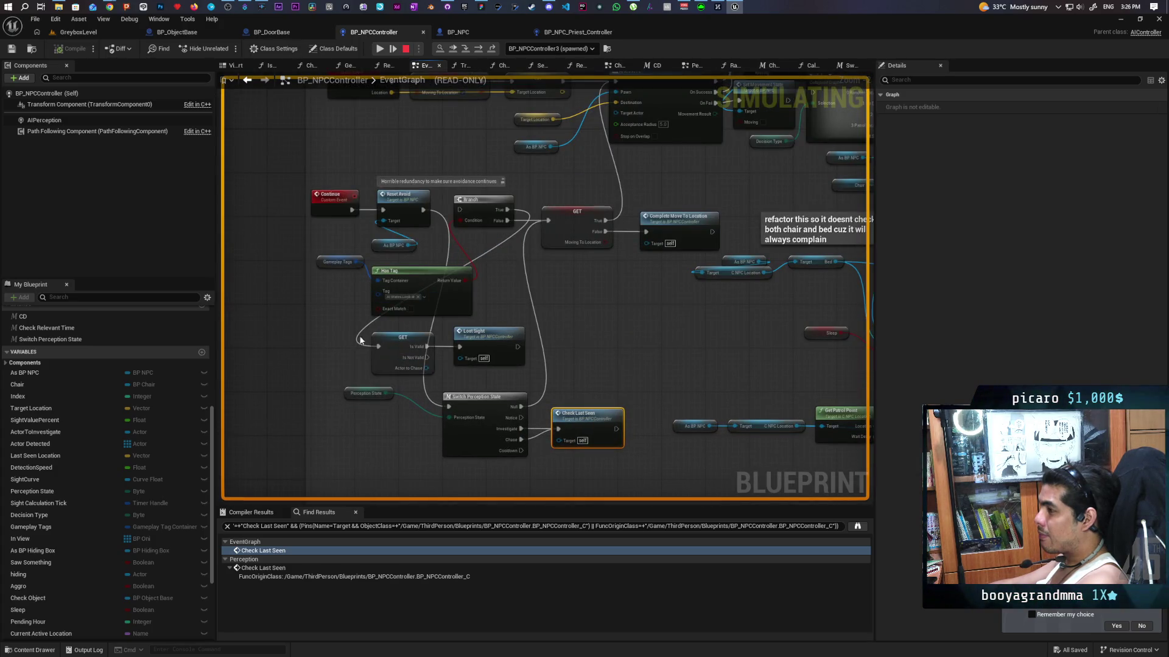
Set an F9 breakpoint on the Continue event, then resume and step until it halts there
left_click(330, 203)
key("F9")
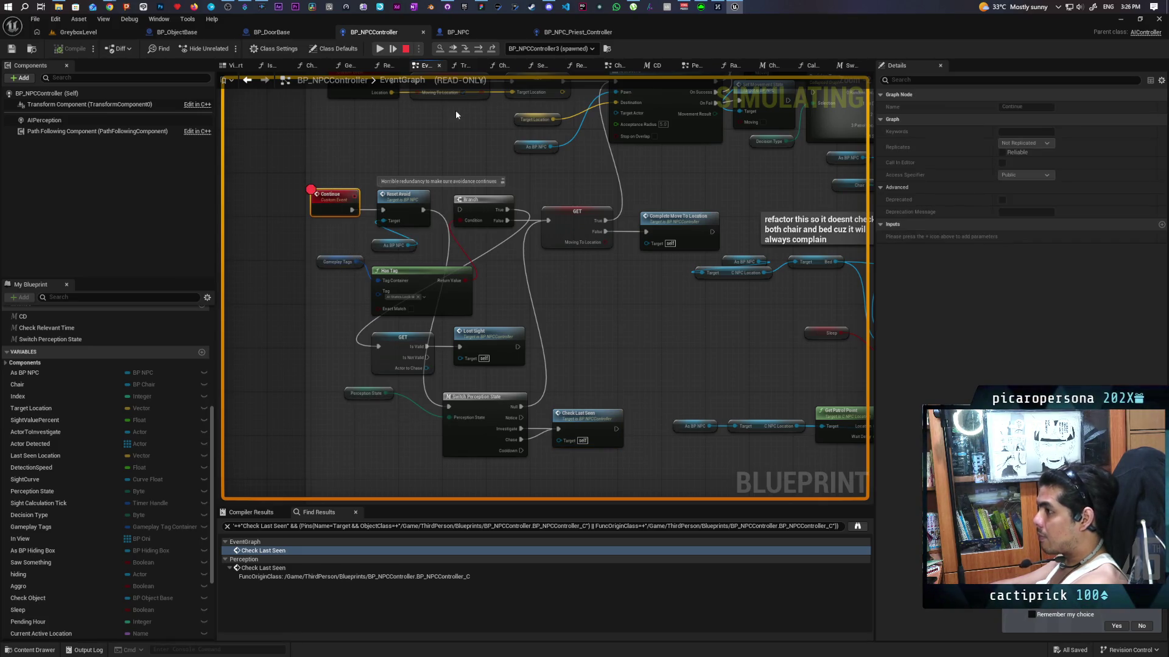
left_click(453, 50)
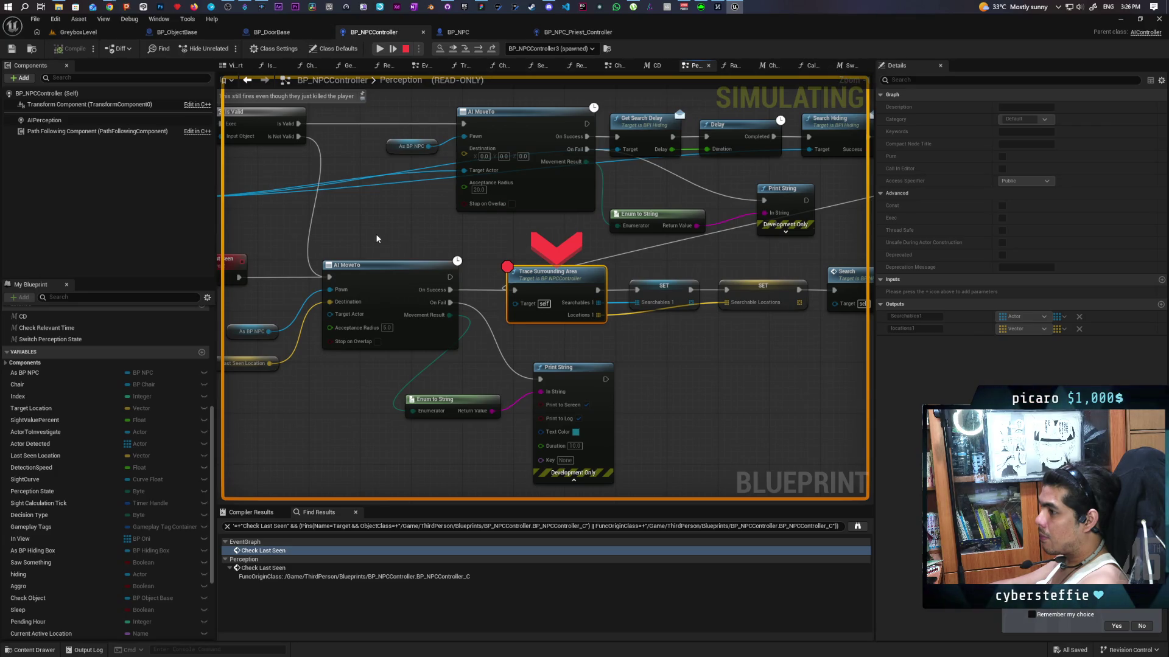
scroll(378, 237, "down", 1)
left_click(453, 49)
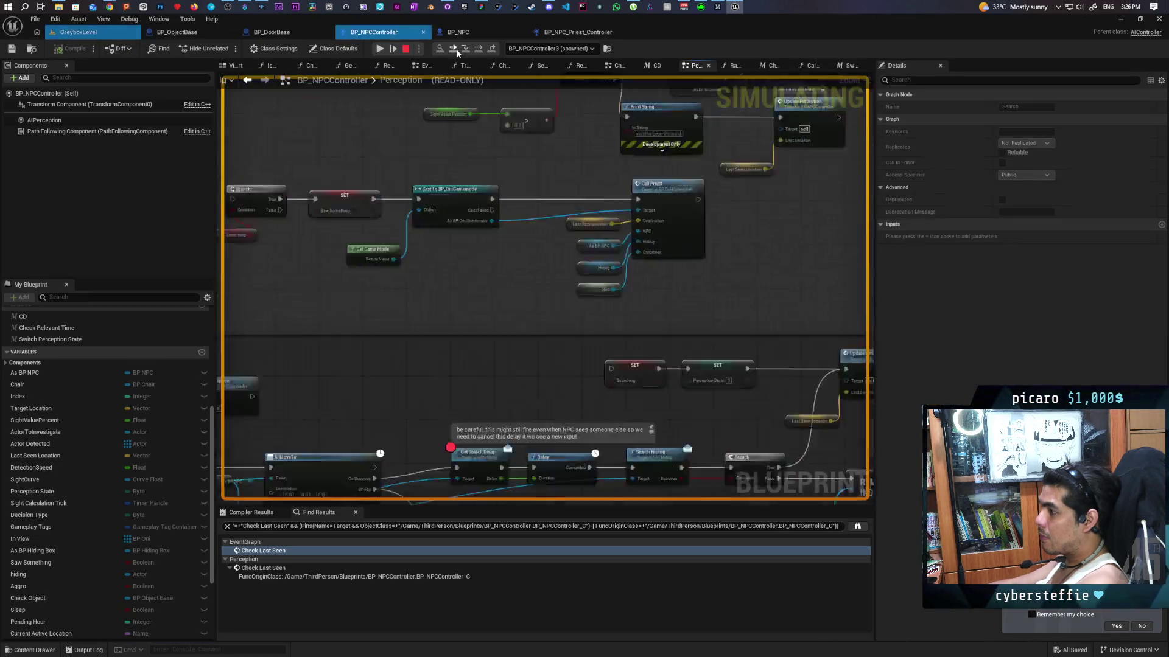
left_click(453, 52)
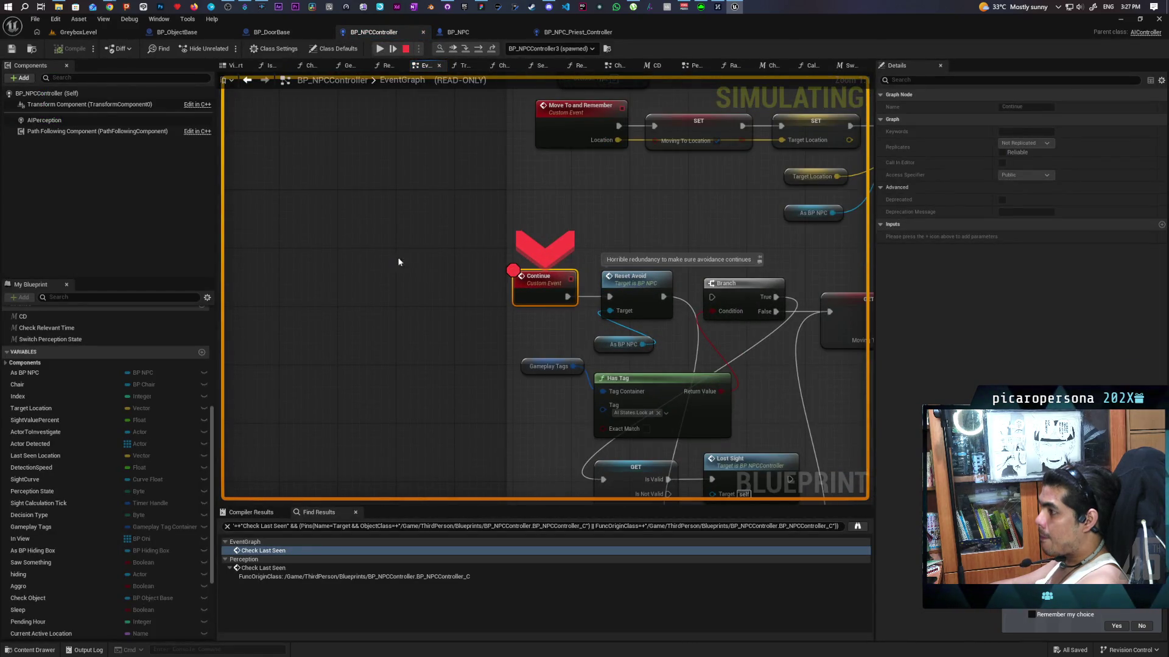
Find all references to the Continue event, listed in a separate Find in Blueprints window
right_click(543, 289)
mouse_move(608, 320)
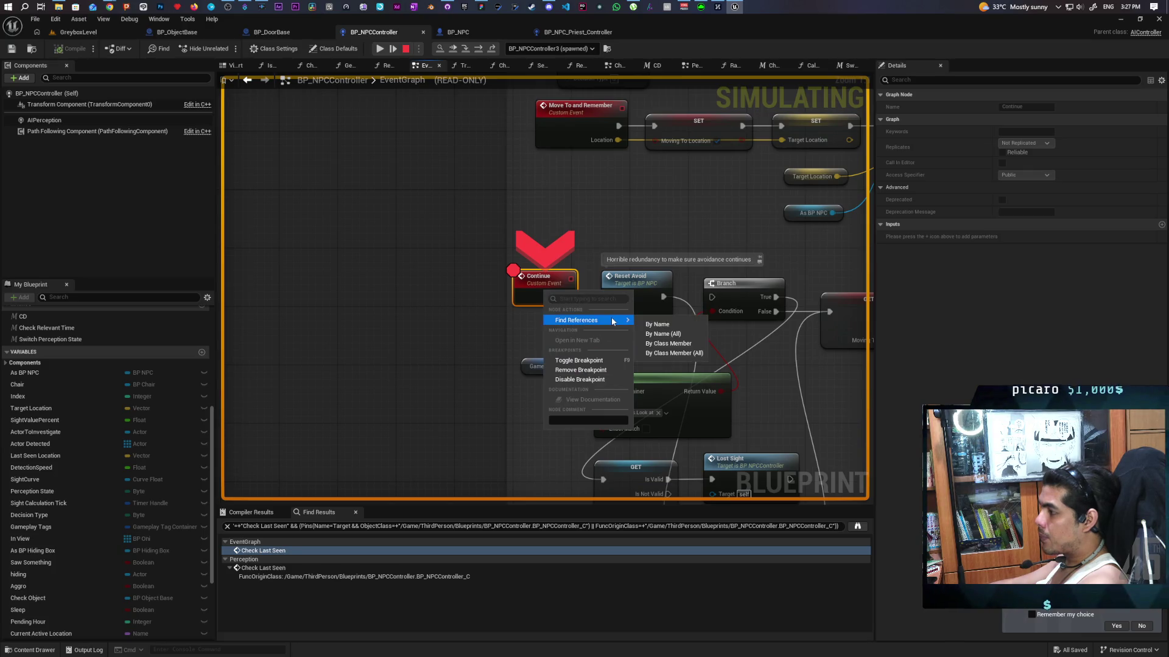
left_click(671, 343)
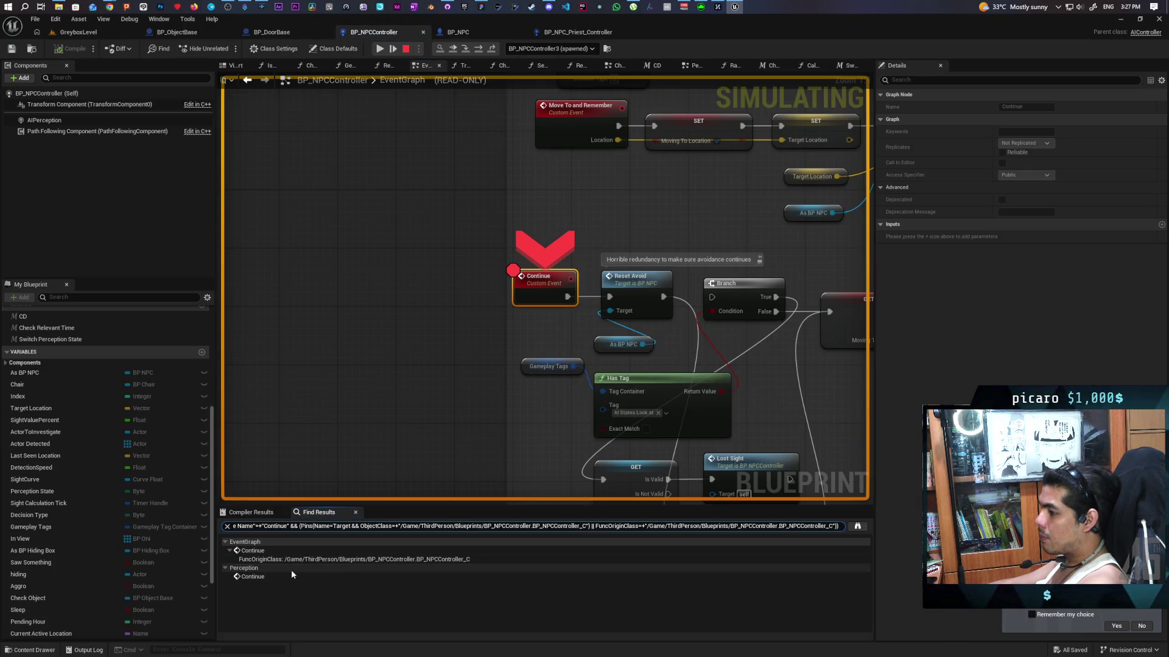
left_click(858, 527)
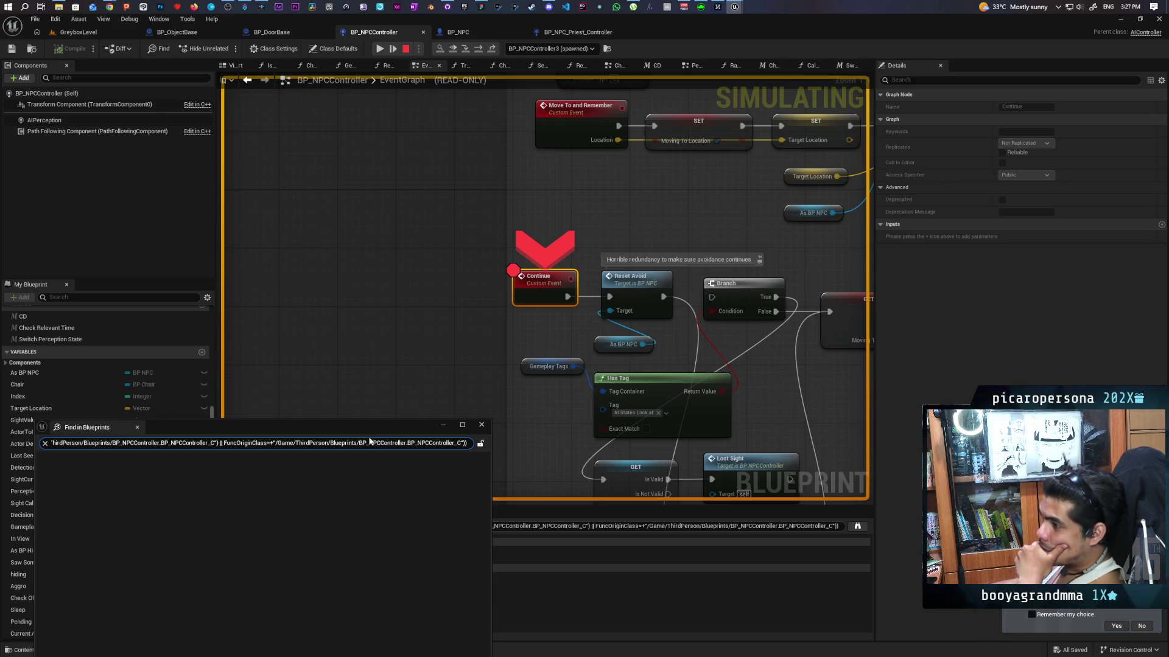
Reposition the results window, stop the simulation, and jump to the first Continue call in BP_NPC
left_click_drag(357, 429, 383, 342)
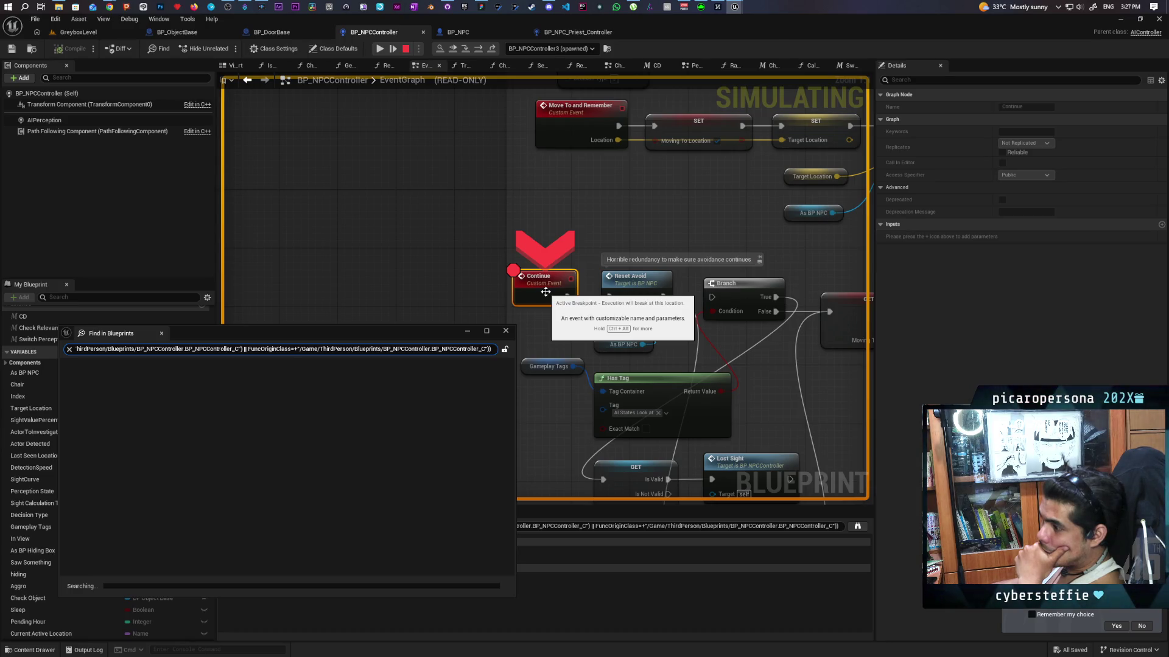
key("Escape")
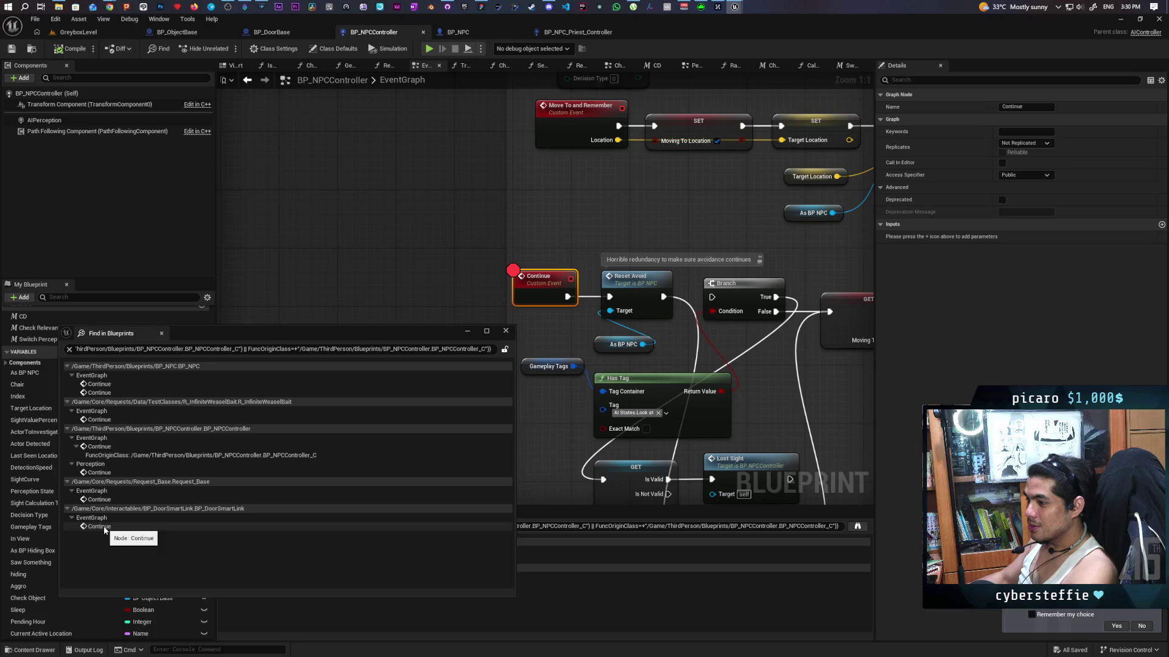
double_click(99, 384)
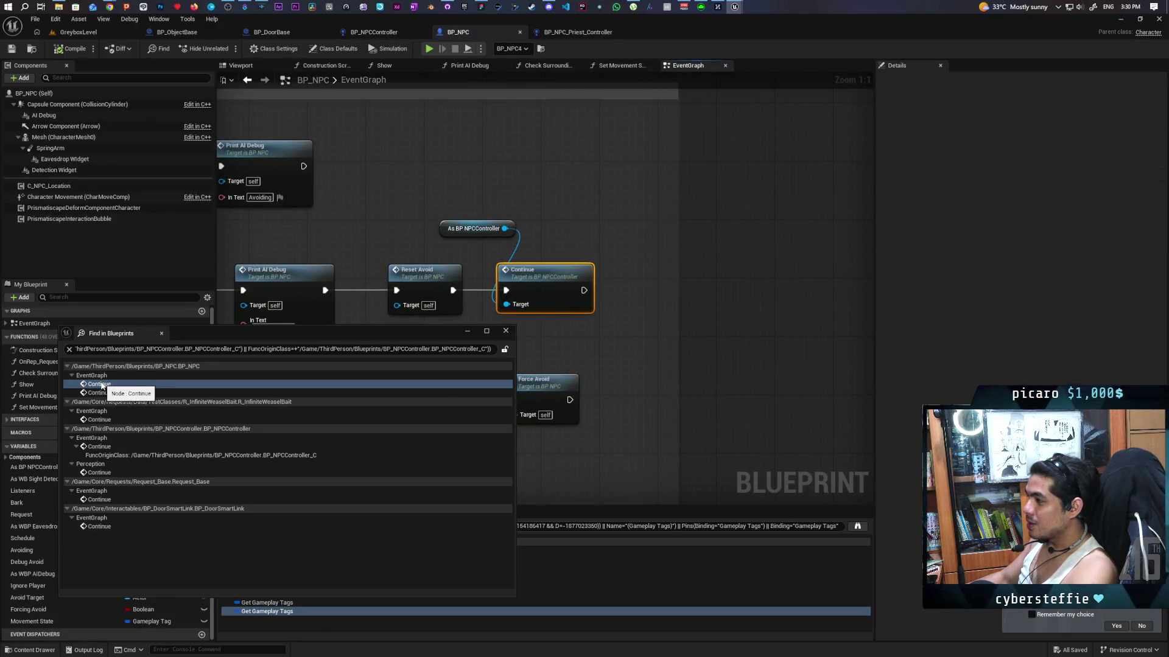
Set breakpoints on both BP_NPC Continue calls, R_InfiniteWeaselBait's, and the Perception graph's Continue call
key("F9")
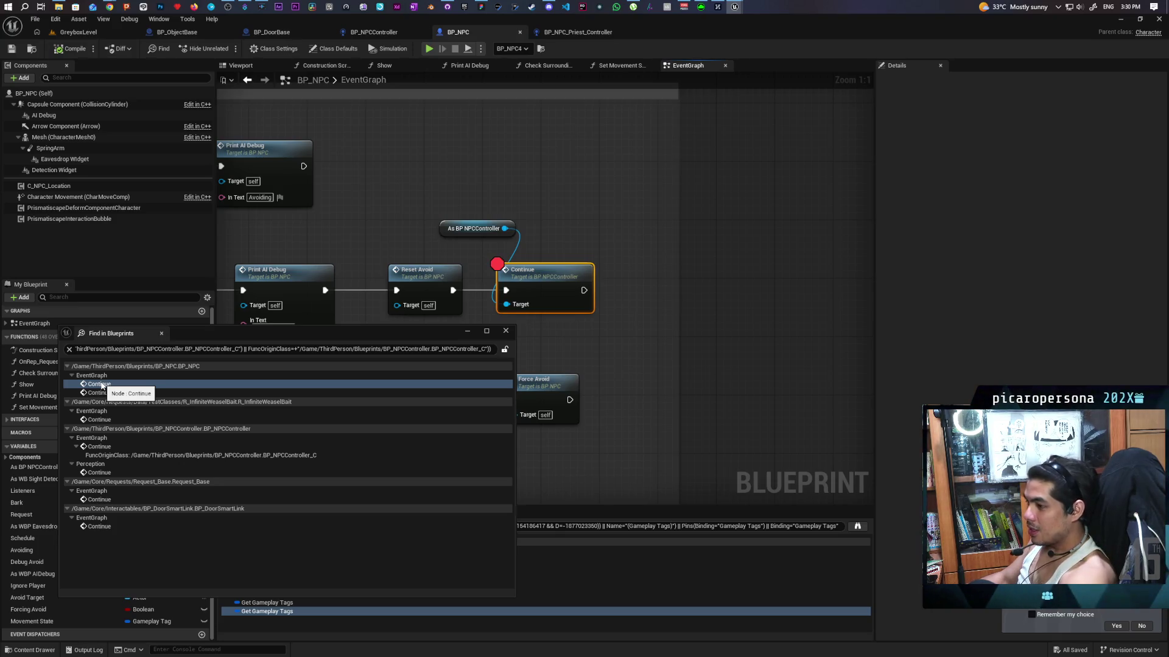
double_click(100, 393)
key("F9")
double_click(99, 419)
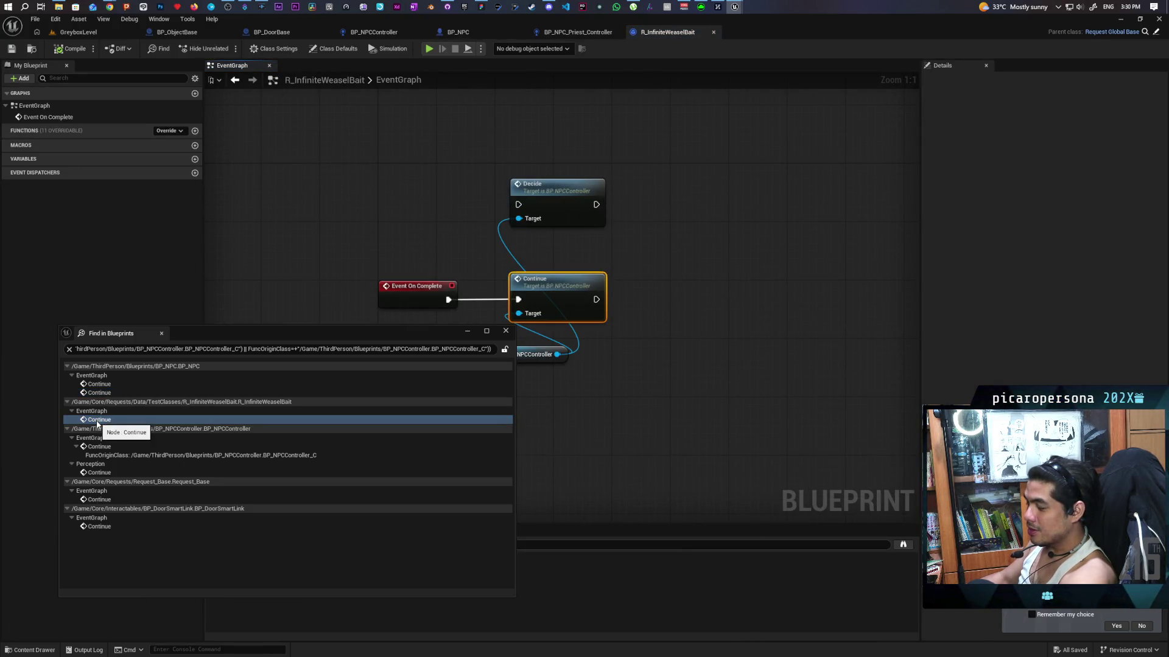
key("F9")
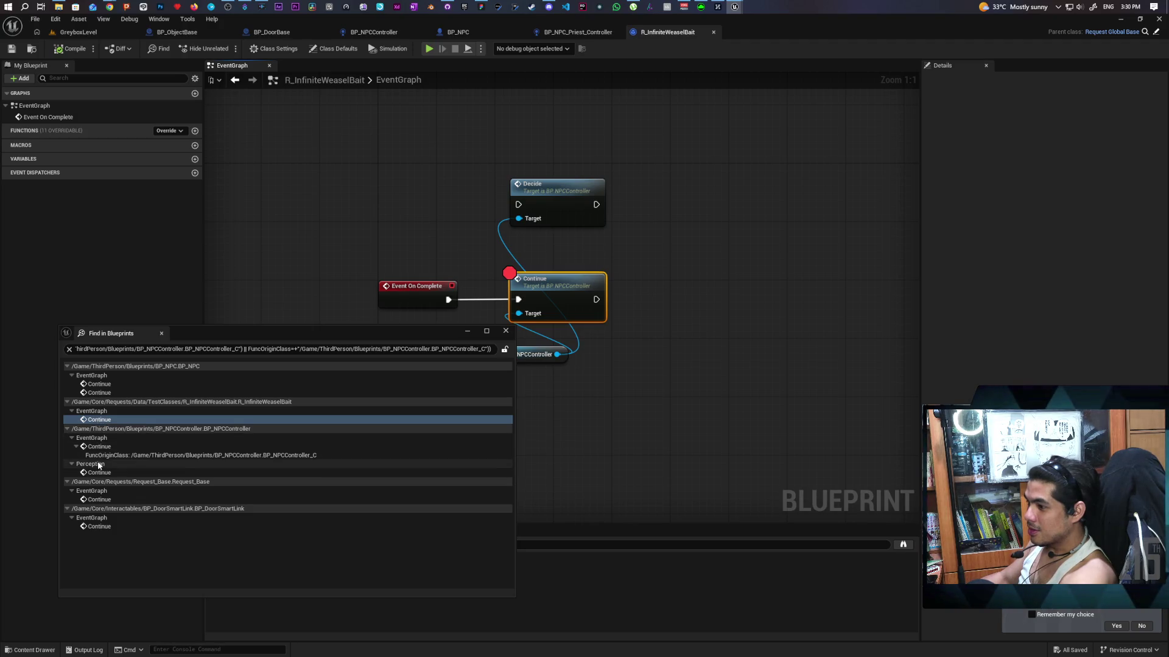
double_click(97, 473)
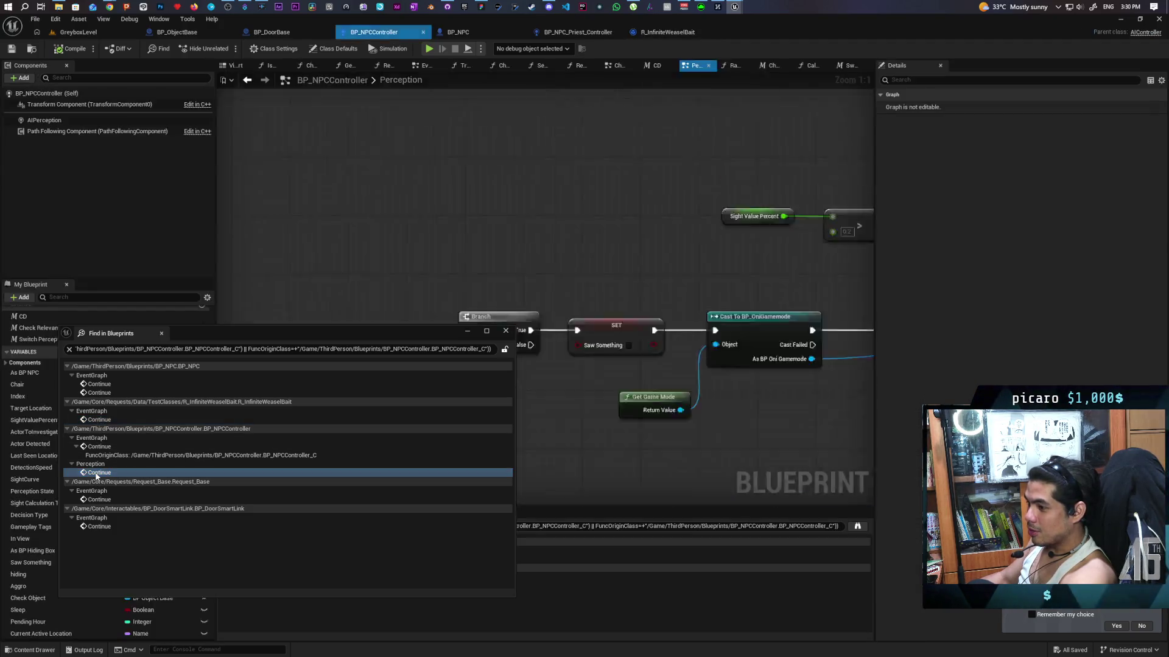
key("F9")
Open the Request_Base and BP_DoorSmartLink Continue calls, then close the results and return to GreyboxLevel
left_click(99, 499)
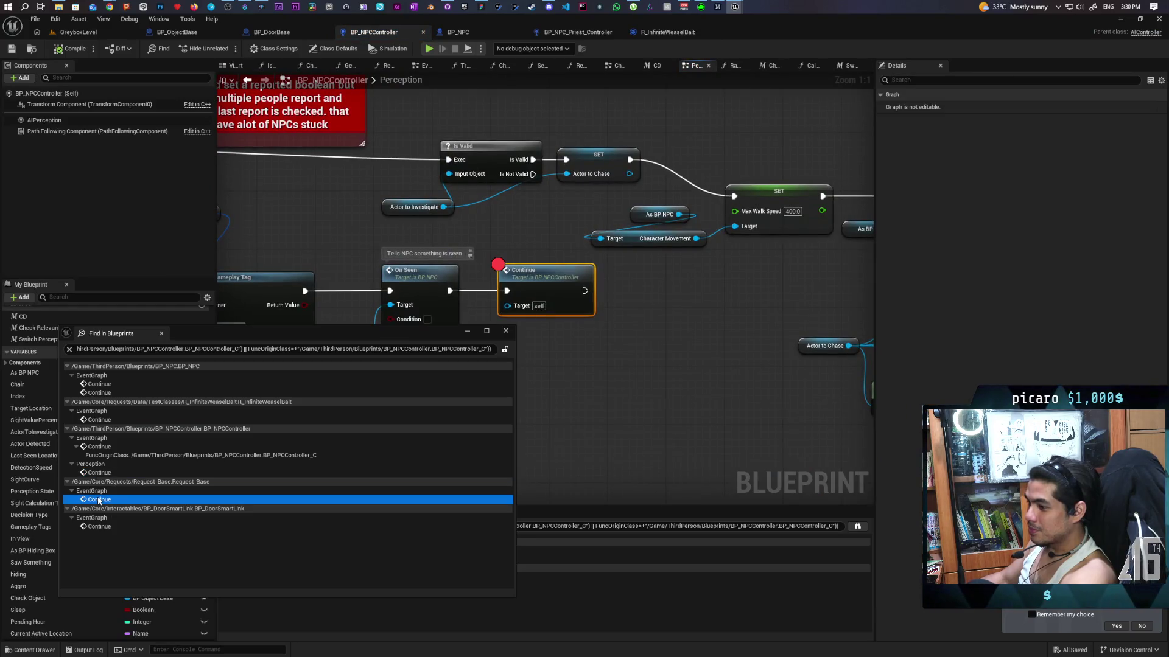
double_click(100, 499)
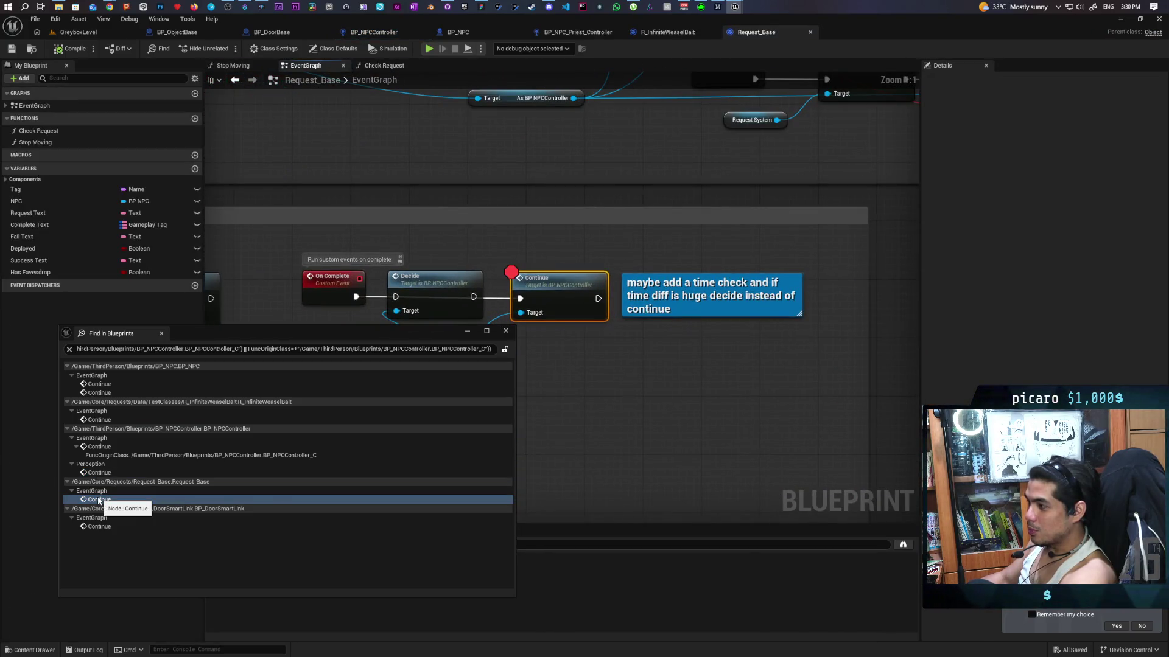
left_click(97, 526)
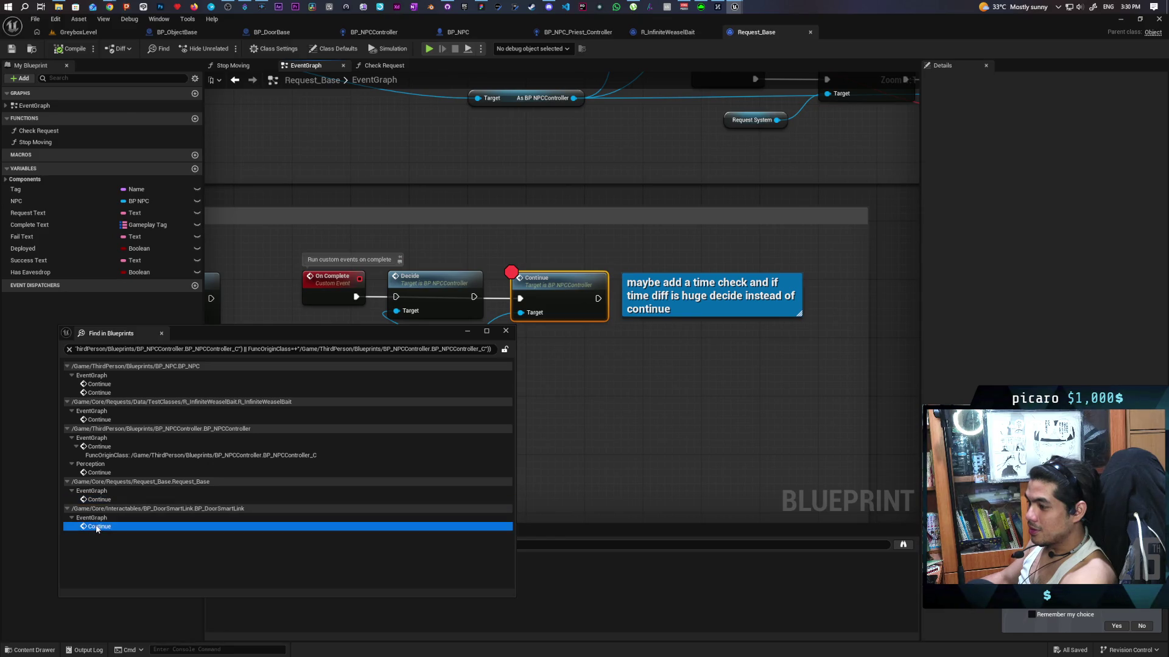
double_click(98, 526)
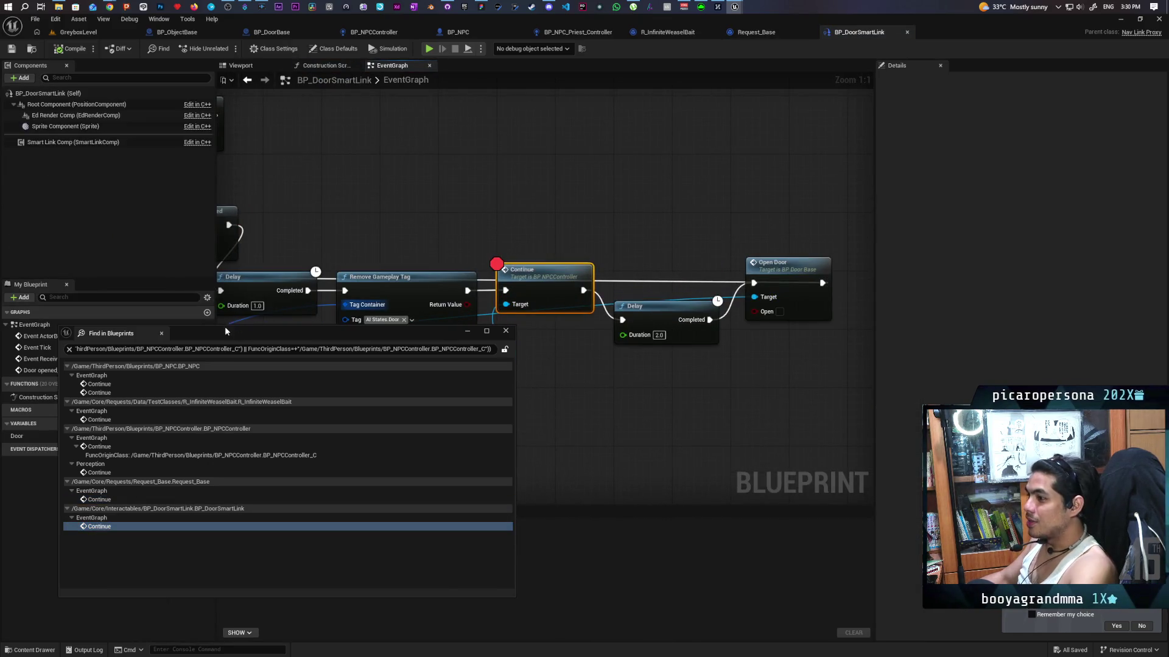
left_click(466, 331)
left_click(78, 32)
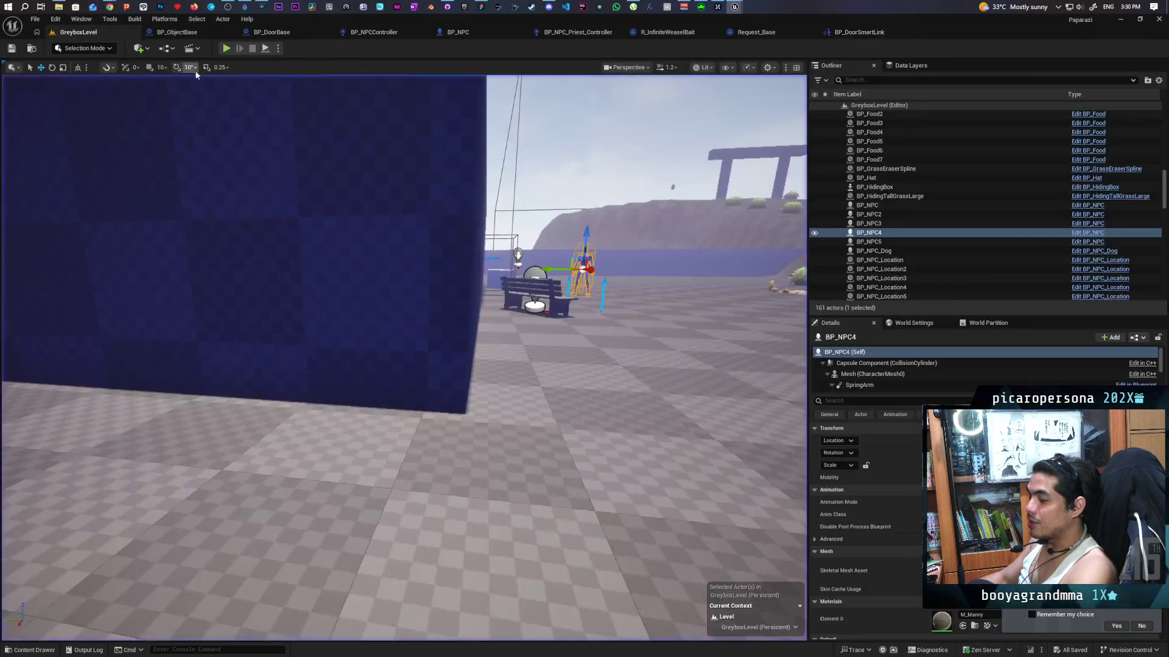
Start play-in-editor and resume past the first three breakpoints that are hit
left_click(225, 48)
key("w")
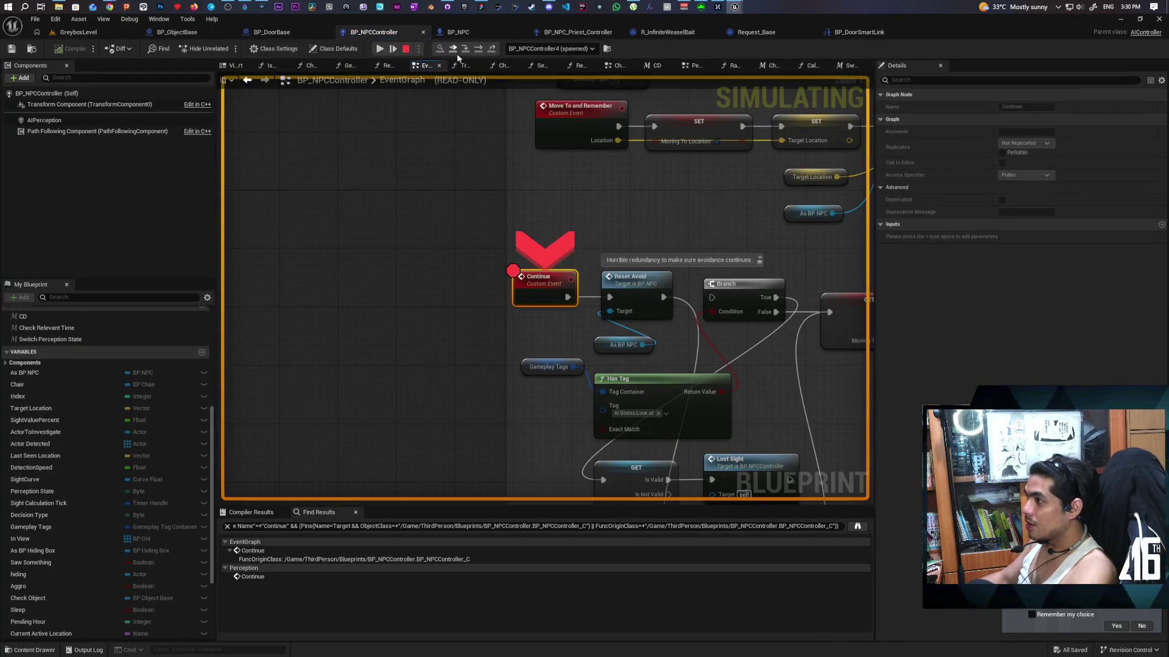
left_click(454, 48)
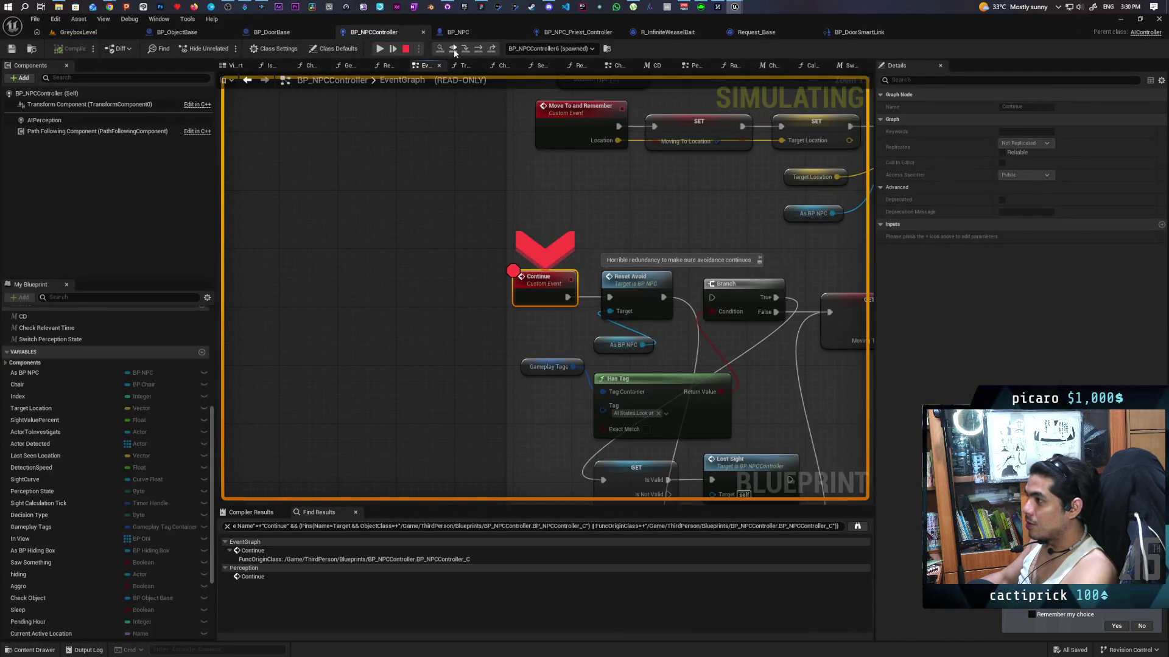
left_click(453, 48)
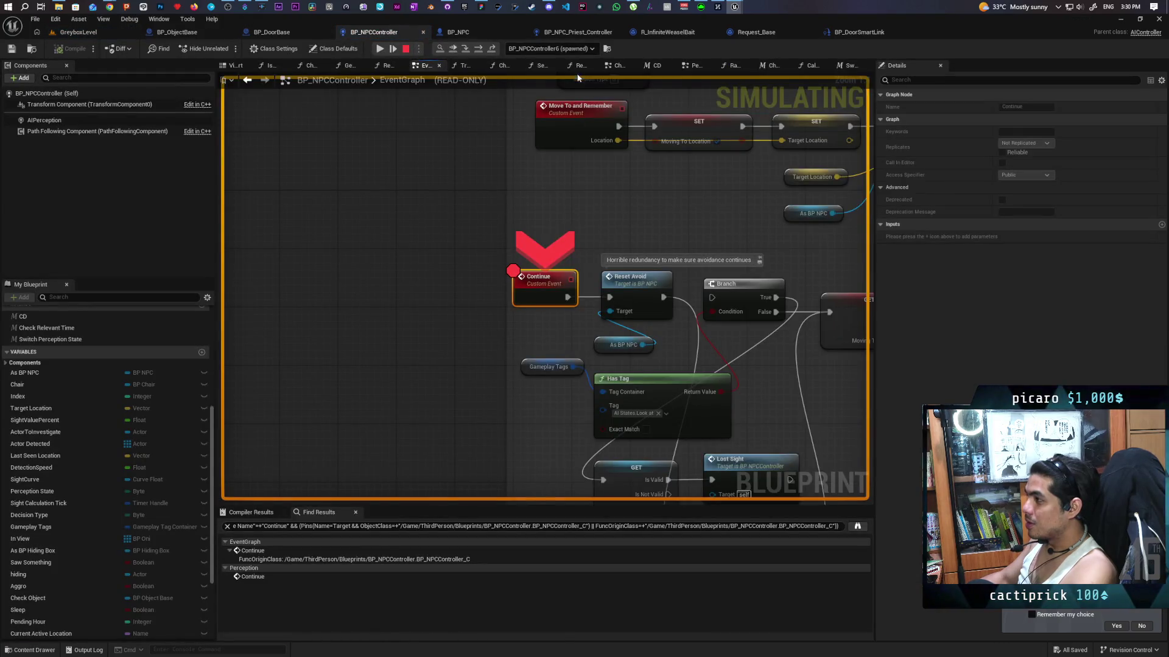
left_click(453, 49)
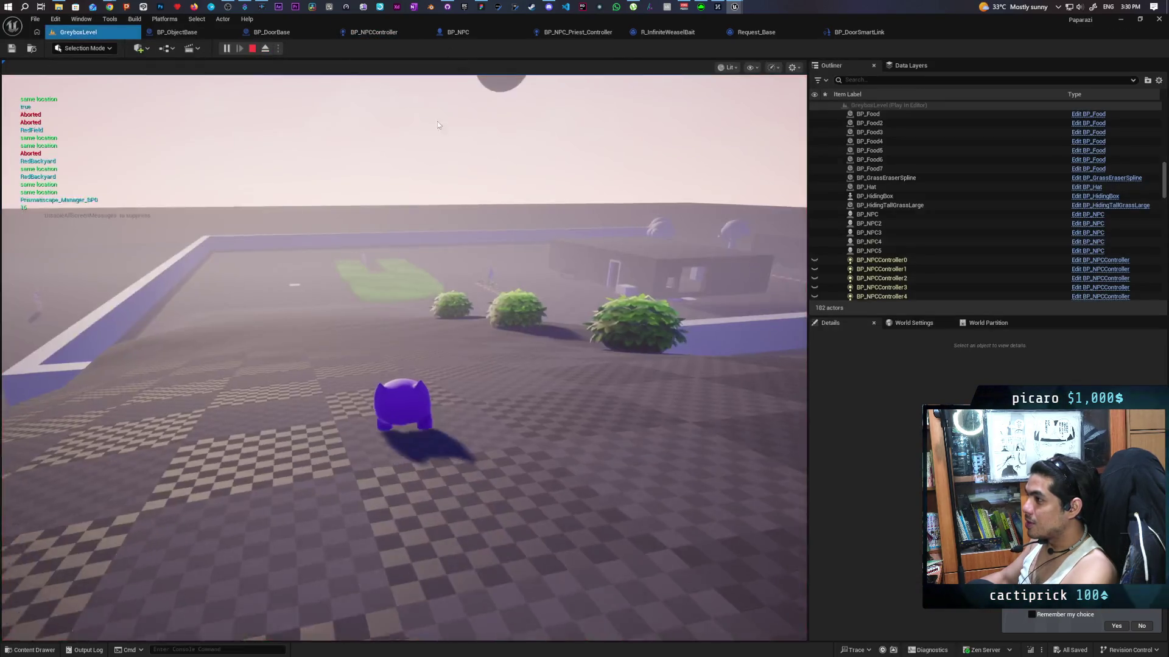
Walk the character past the NPC into the building, free the cursor with Shift+F1, and resume past Continue
key("w")
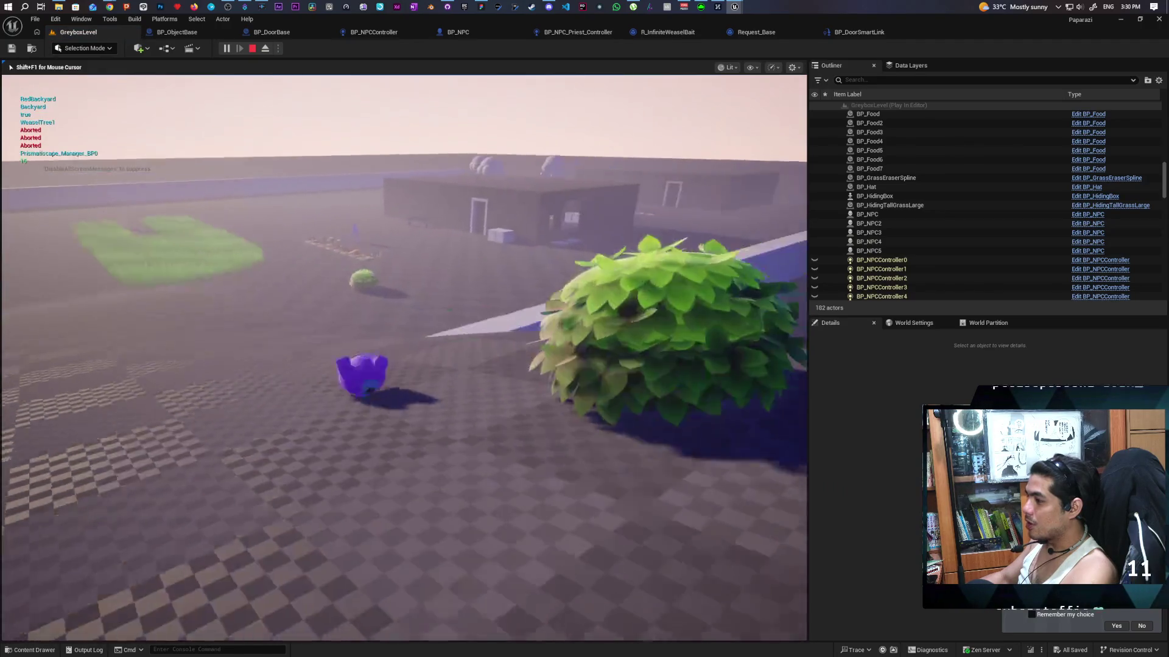
key("w")
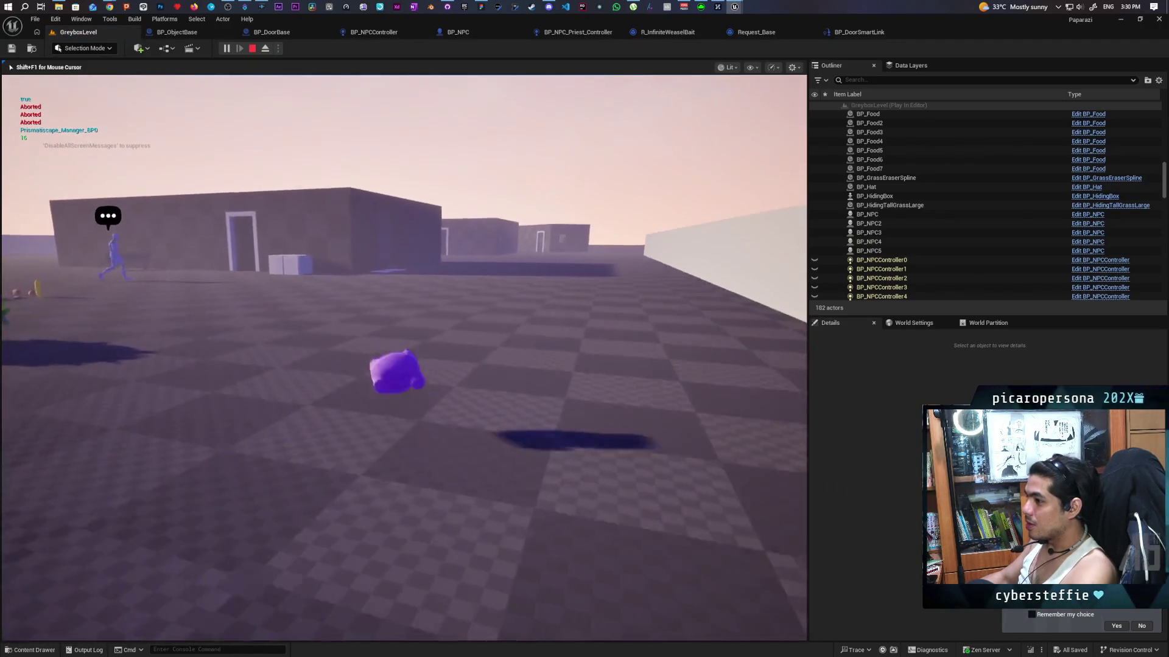
key("w")
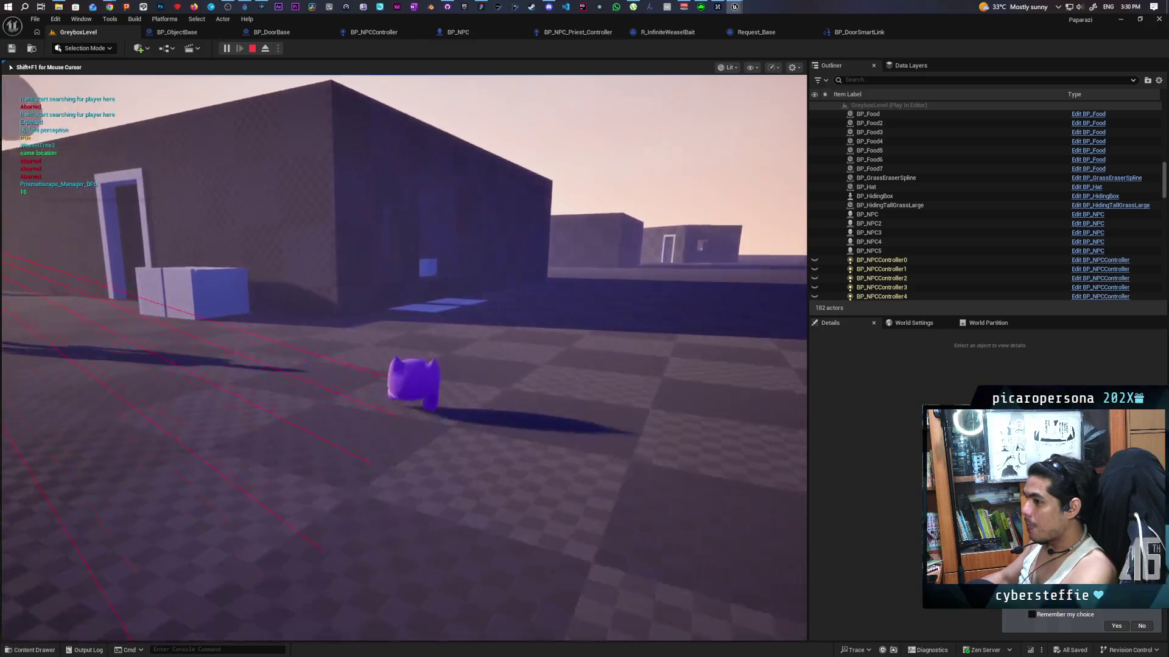
key("w")
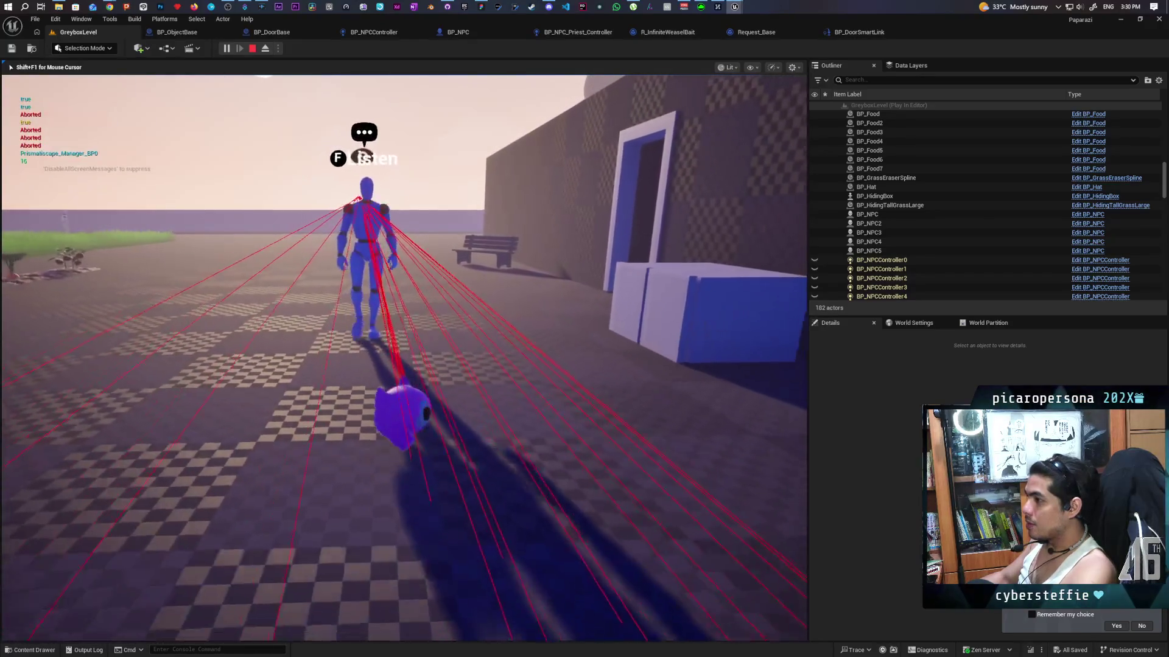
key("w")
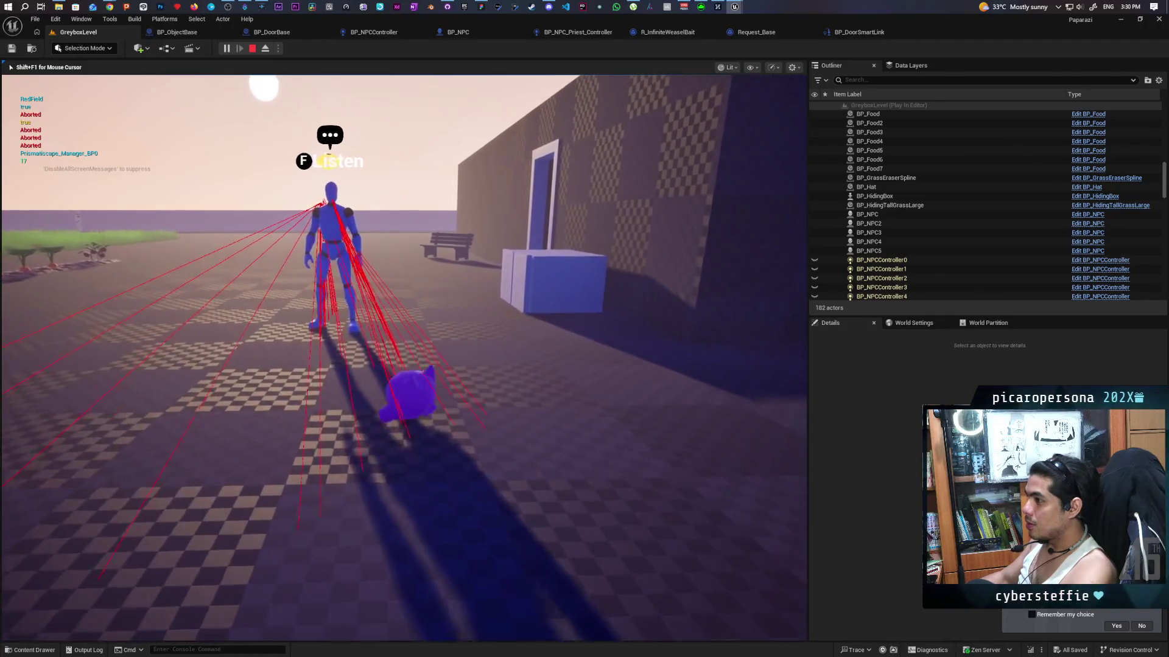
key("w")
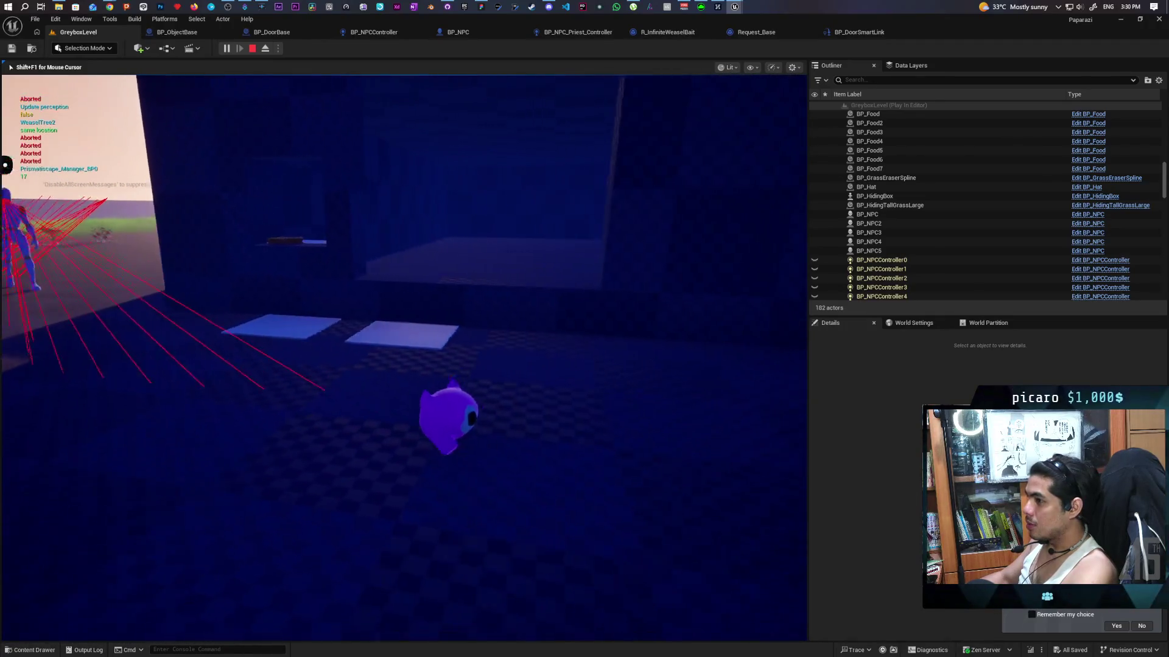
key("shift+F1")
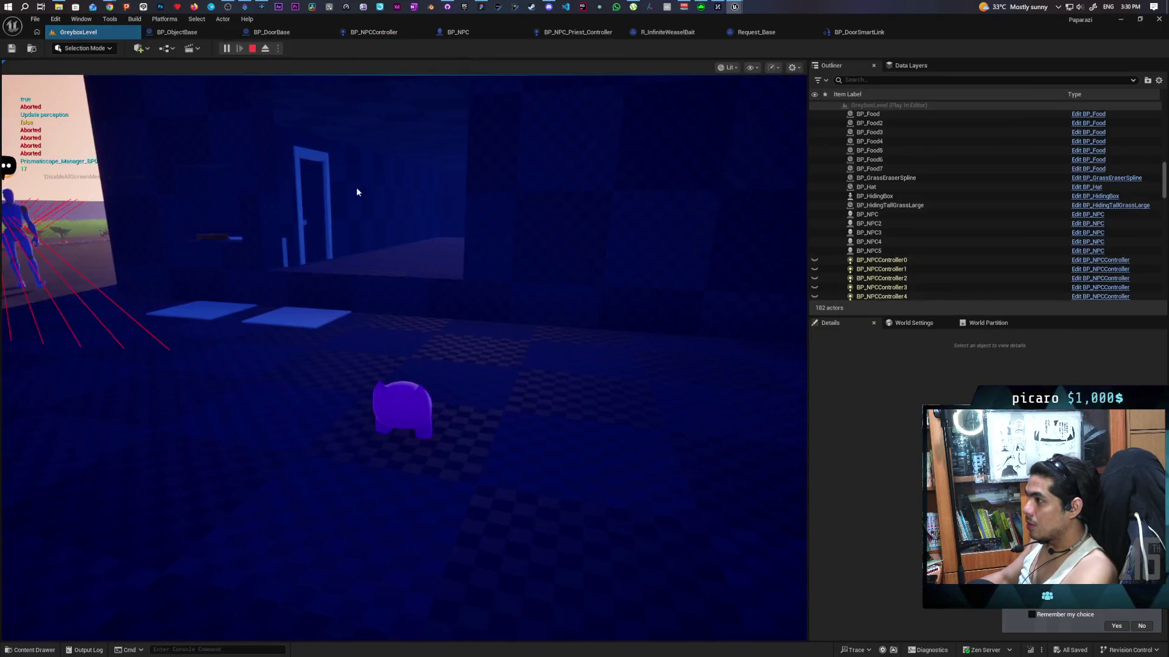
left_click(357, 193)
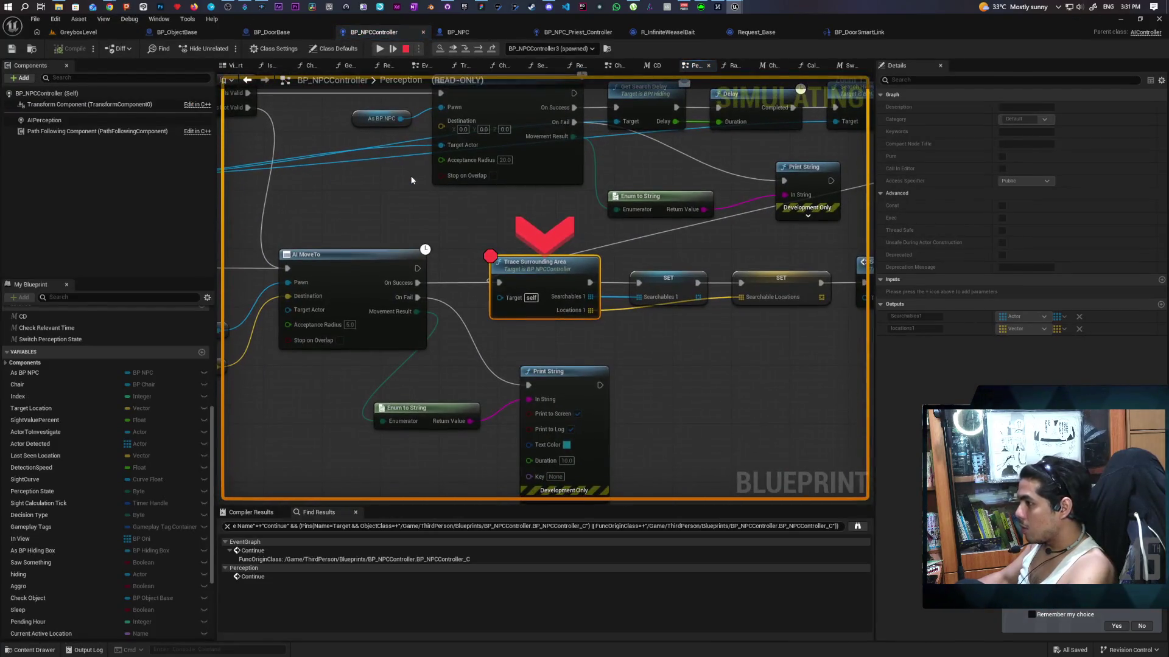
Step from Trace Surrounding Area to Search, resume to BP_DoorSmartLink's Continue breakpoint, and pan out the graph
left_click(453, 49)
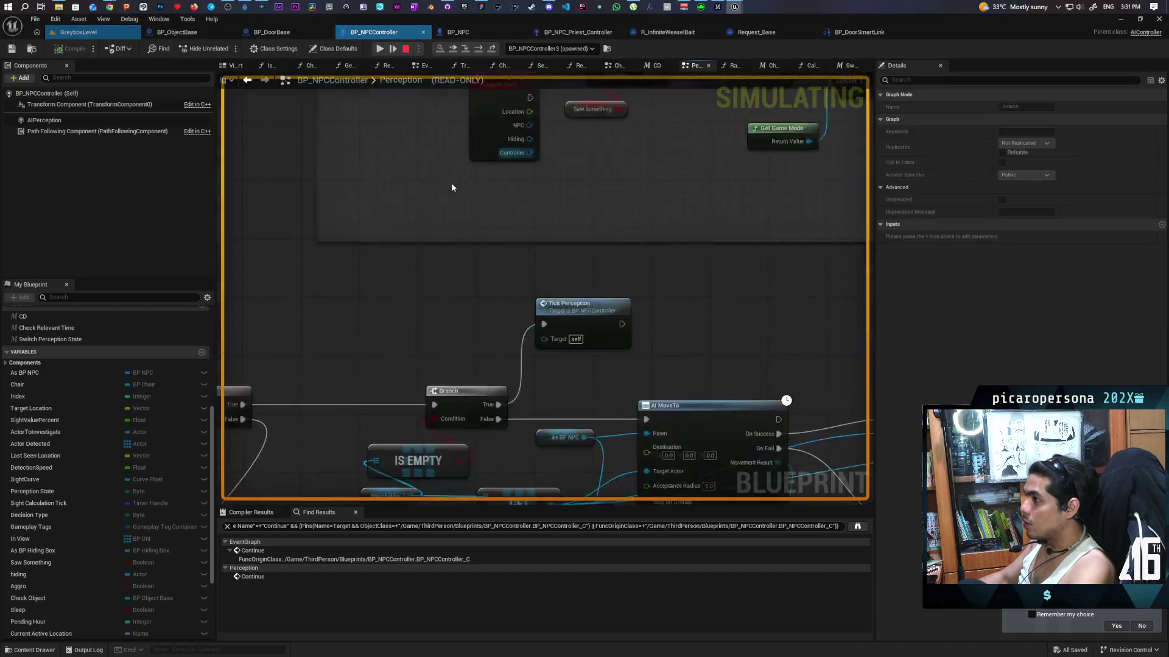
left_click(457, 49)
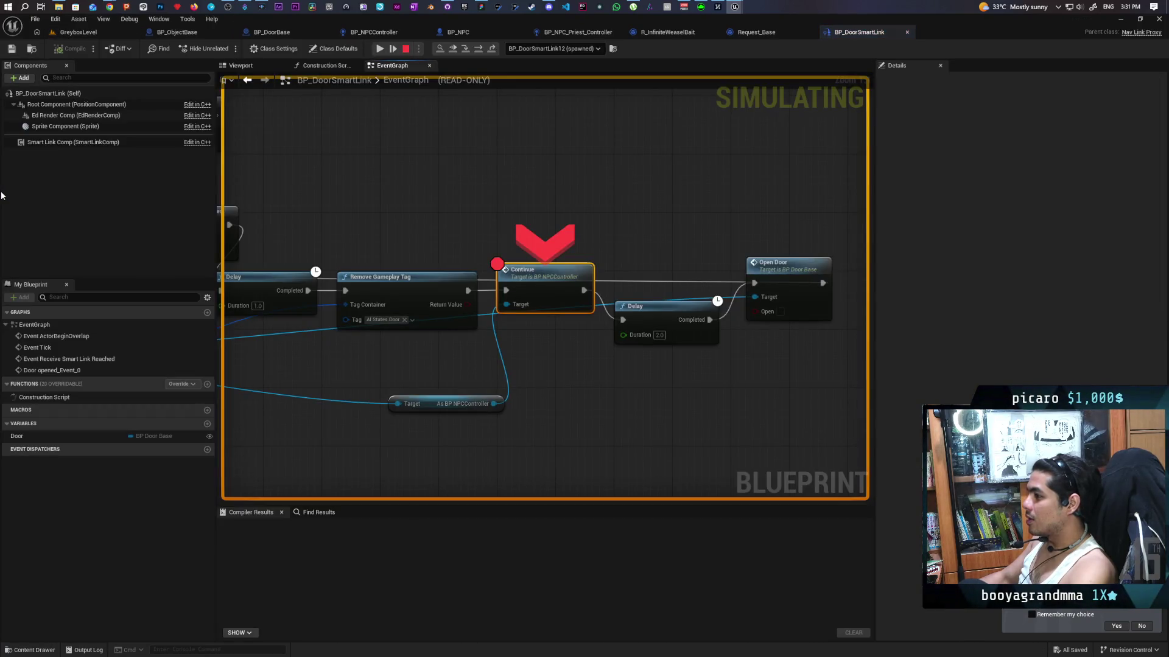
scroll(439, 224, "down", 3)
mouse_move(439, 224)
left_mouse_down()
mouse_move(676, 230)
mouse_move(788, 202)
mouse_move(647, 203)
left_mouse_up()
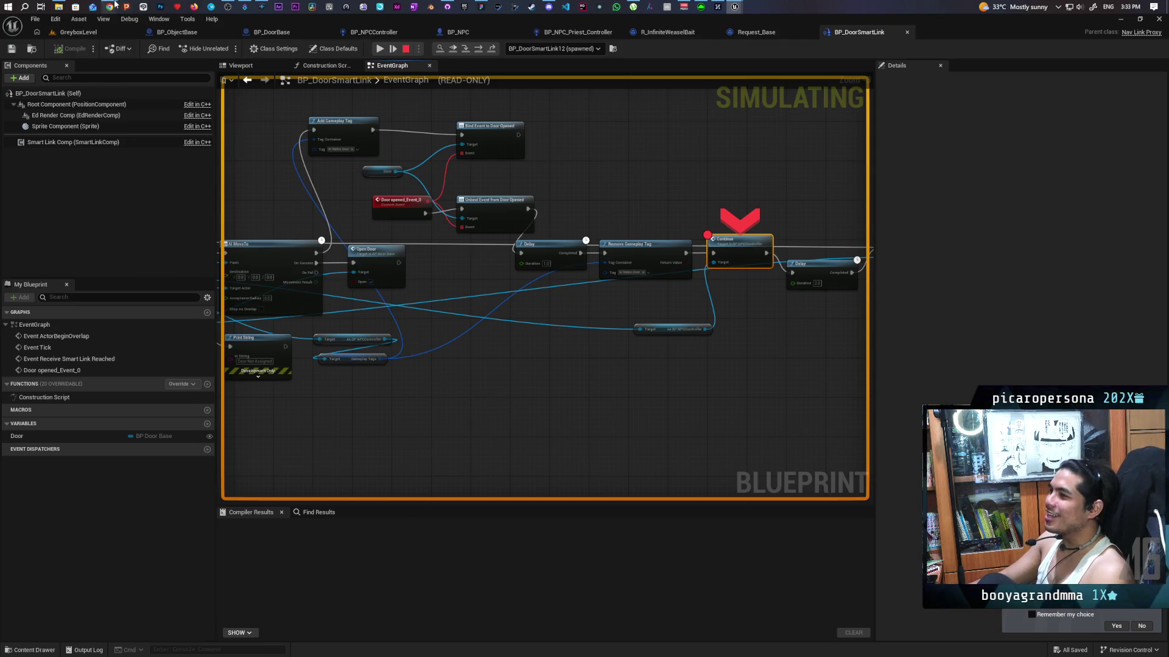
Search Google for 'does bi weekly mean every other week or twice a week'
mouse_move(111, 7)
left_click(801, 45)
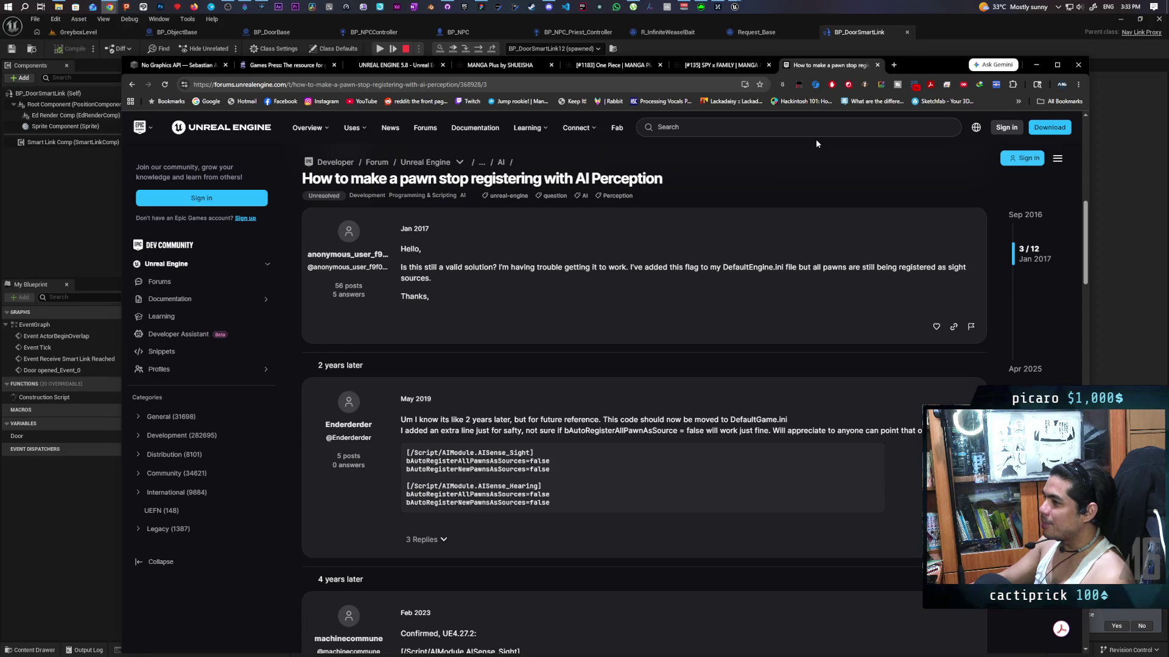
left_click(579, 87)
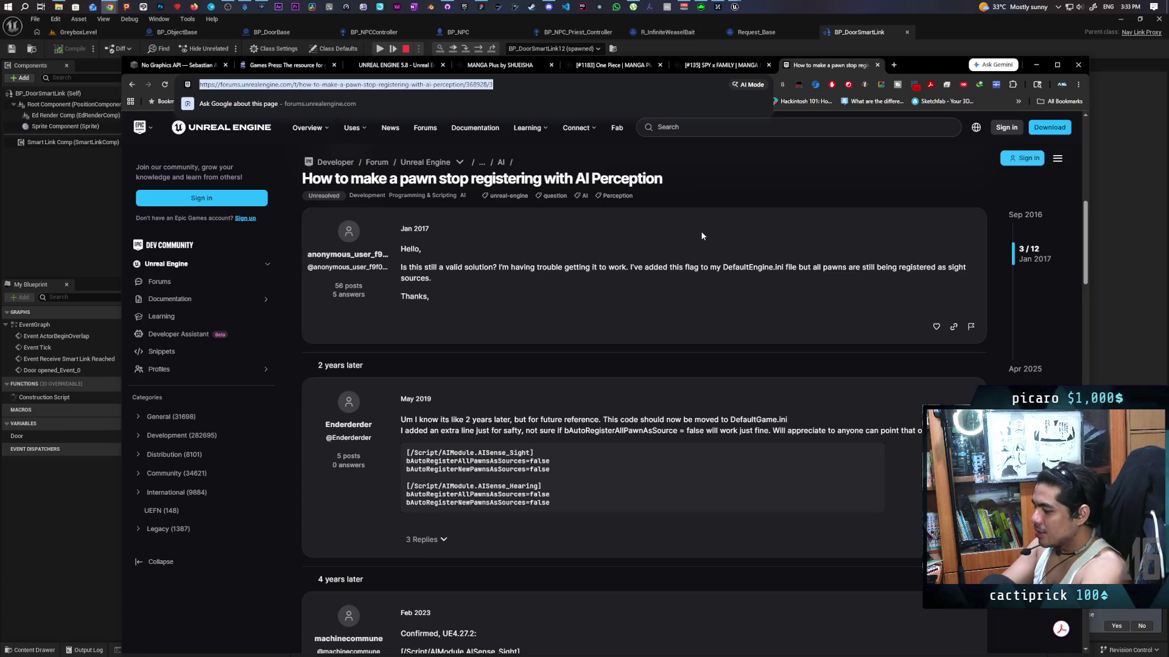
type("does bi weekly mean every other week")
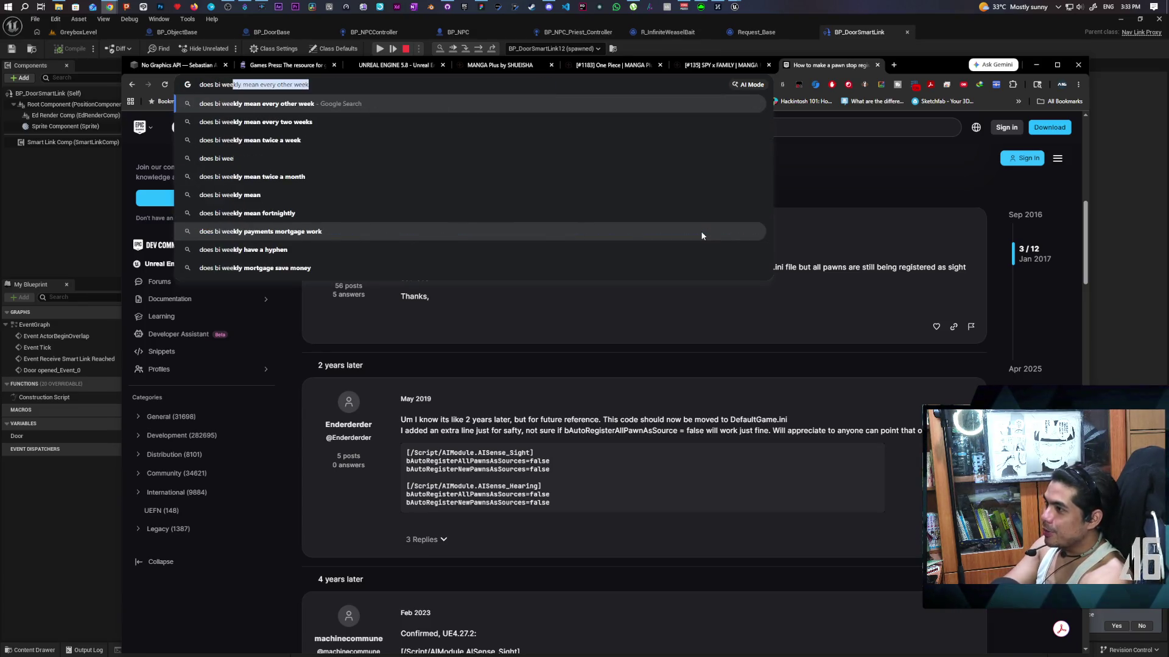
key("Right")
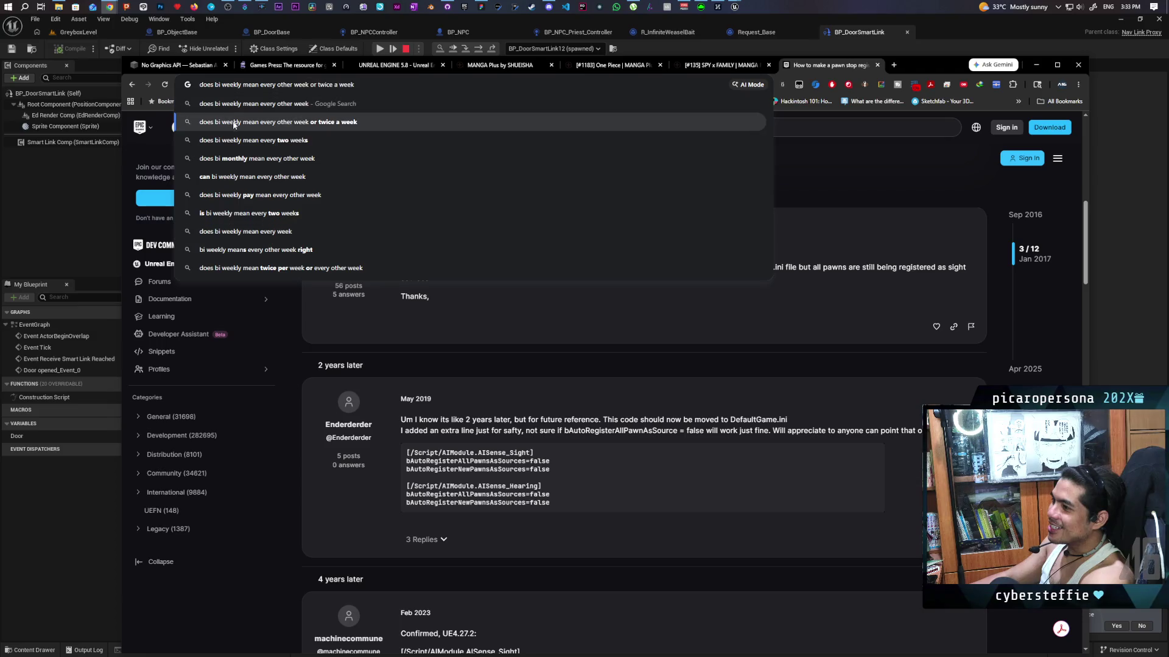
left_click(313, 122)
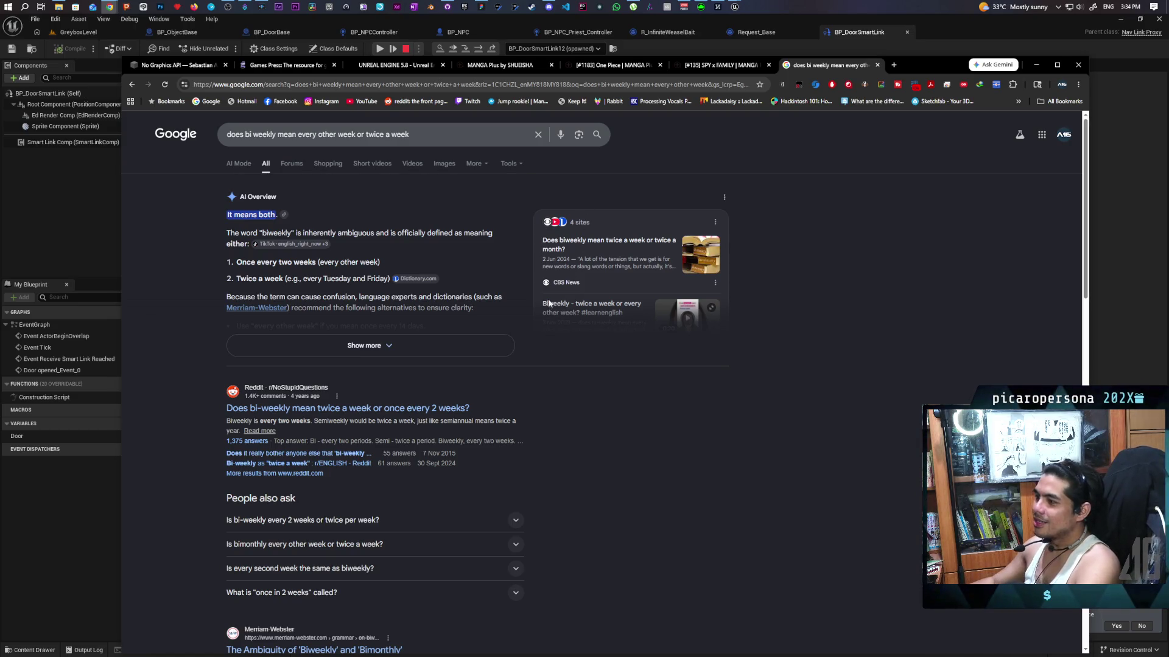
Expand the AI Overview's full biweekly answer, scroll through the results, then minimize Chrome
left_click(376, 345)
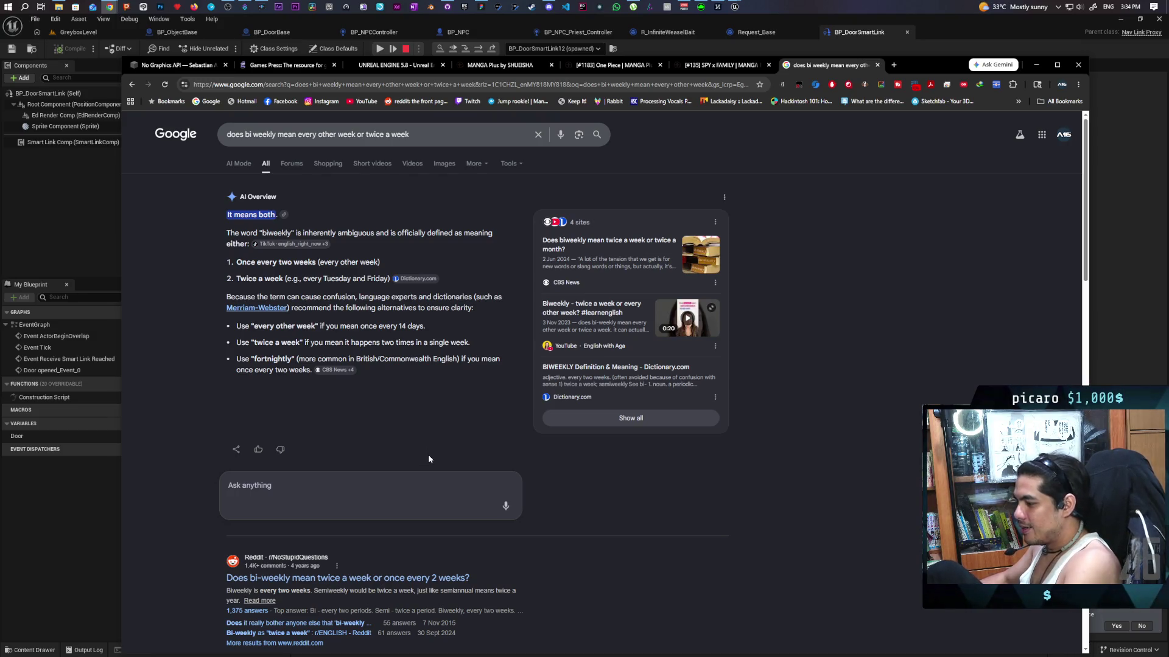
scroll(424, 427, "down", 3)
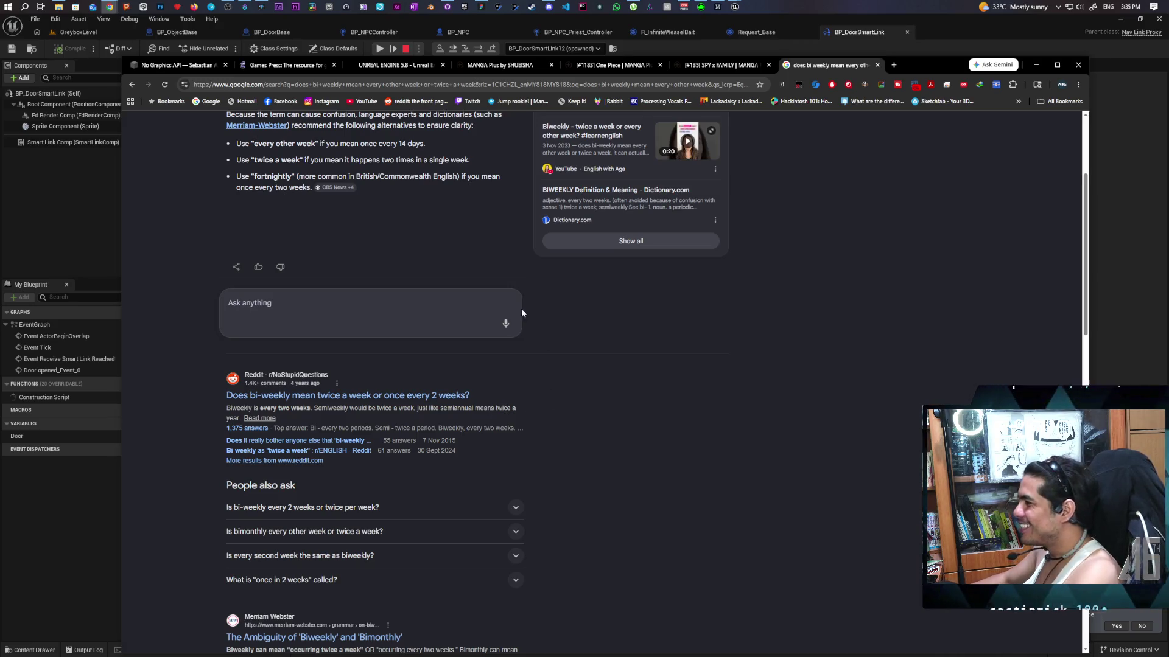
scroll(549, 326, "down", 3)
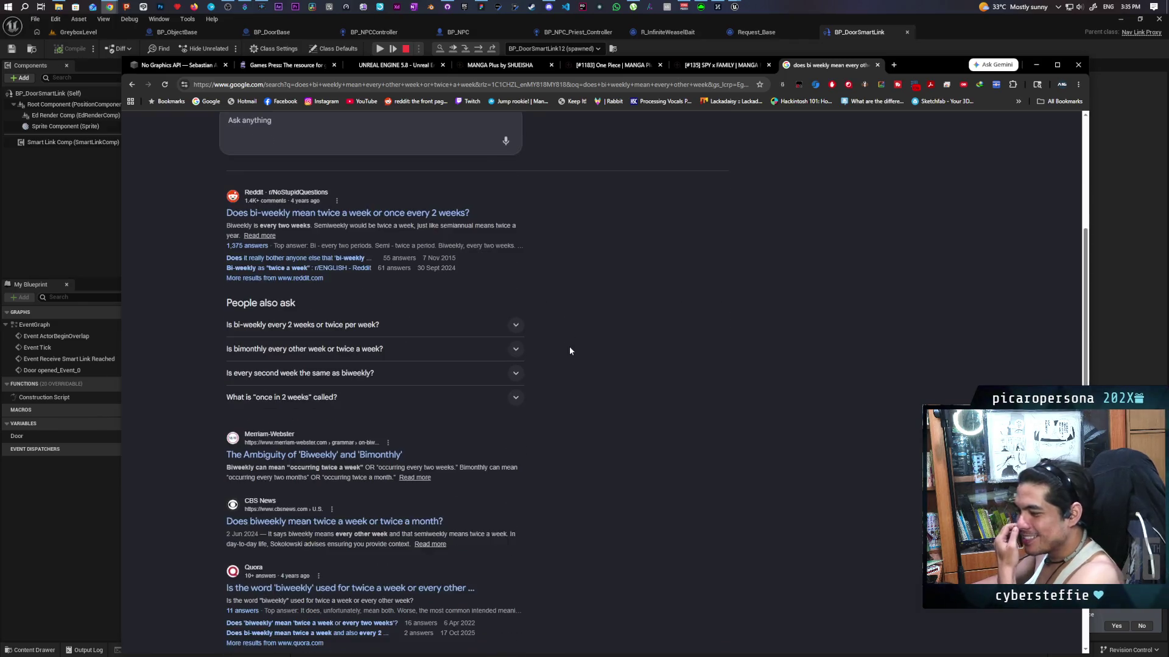
scroll(569, 351, "down", 2)
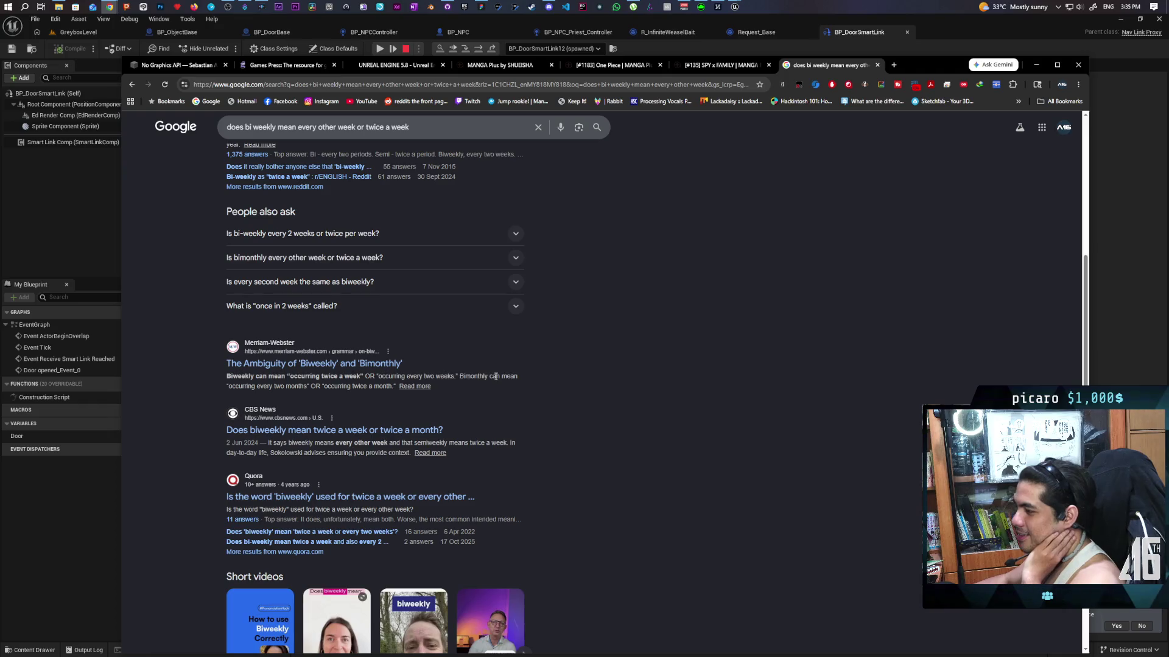
scroll(498, 373, "down", 3)
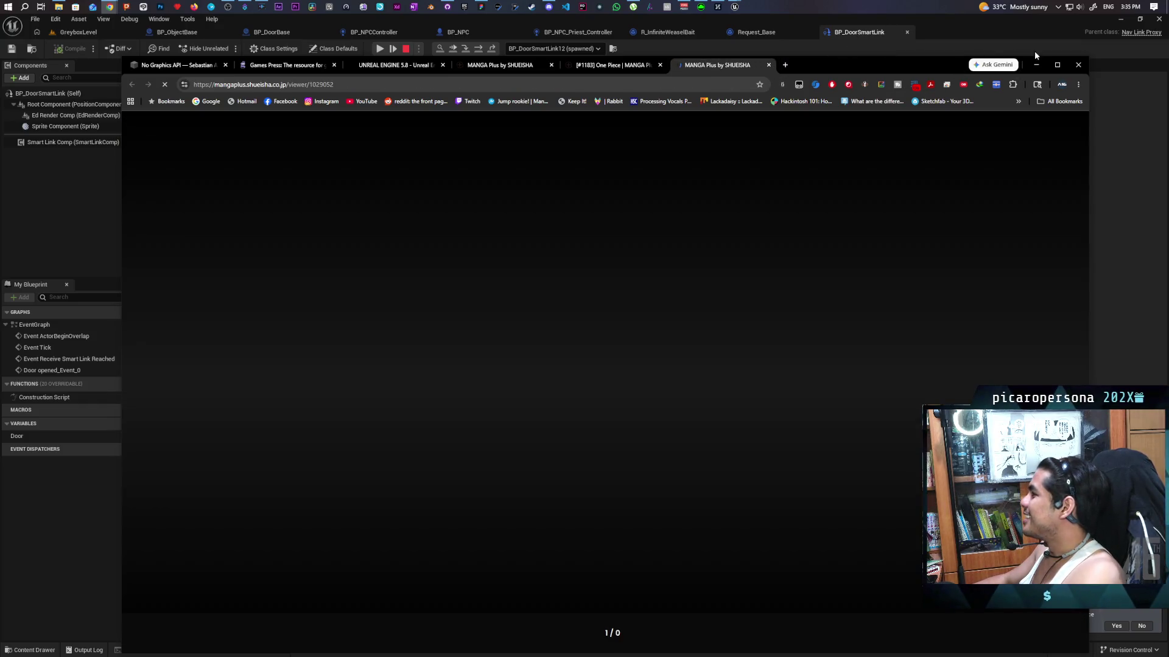
left_click(1037, 67)
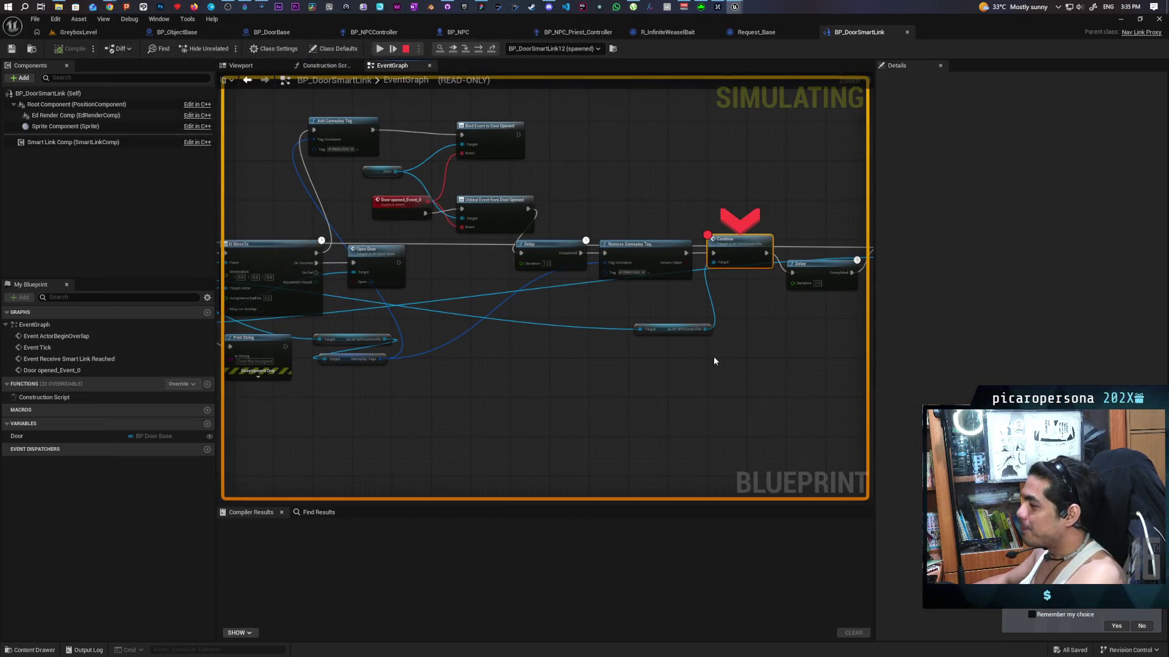
Breakpoint the Event Receive Smart Link Reached node in BP_DoorSmartLink, then resume execution
scroll(636, 319, "down", 6)
scroll(517, 290, "up", 4)
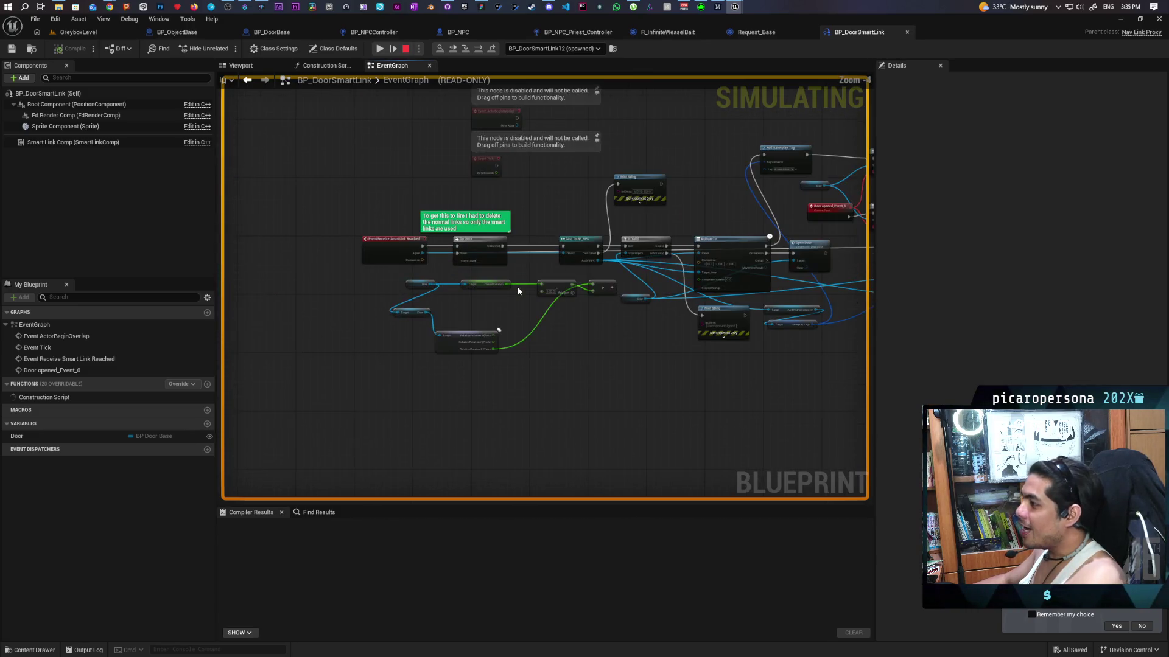
left_click(405, 248)
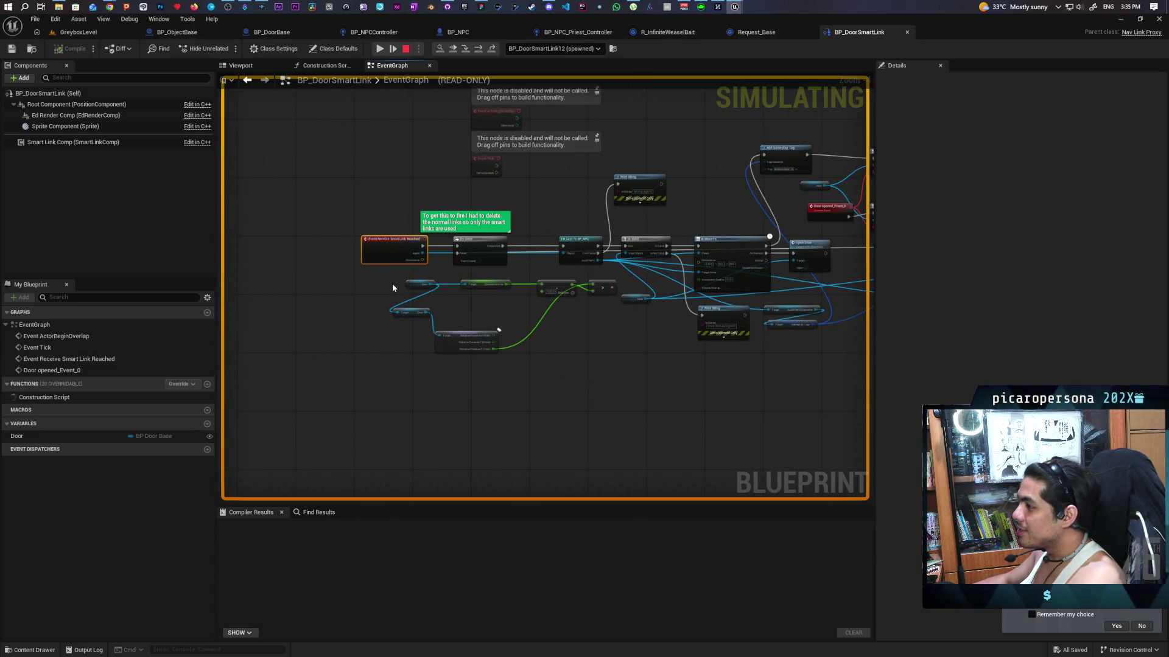
key("F9")
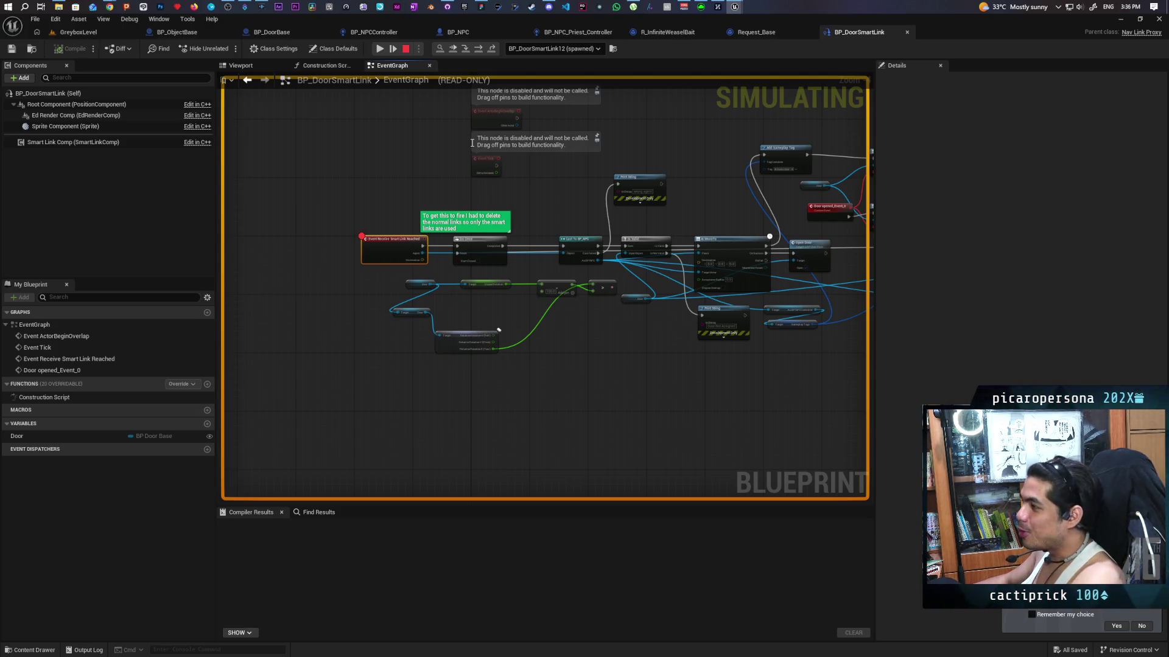
left_click(454, 51)
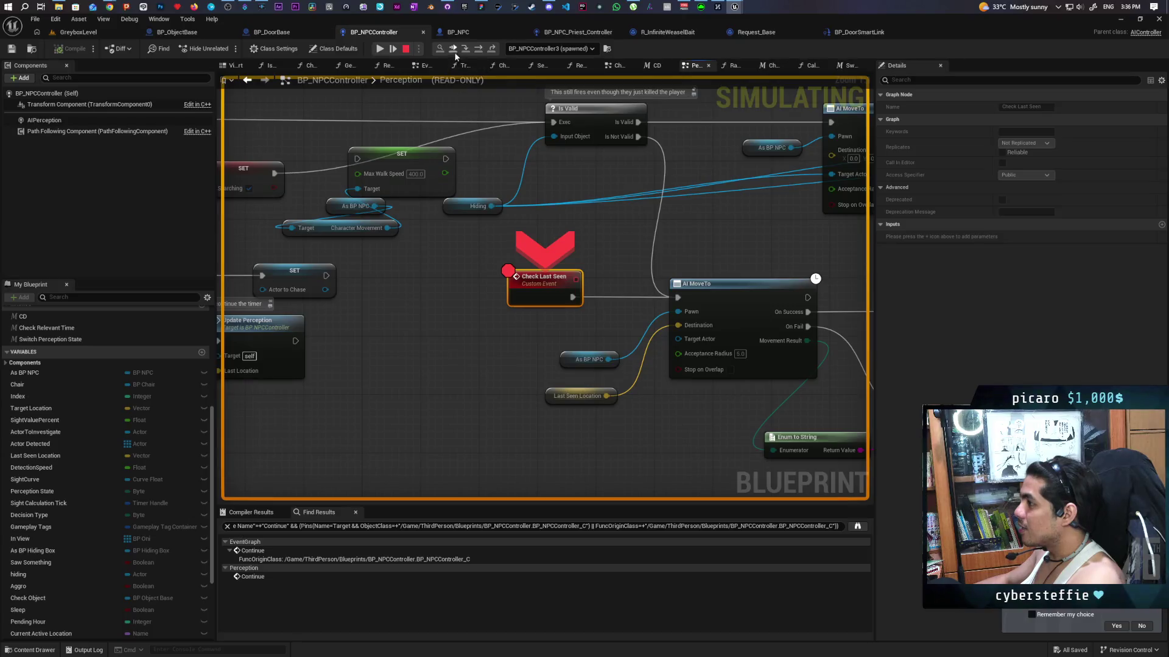
Resume past Check Last Seen and Continue, then step from Trace Surrounding Area to the Search event
left_click(456, 49)
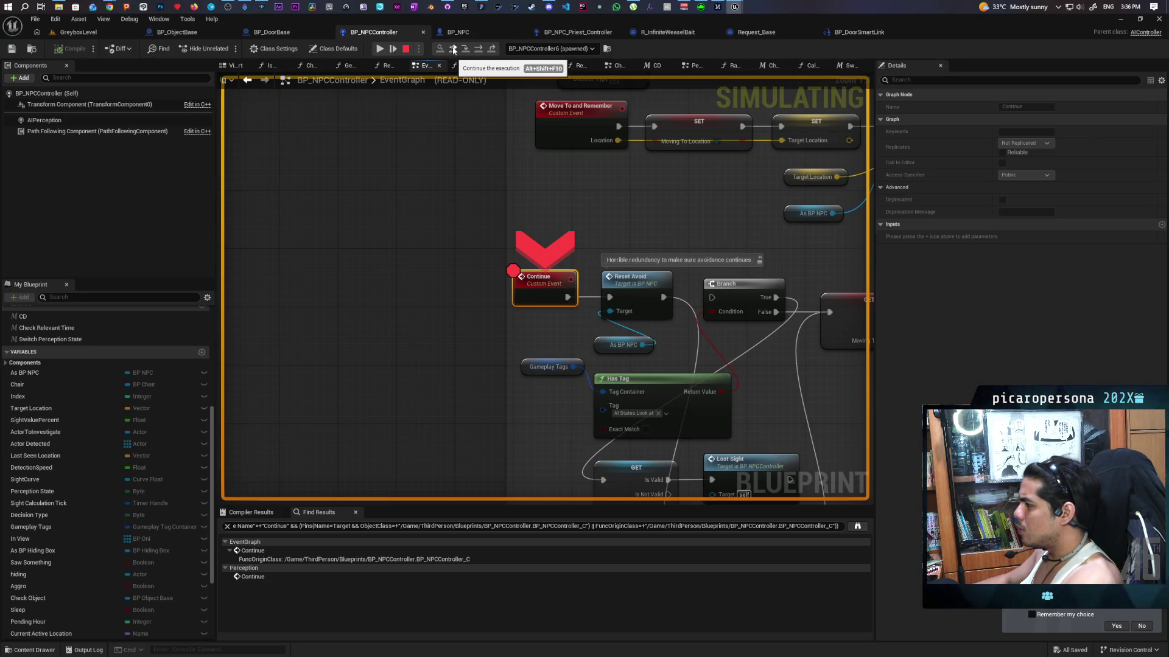
left_click(454, 49)
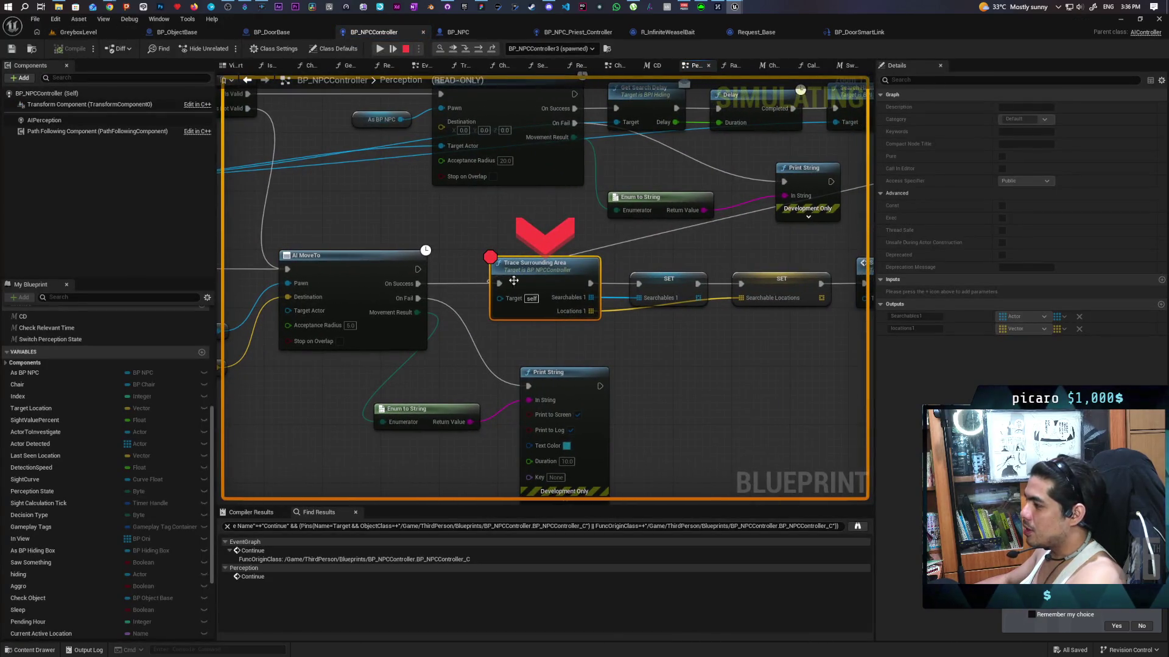
left_click(454, 50)
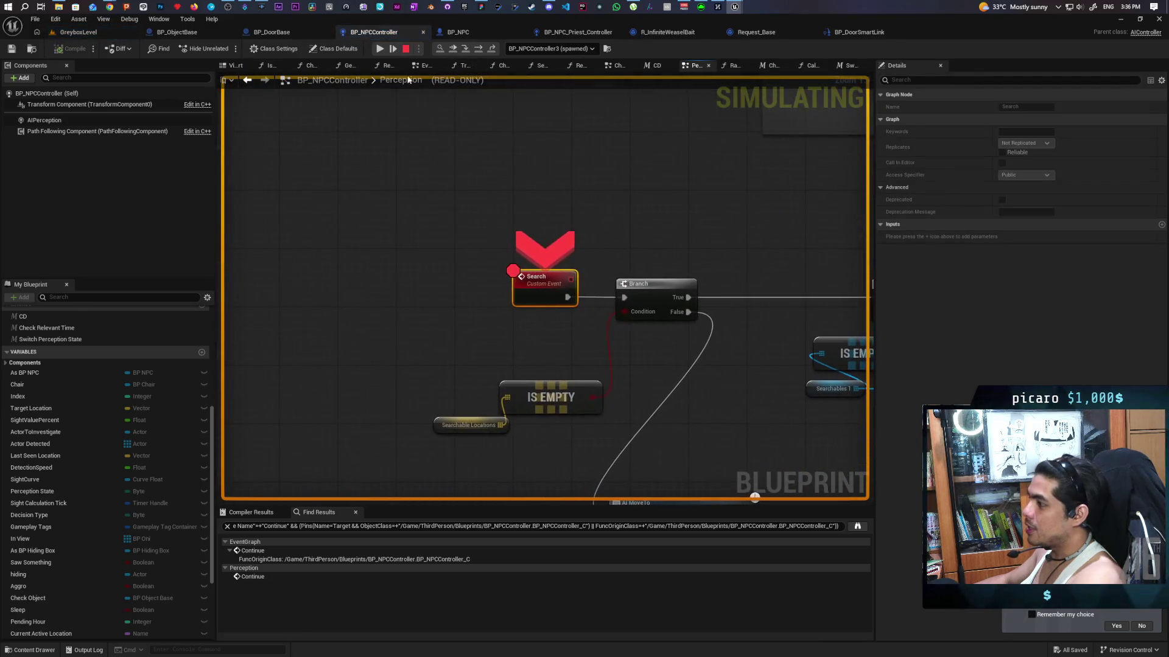
Resume past the Search breakpoint and click into the viewport to recapture the mouse
left_click(454, 49)
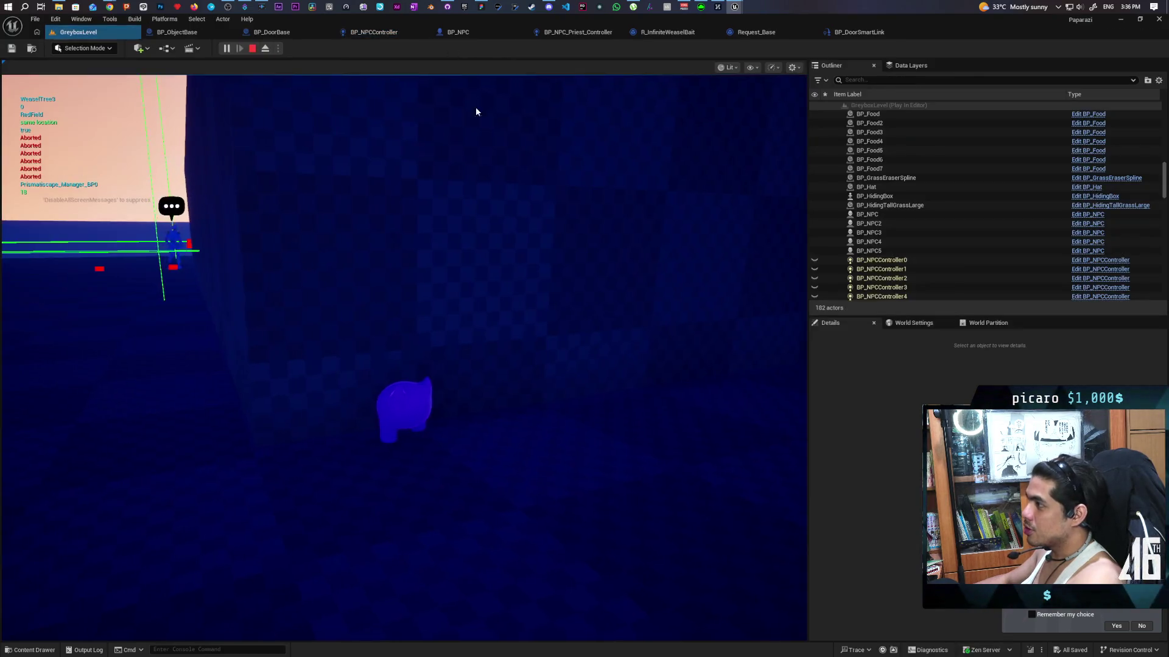
left_click(509, 207)
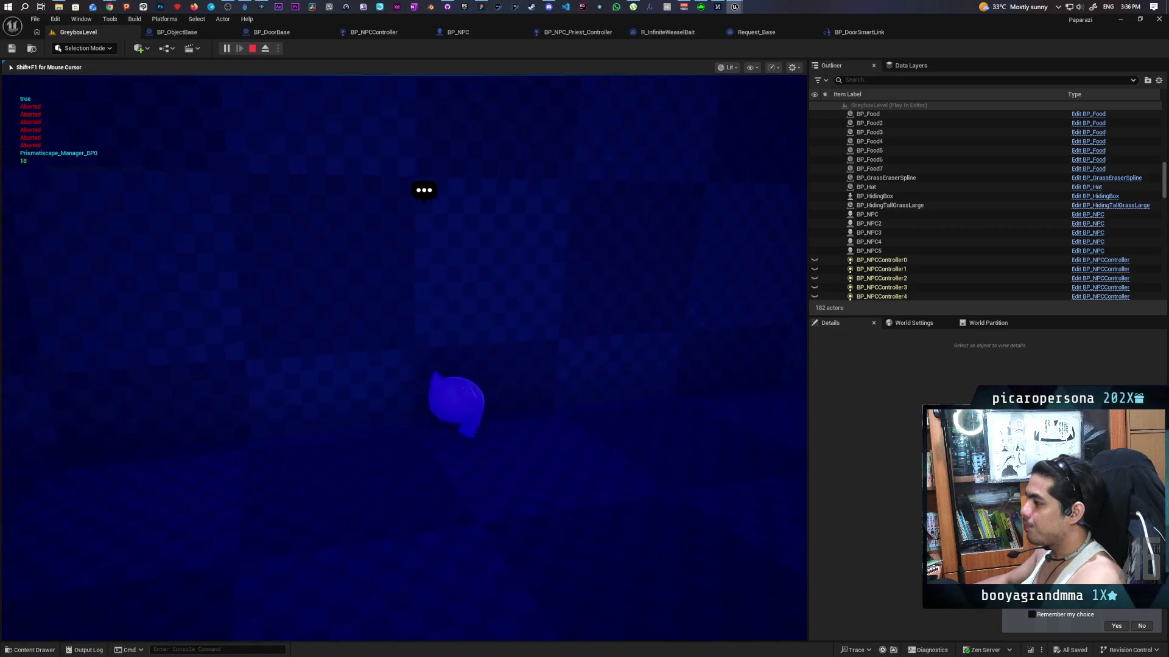
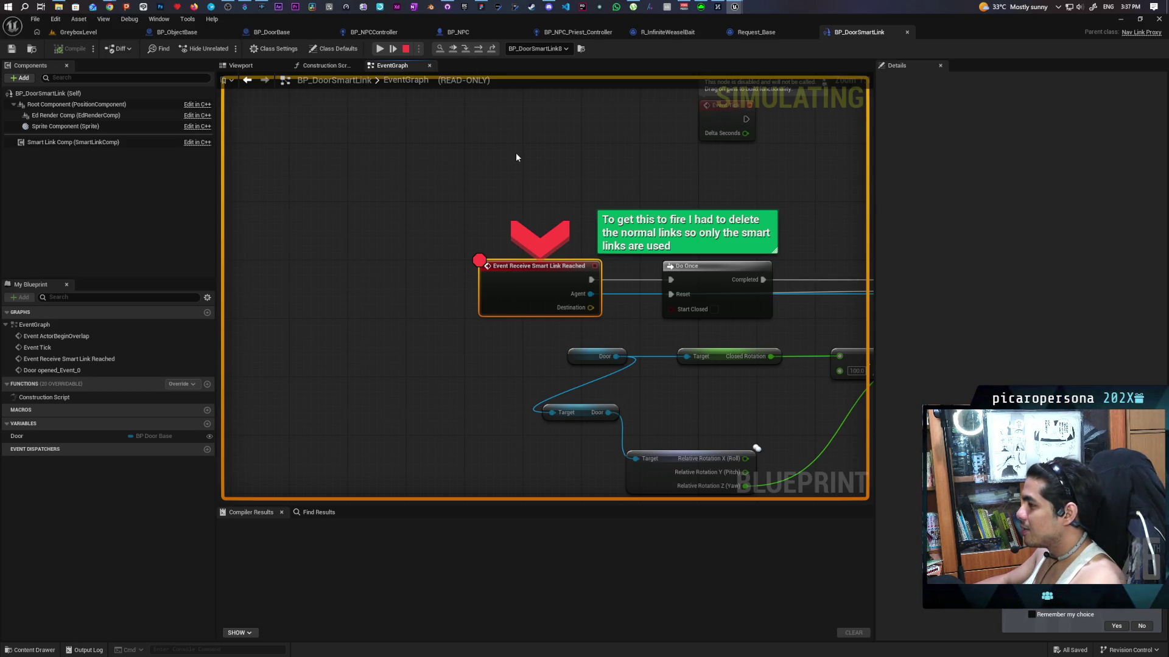
Resume twice from Event Receive Smart Link Reached to the Continue breakpoint, then bring Chrome forward
left_click(457, 49)
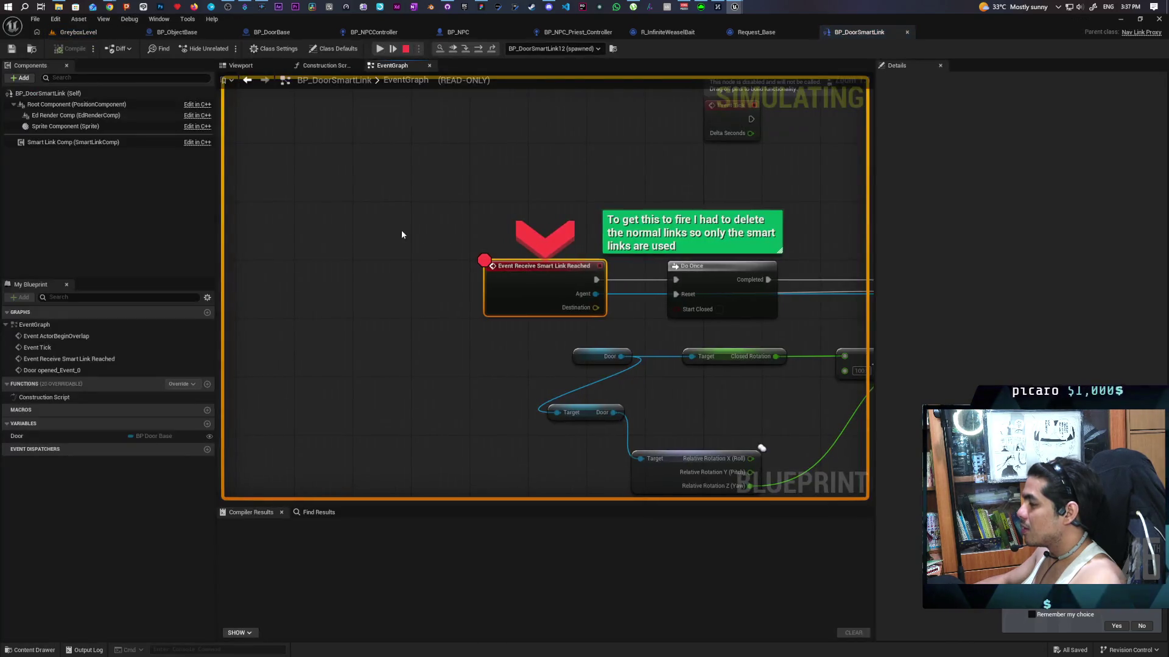
left_click(456, 49)
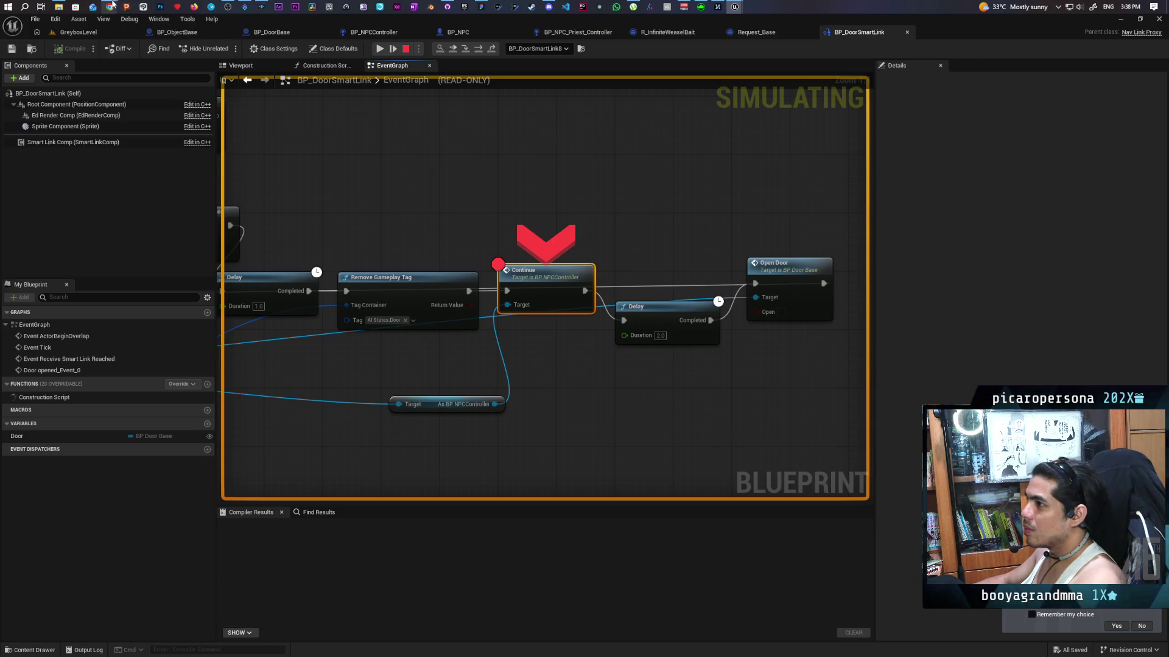
mouse_move(112, 4)
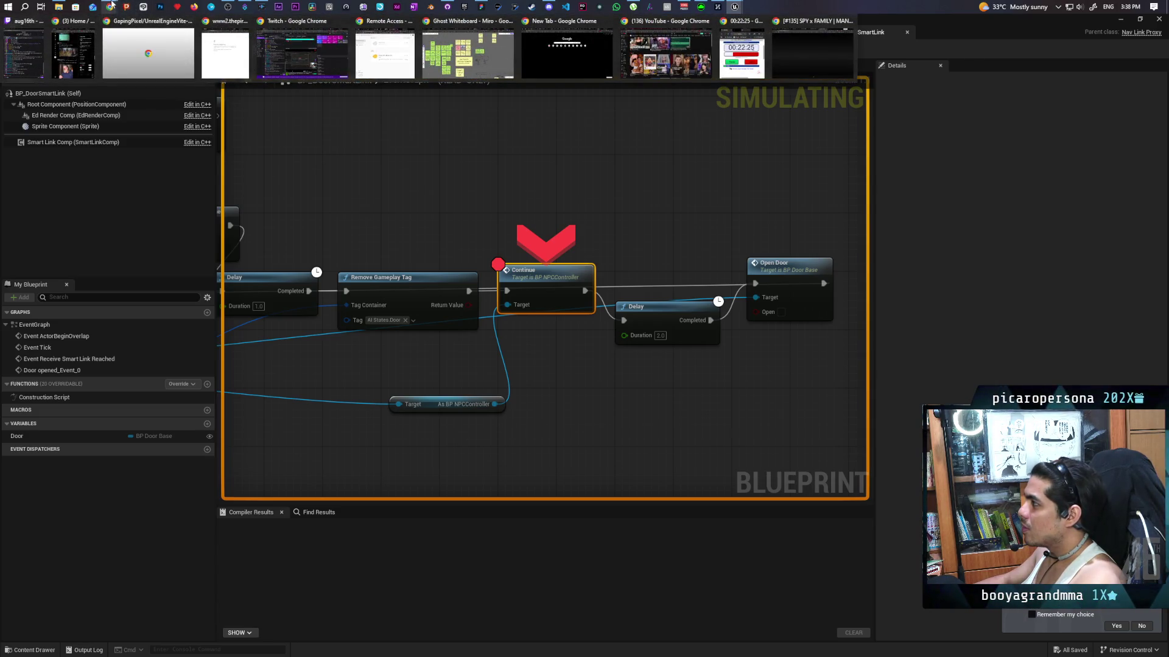
left_click(805, 61)
In a new tab's AI Mode, draft 'my smart link seems to be triggering even when the npc is simply passing it…', then return to Unreal
key("ctrl+t")
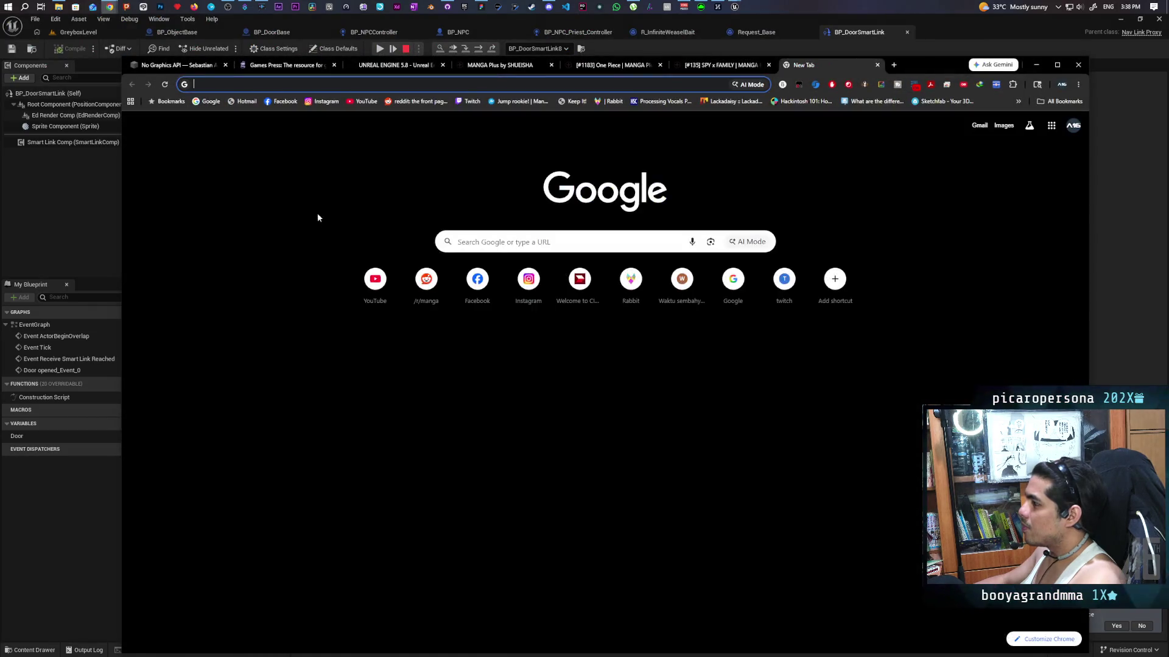
left_click(748, 242)
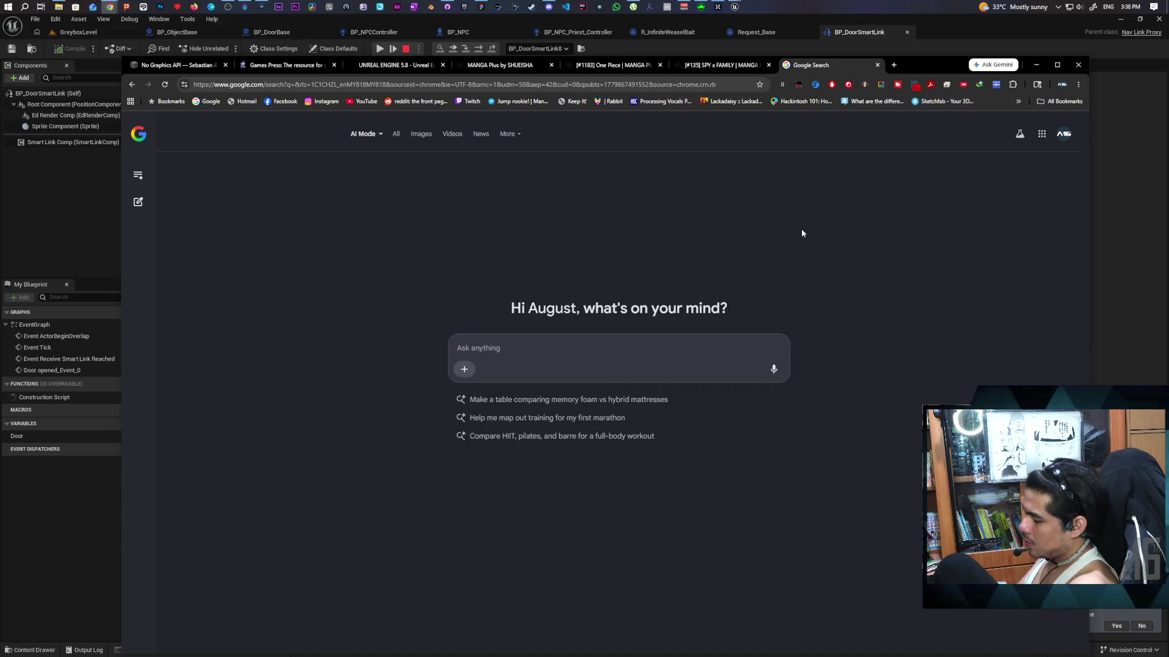
type("my smart l")
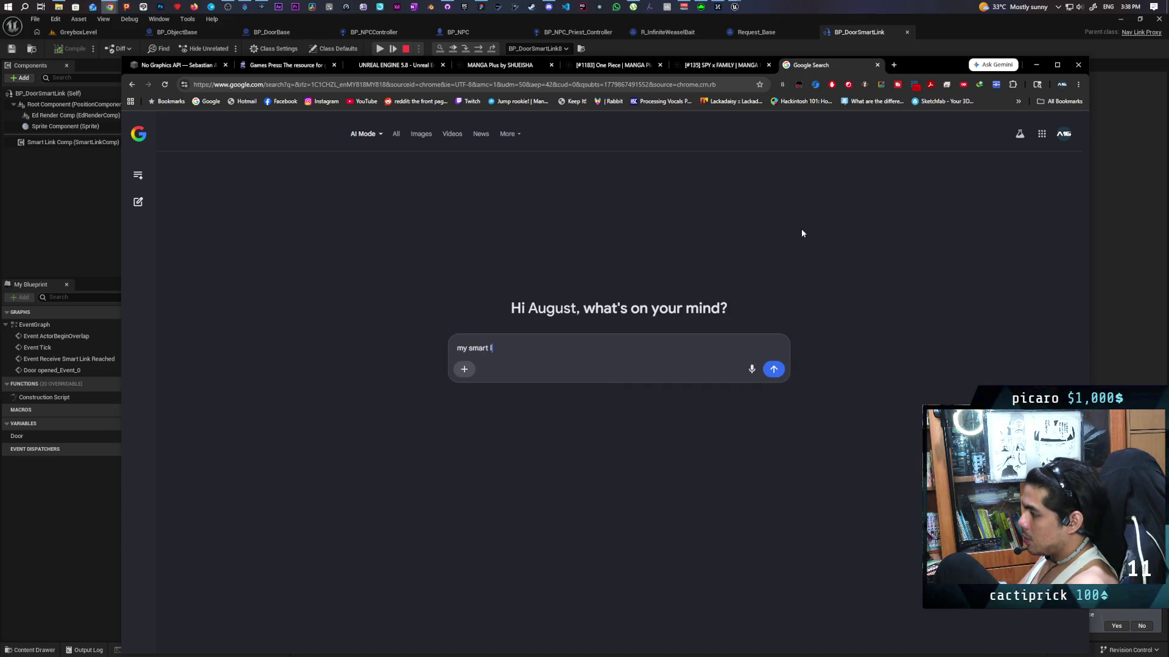
type("ink seem")
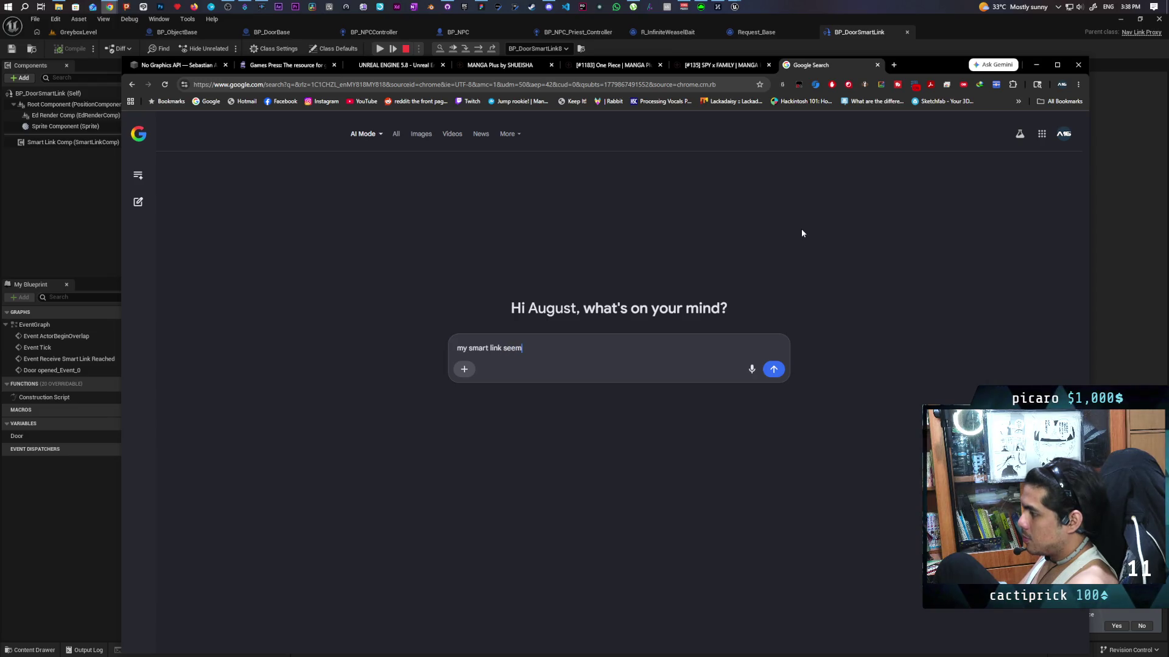
type("s to be trig")
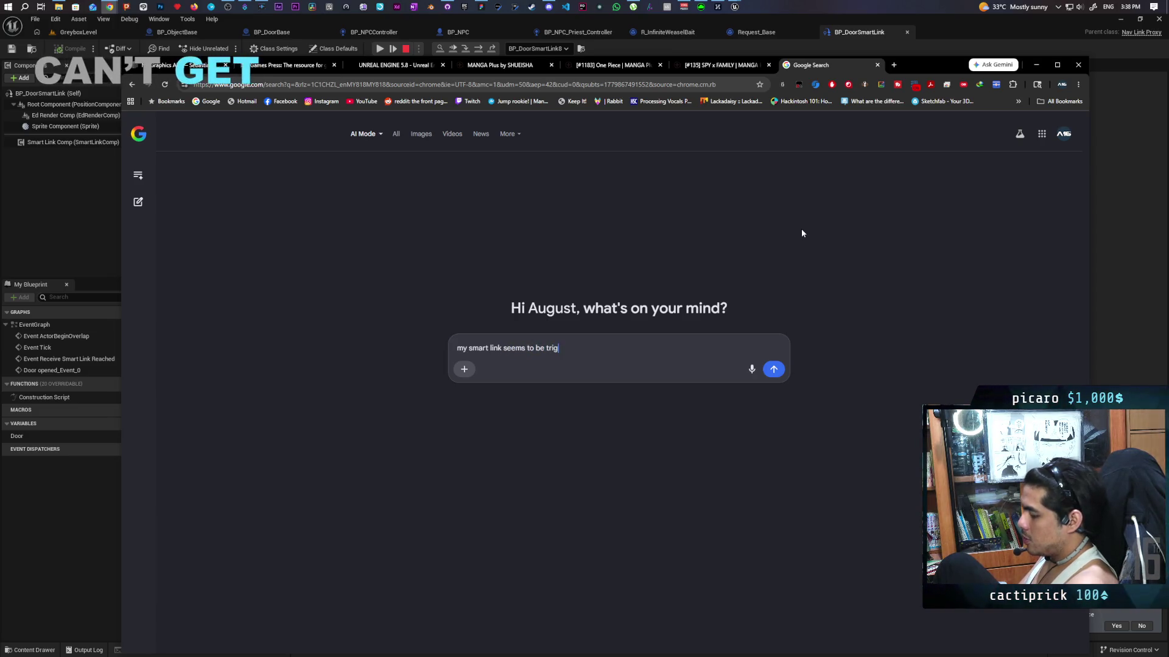
type("gering")
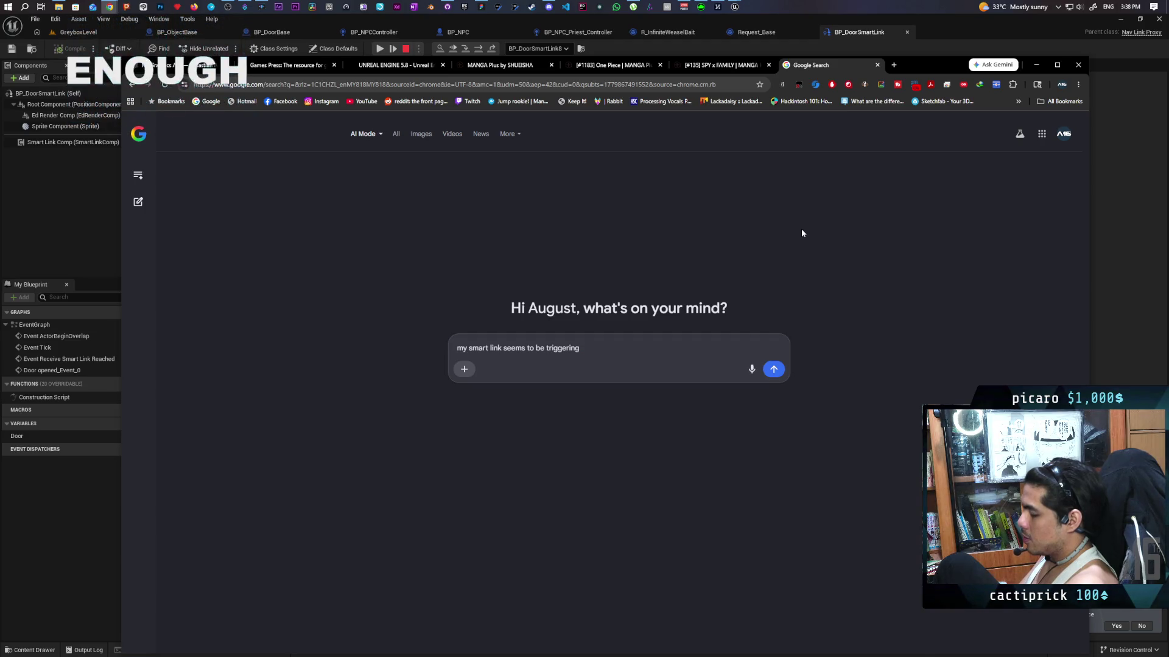
type(" even when the n")
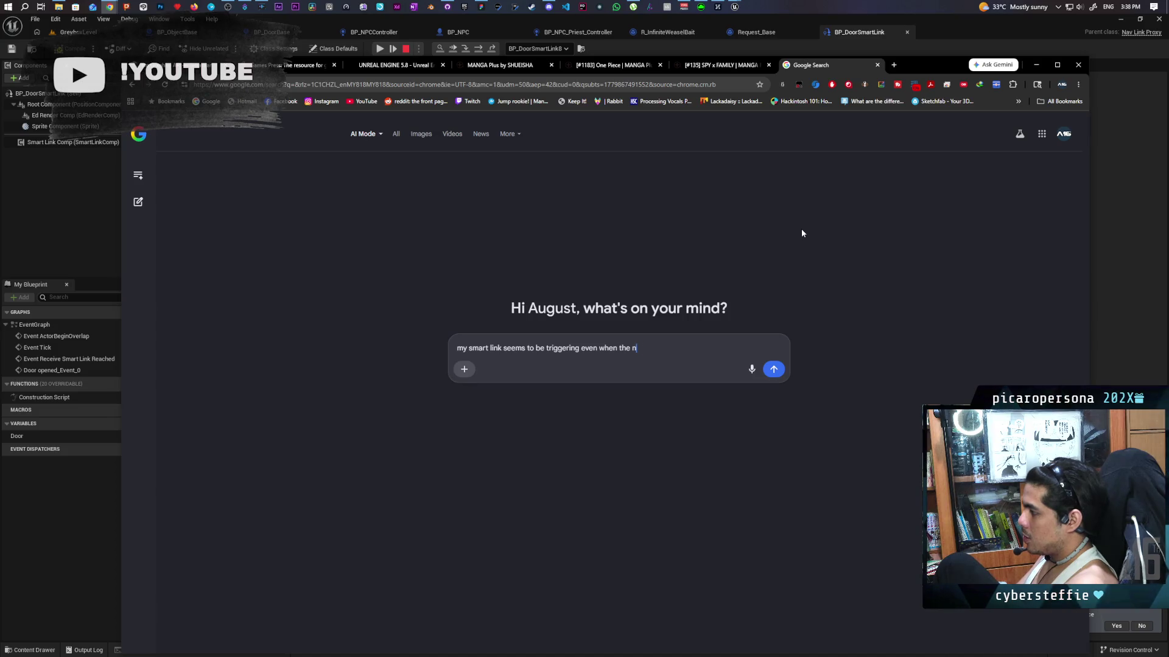
type("pc is sim")
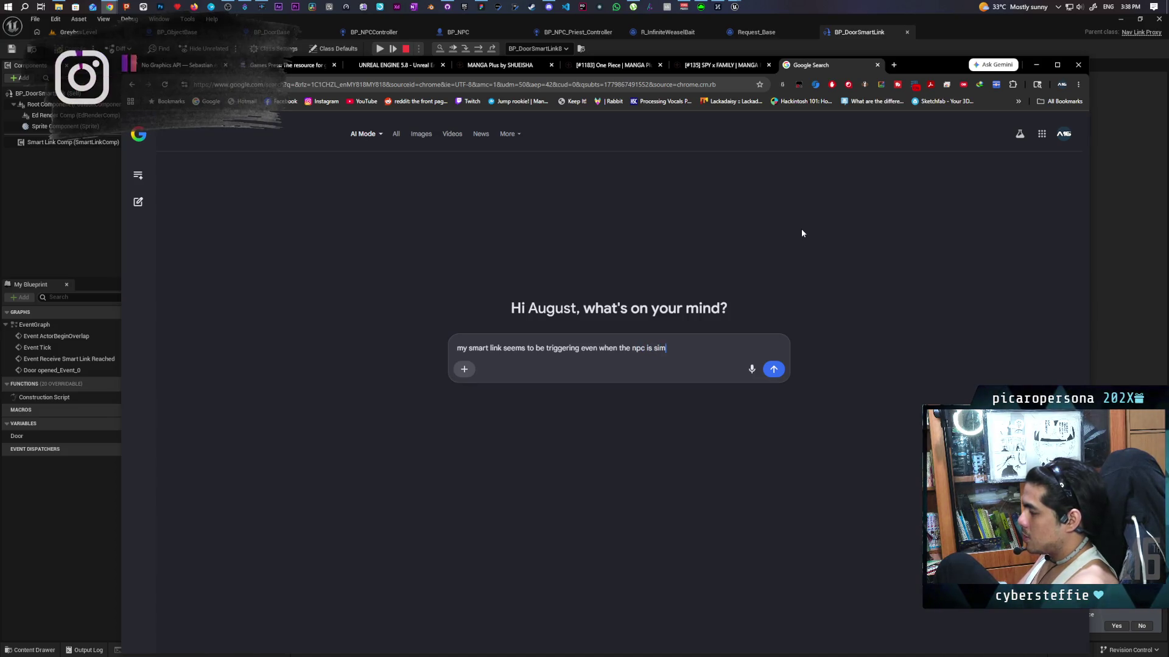
type("ply passing it and not")
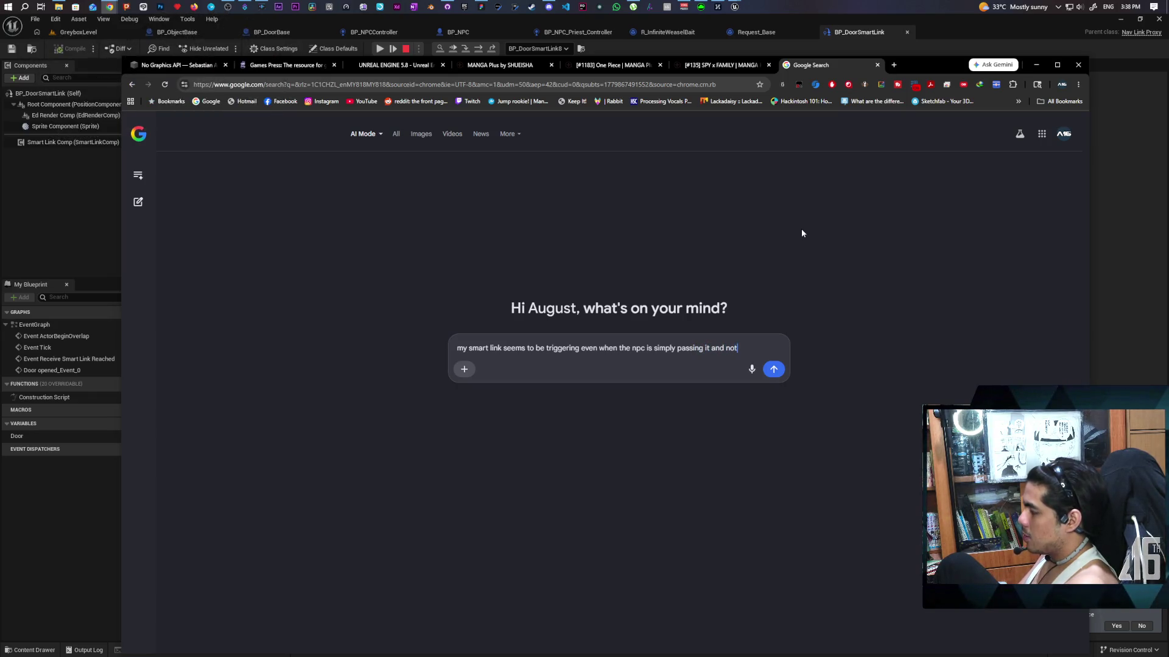
type(" going")
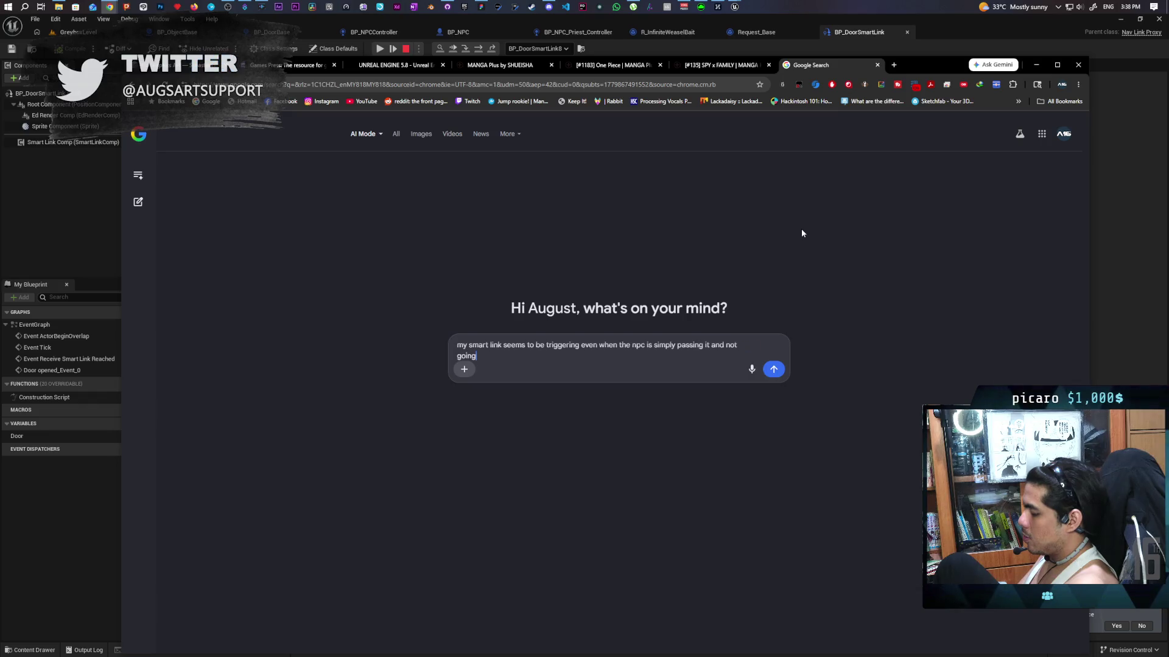
type(" through")
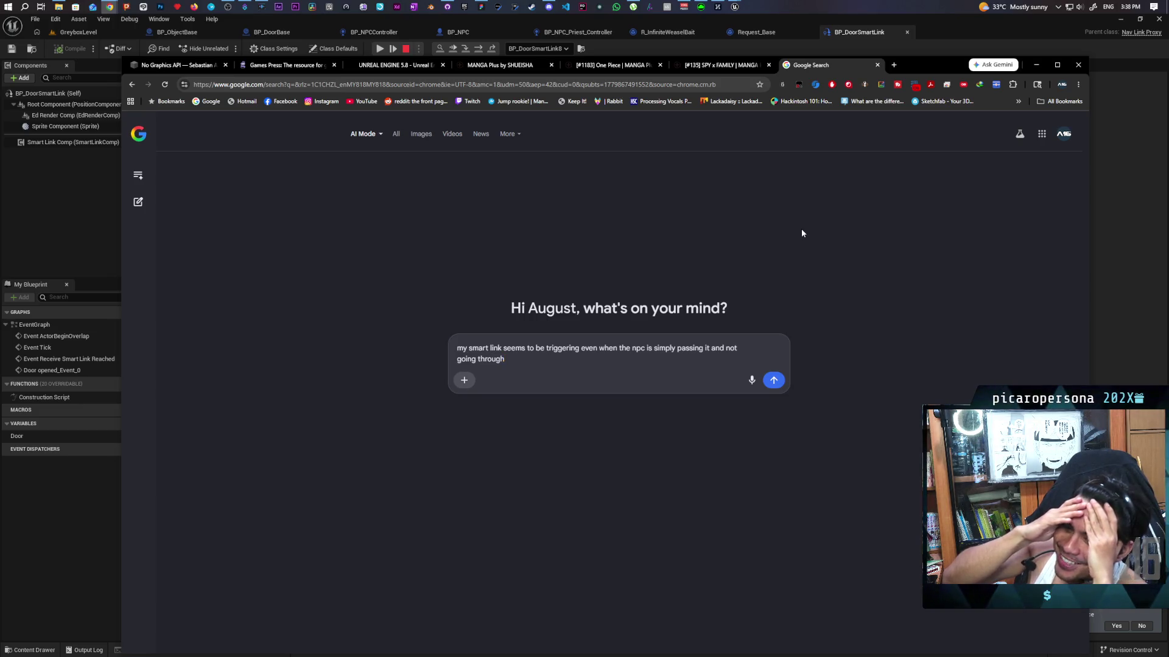
left_click(857, 42)
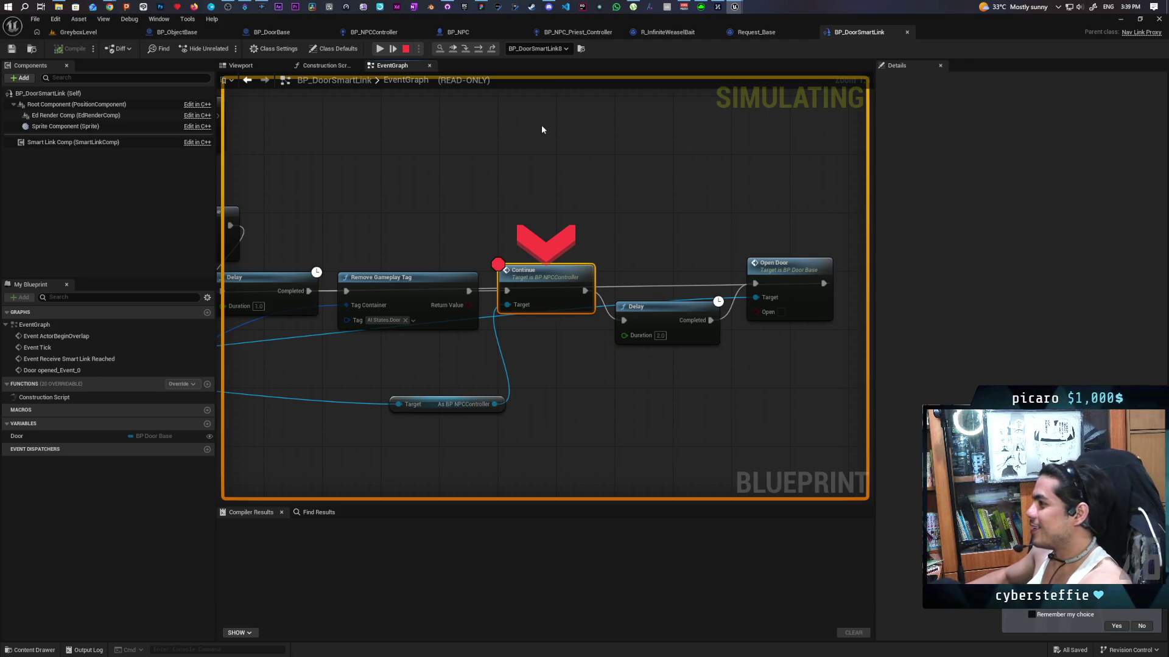
Stop simulating and remove the breakpoint from the Continue node
key("Escape")
right_click(538, 277)
left_click(578, 291)
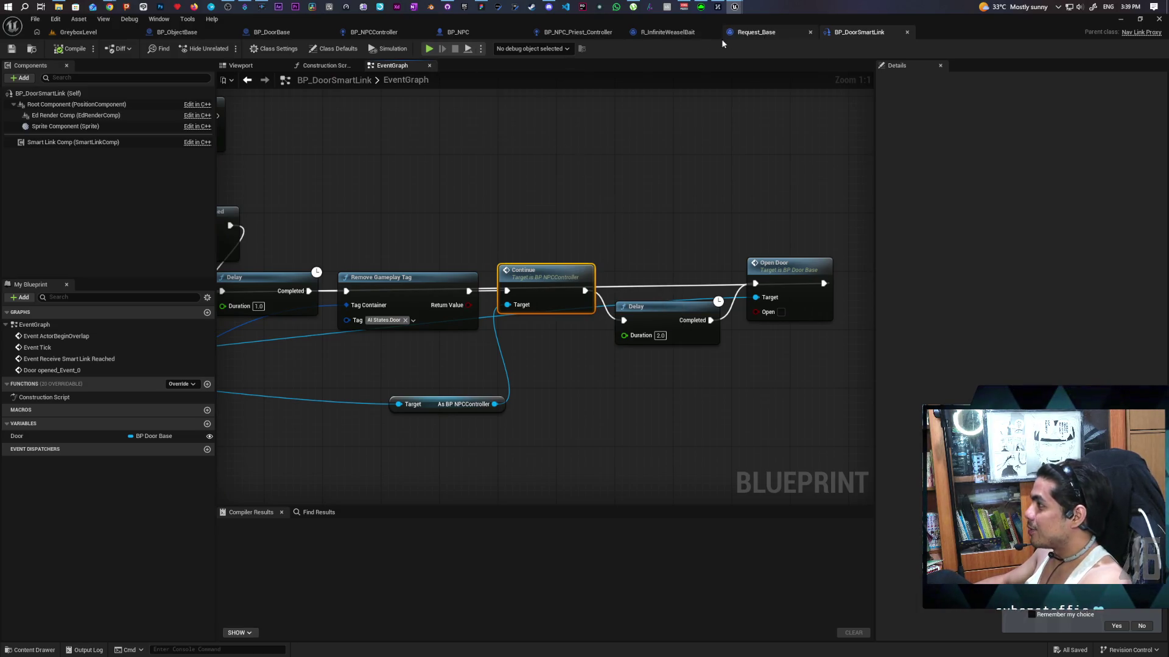
Pan across BP_NPC's EventGraph to review the Avoidance section and the nodes to its right
left_click(462, 32)
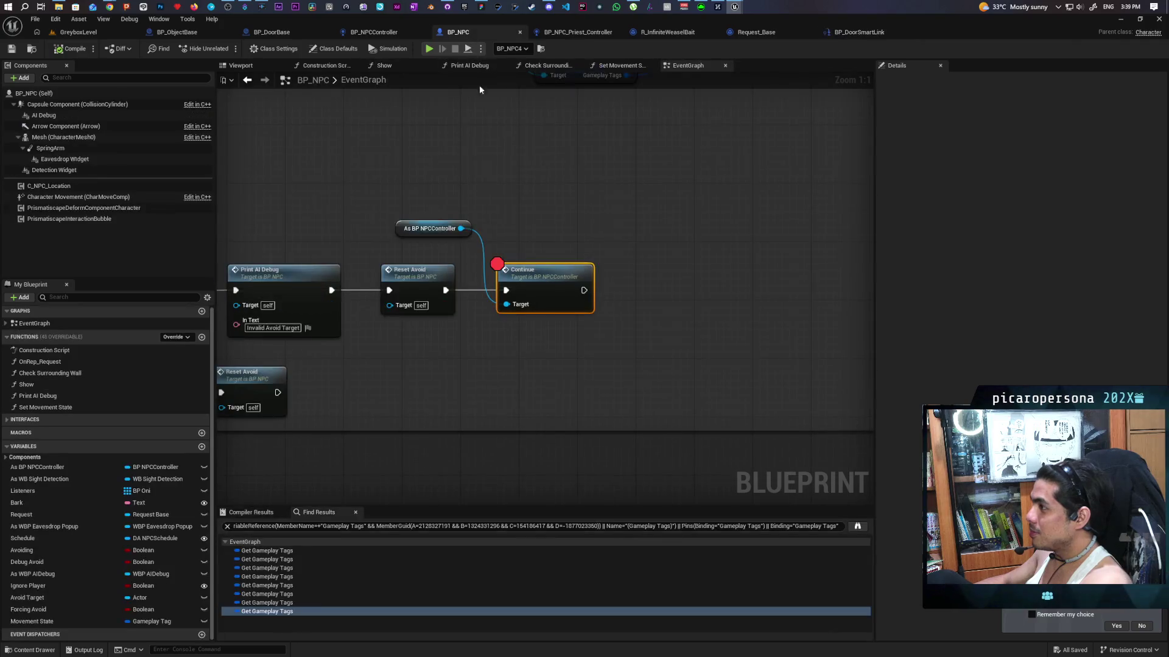
scroll(495, 196, "down", 5)
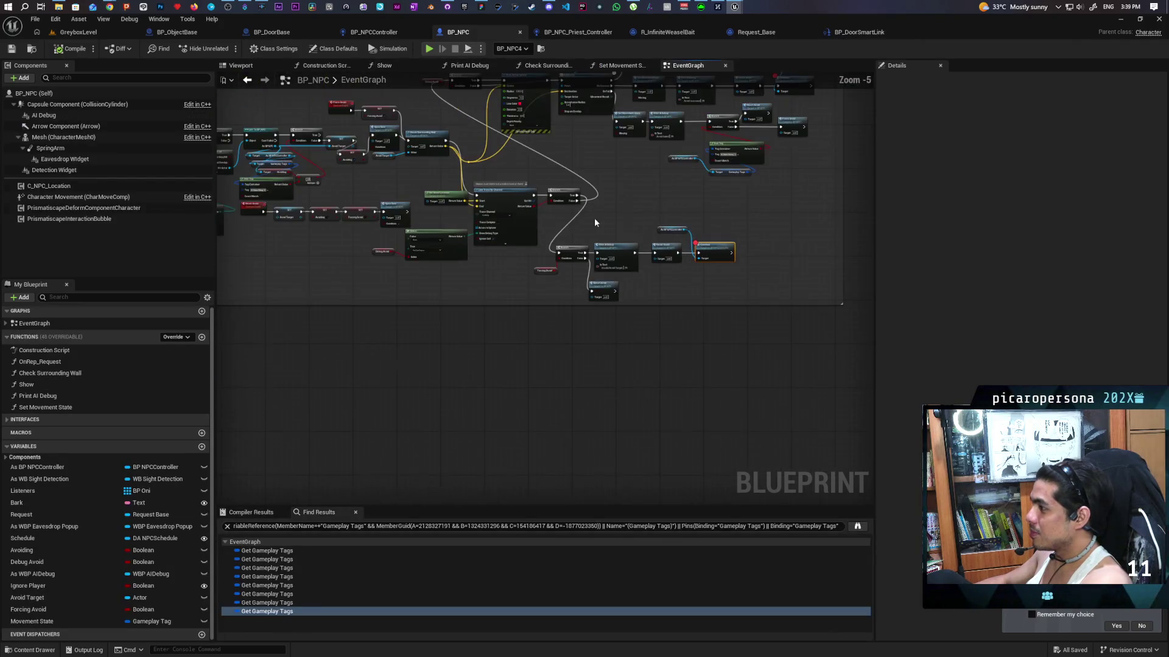
left_click_drag(625, 308, 685, 316)
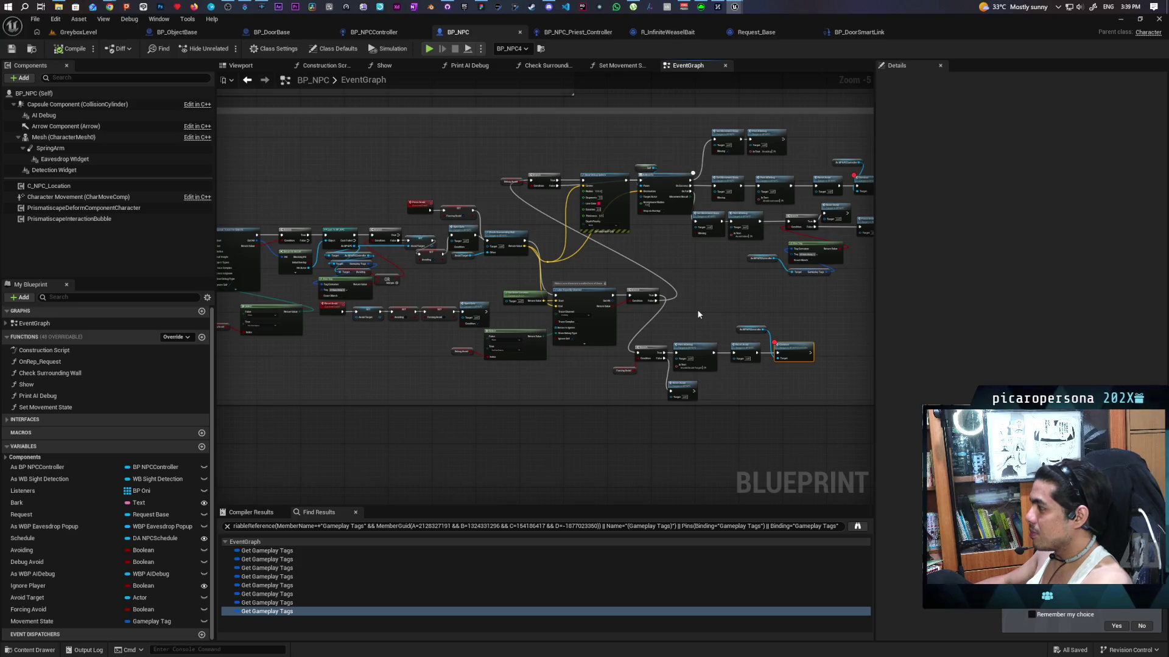
left_click_drag(697, 358, 676, 366)
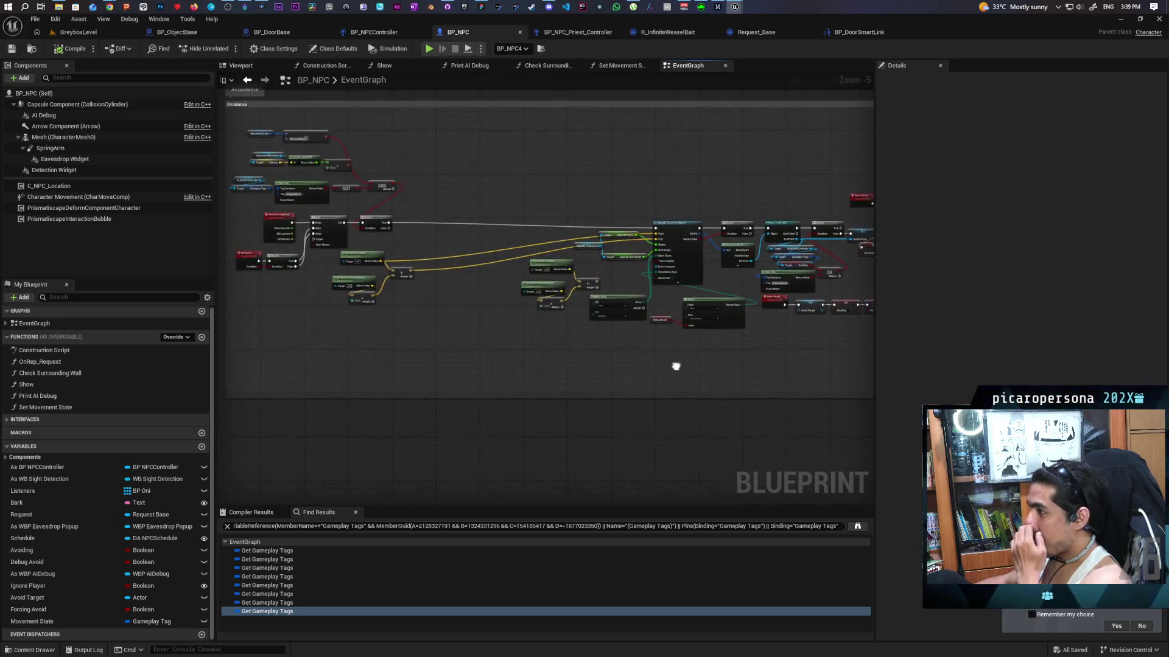
scroll(504, 359, "down", 2)
scroll(470, 347, "up", 3)
scroll(608, 329, "down", 3)
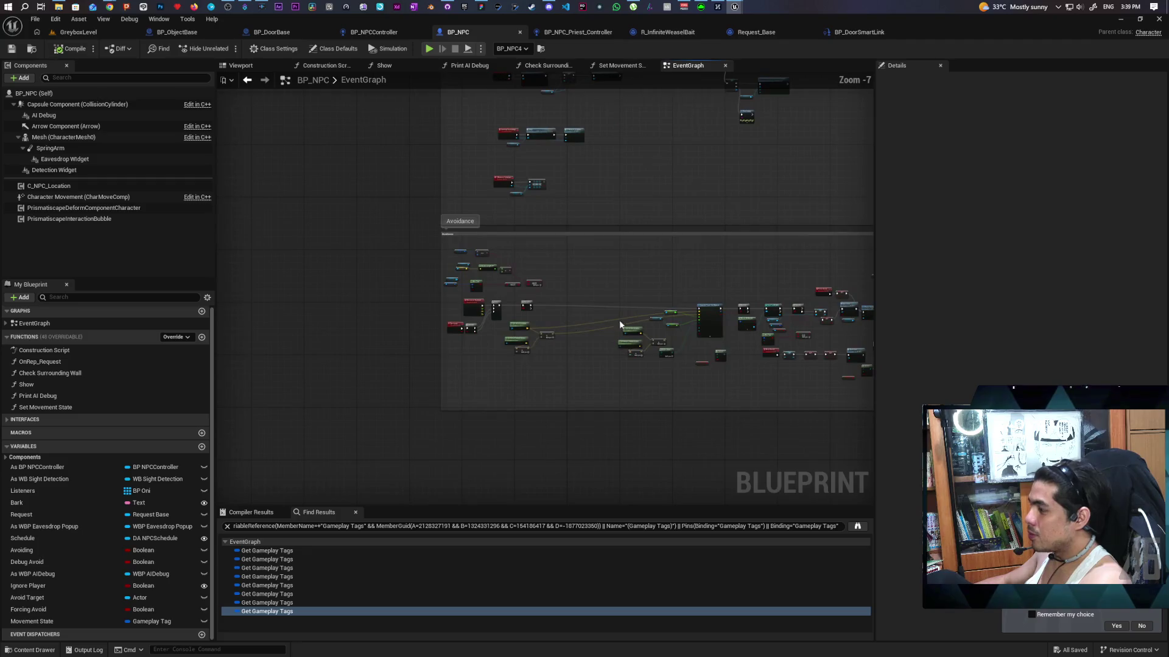
left_click_drag(608, 323, 510, 260)
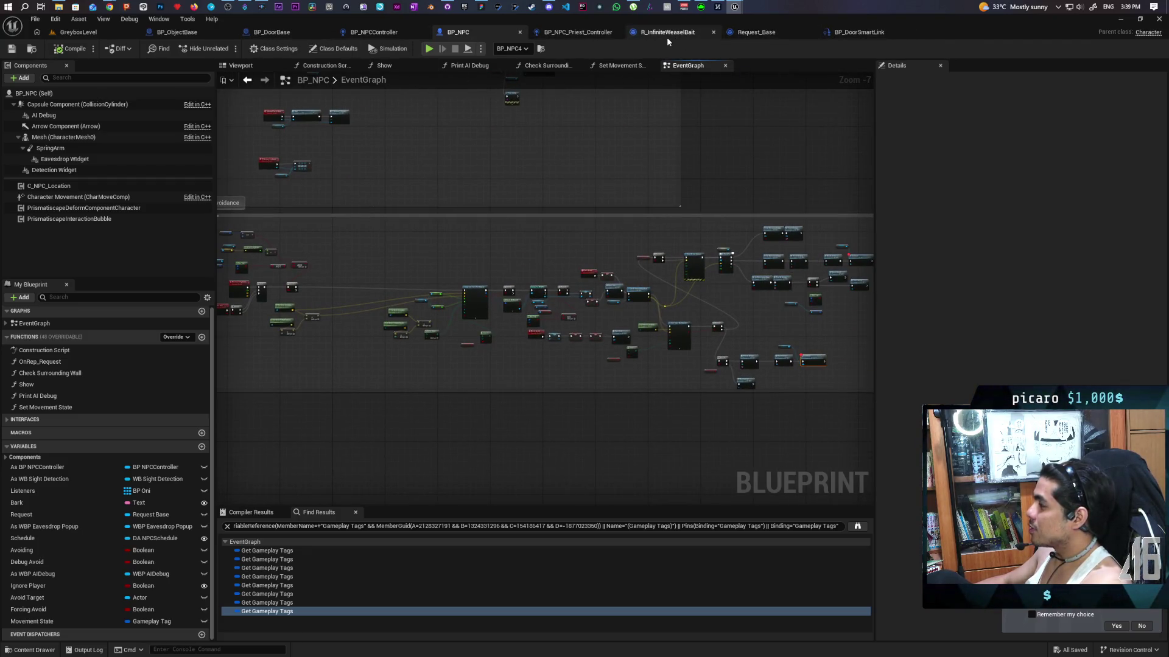
left_click(374, 36)
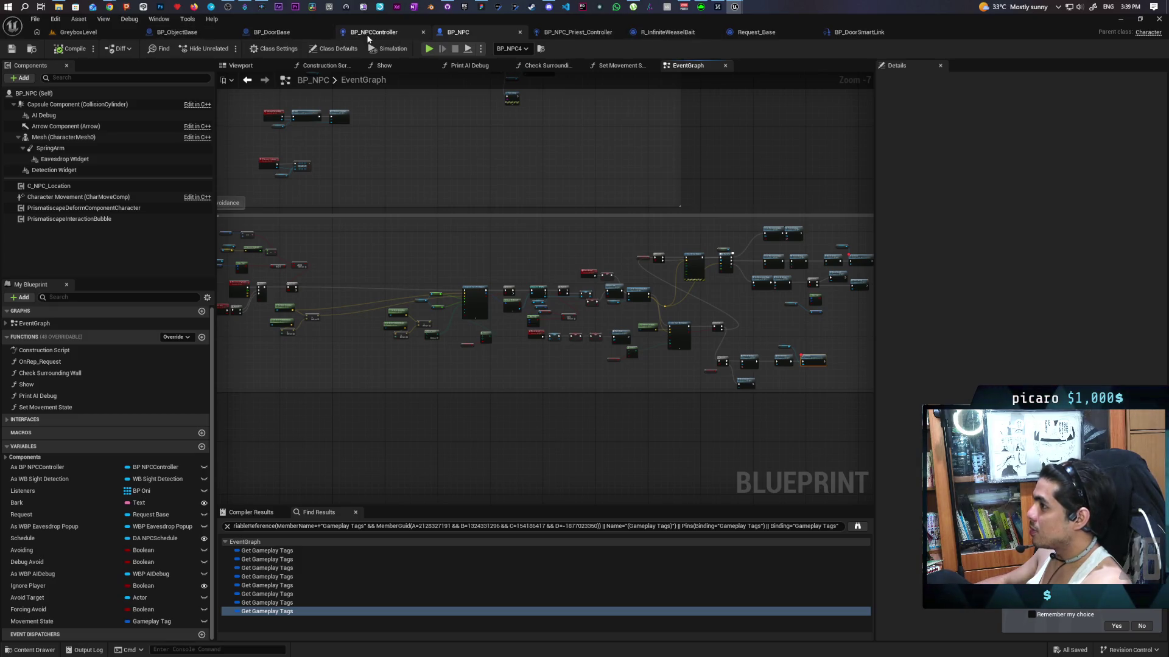
Insert a SET Searching node, ticked true, right after the Search event
scroll(560, 242, "down", 3)
scroll(589, 187, "up", 3)
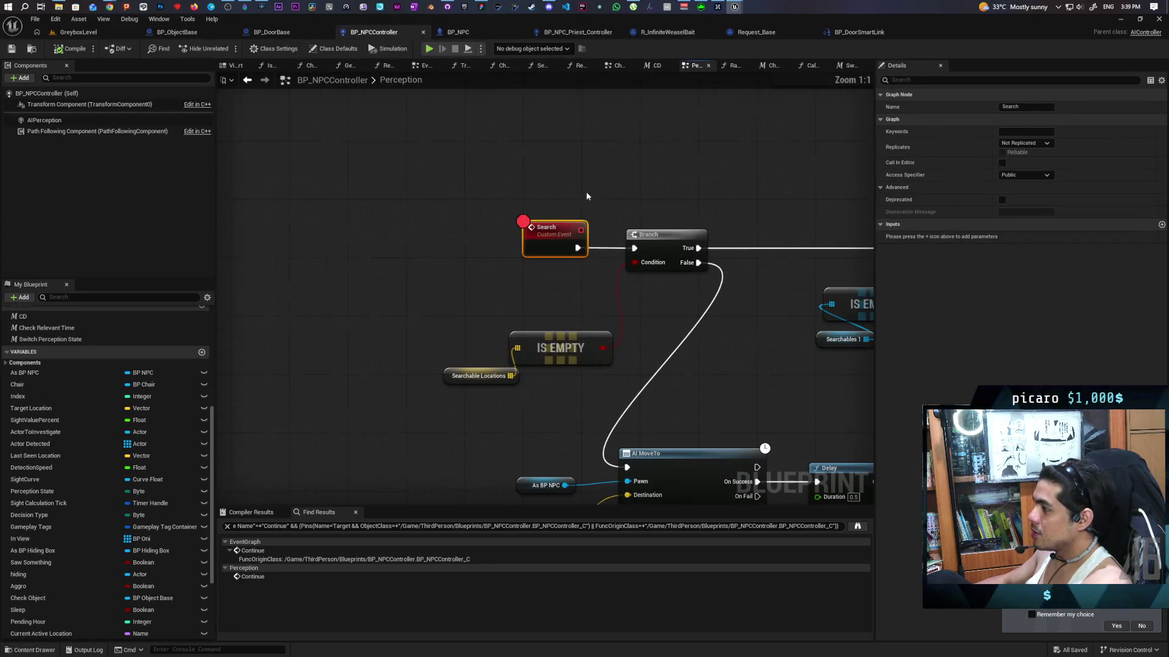
mouse_move(533, 227)
left_mouse_down()
mouse_move(451, 220)
mouse_move(384, 240)
left_mouse_up()
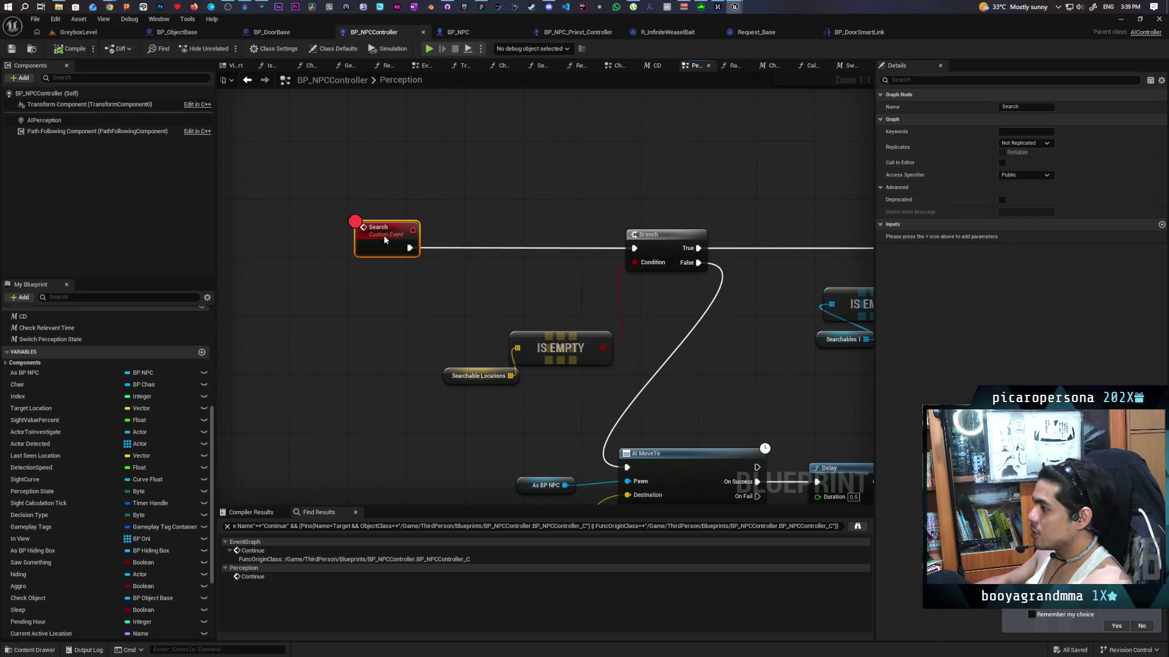
scroll(44, 602, "down", 3)
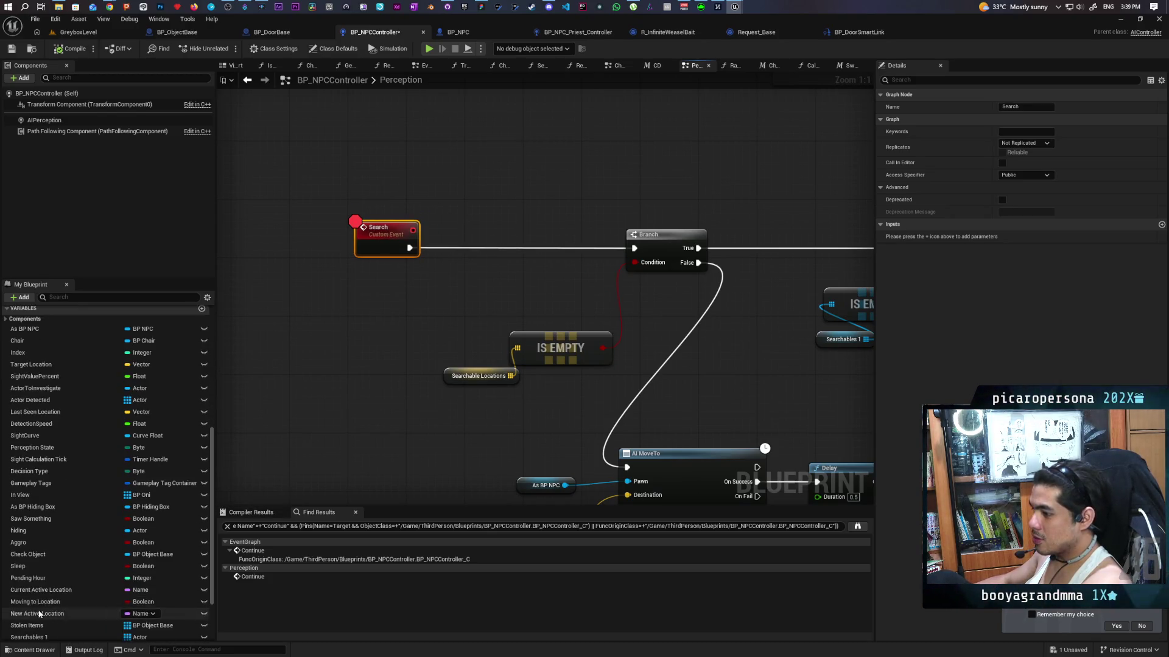
scroll(40, 571, "down", 2)
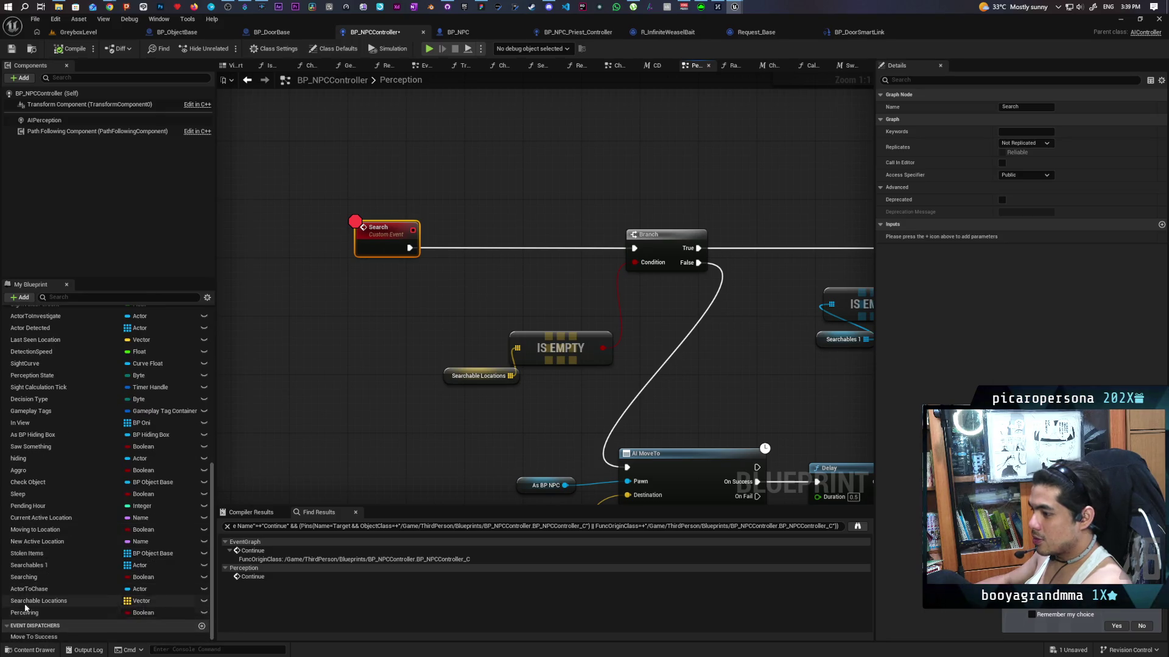
left_click_drag(28, 578, 521, 292)
left_click_drag(416, 250, 418, 250)
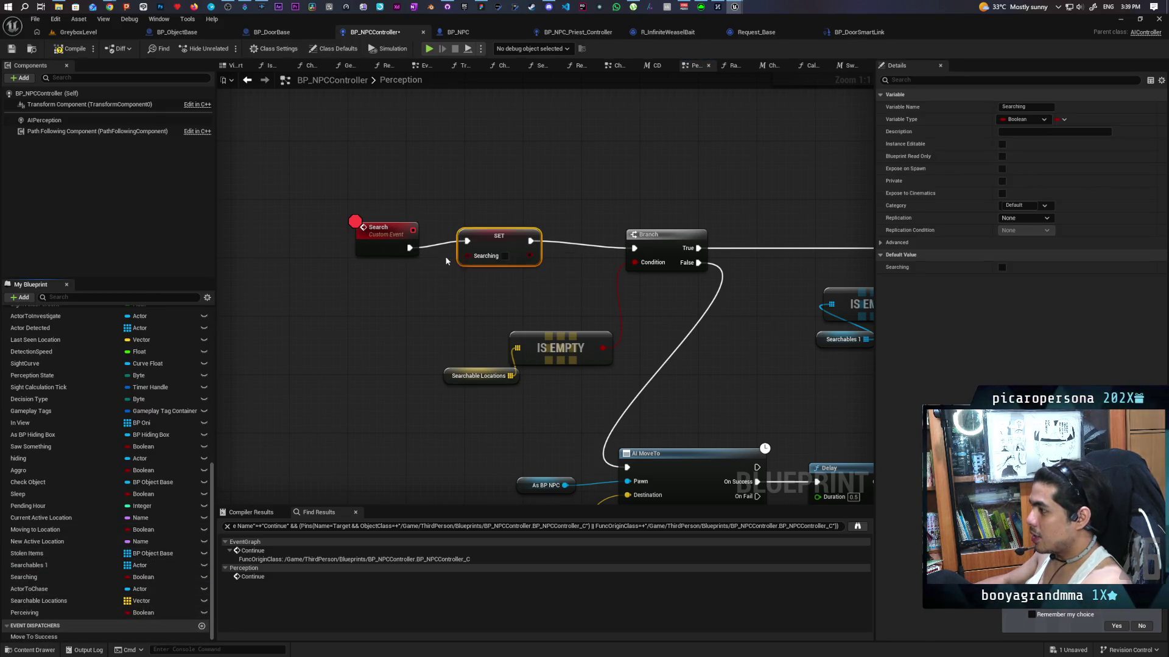
left_click_drag(504, 245, 504, 252)
left_click(504, 263)
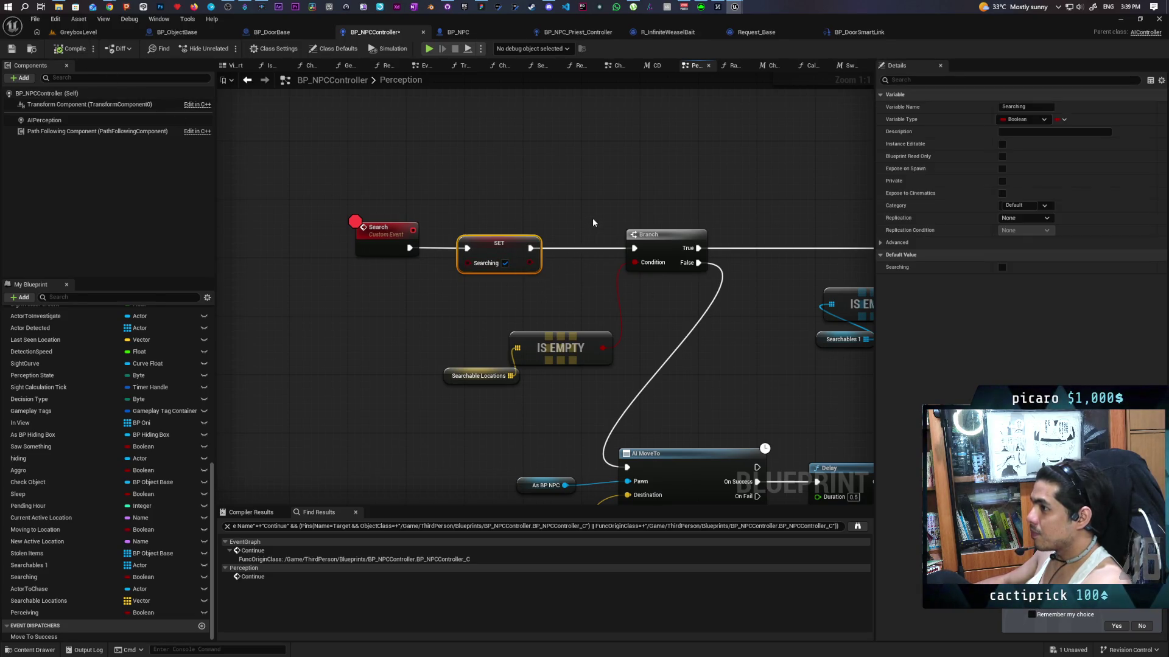
Shift Tick Perception right and add a Searching setter on the search-hiding Branch's True path
scroll(583, 243, "down", 3)
mouse_move(533, 182)
left_mouse_down()
mouse_move(465, 183)
mouse_move(590, 194)
mouse_move(438, 208)
mouse_move(522, 221)
left_mouse_up()
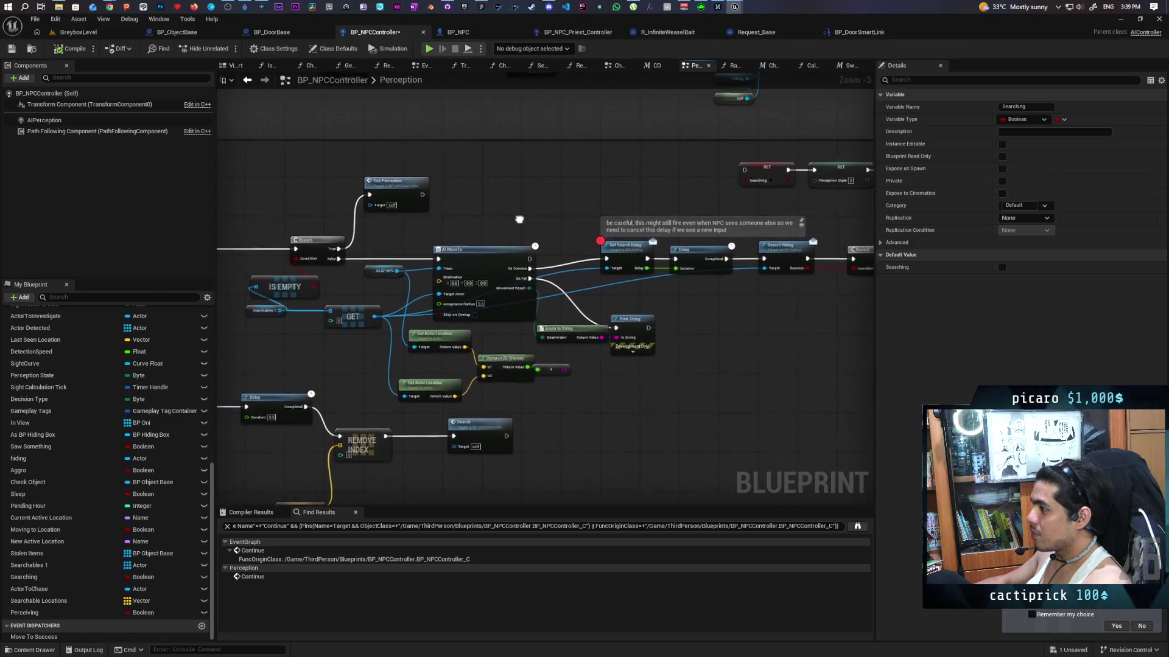
left_click_drag(396, 189, 470, 188)
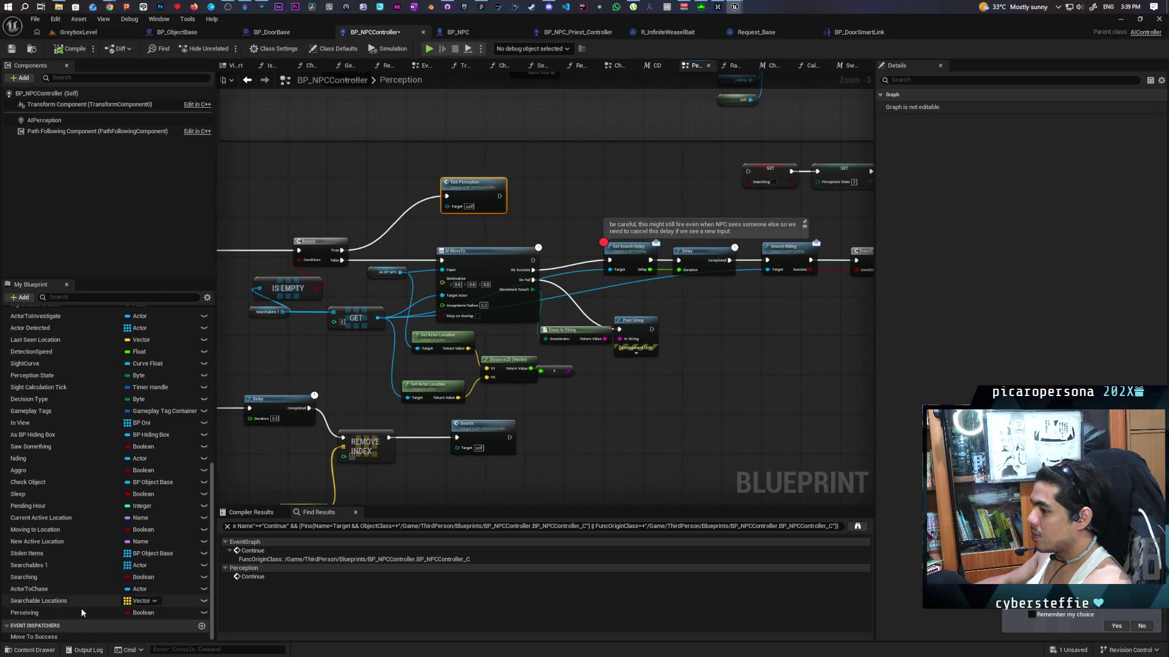
mouse_move(278, 448)
left_mouse_down()
mouse_move(561, 449)
mouse_move(433, 475)
mouse_move(452, 471)
left_mouse_up()
left_click_drag(31, 613, 52, 616)
mouse_move(25, 577)
left_mouse_down()
mouse_move(522, 277)
mouse_move(564, 221)
mouse_move(835, 235)
mouse_move(497, 234)
mouse_move(579, 355)
mouse_move(600, 339)
mouse_move(633, 350)
mouse_move(503, 407)
mouse_move(548, 311)
left_mouse_up()
mouse_move(626, 266)
left_mouse_down()
mouse_move(565, 271)
mouse_move(630, 266)
mouse_move(529, 258)
left_mouse_up()
Rearrange the setters and wire SET Searching to run after SET Perception State
mouse_move(715, 397)
left_mouse_down()
mouse_move(492, 383)
mouse_move(548, 292)
mouse_move(680, 294)
left_mouse_up()
scroll(592, 284, "up", 1)
mouse_move(527, 261)
left_mouse_down()
mouse_move(795, 269)
mouse_move(704, 271)
left_mouse_up()
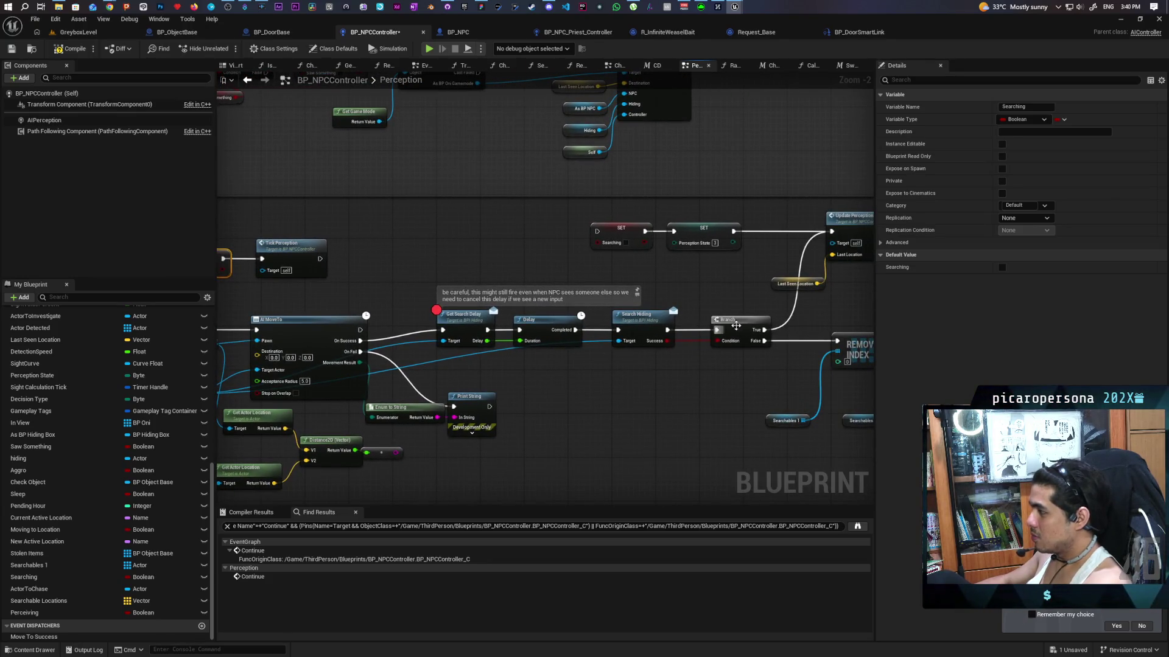
left_click_drag(734, 326, 608, 326)
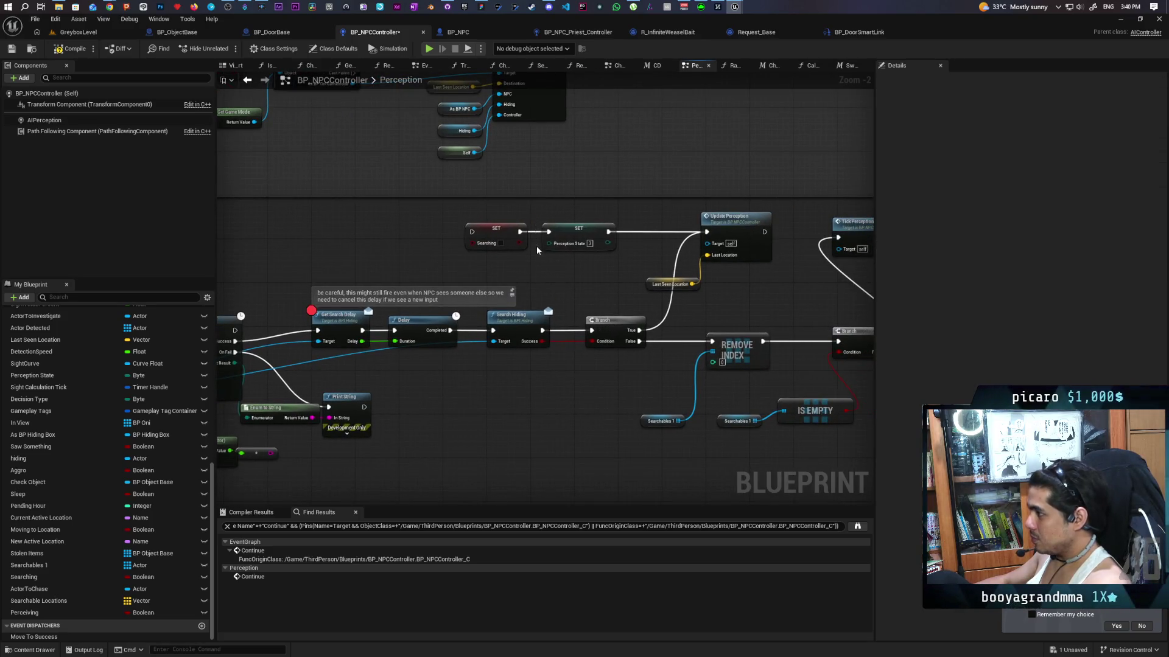
mouse_move(523, 242)
left_mouse_down()
mouse_move(593, 271)
mouse_move(681, 260)
left_mouse_up()
left_click_drag(591, 226, 536, 215)
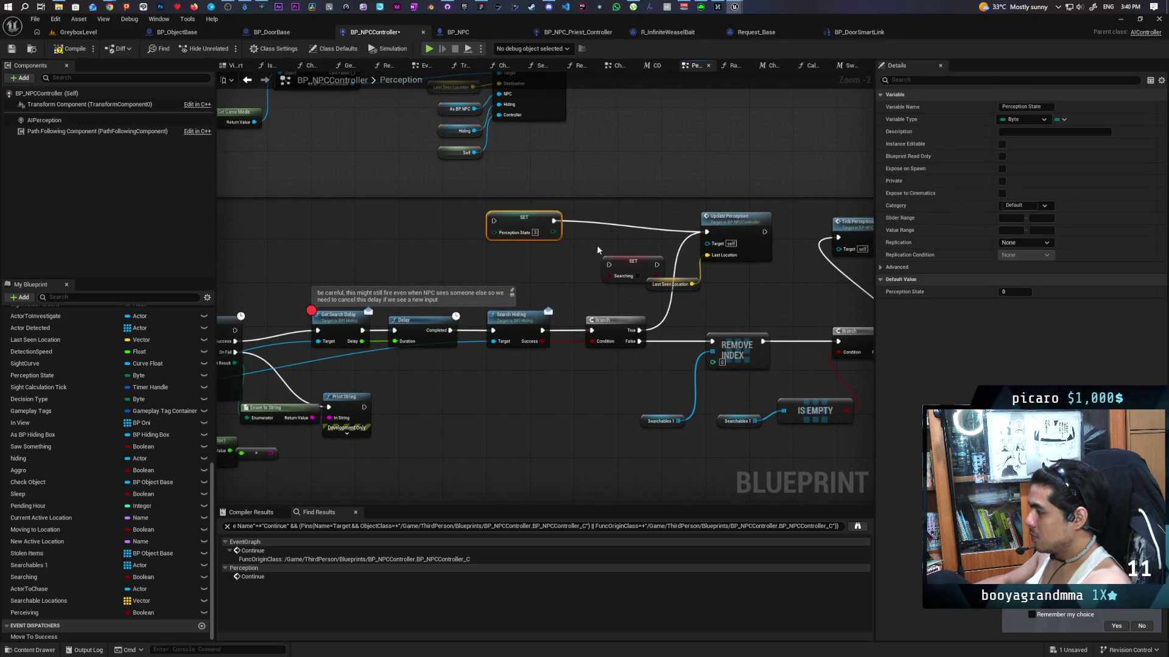
left_click(633, 255)
mouse_move(708, 232)
left_mouse_down()
mouse_move(608, 254)
mouse_move(651, 227)
mouse_move(706, 232)
mouse_move(393, 252)
left_mouse_up()
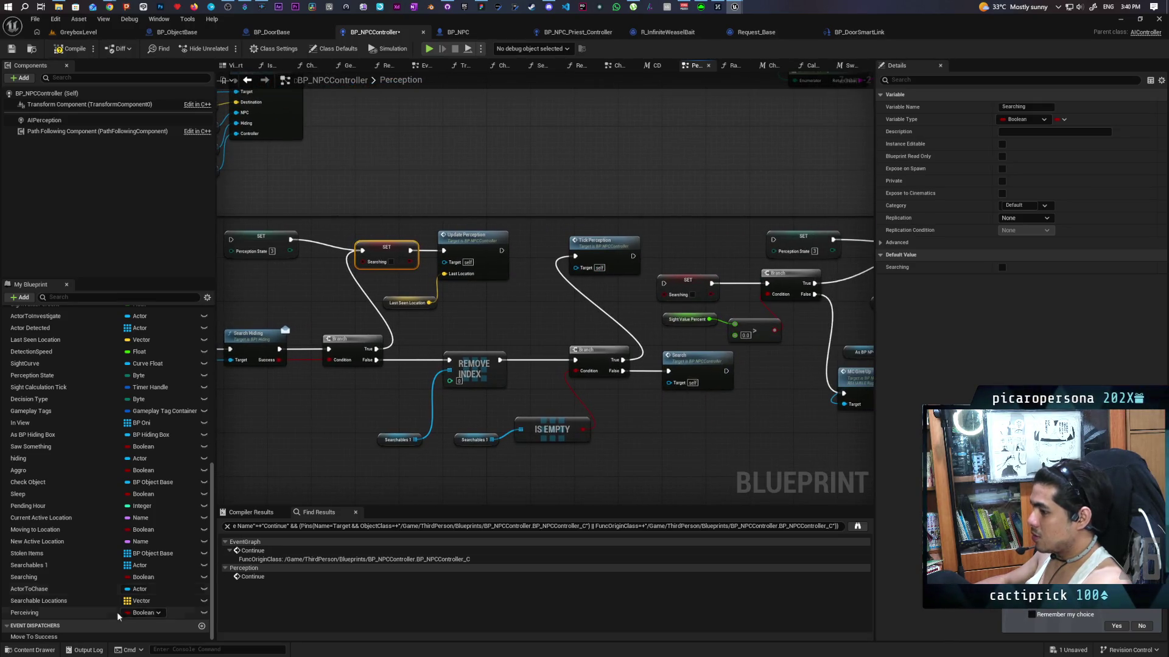
Add another SET Searching before Tick Perception and save the blueprint
mouse_move(25, 577)
left_mouse_down()
mouse_move(430, 408)
mouse_move(618, 359)
mouse_move(670, 360)
mouse_move(551, 267)
mouse_move(580, 258)
left_mouse_up()
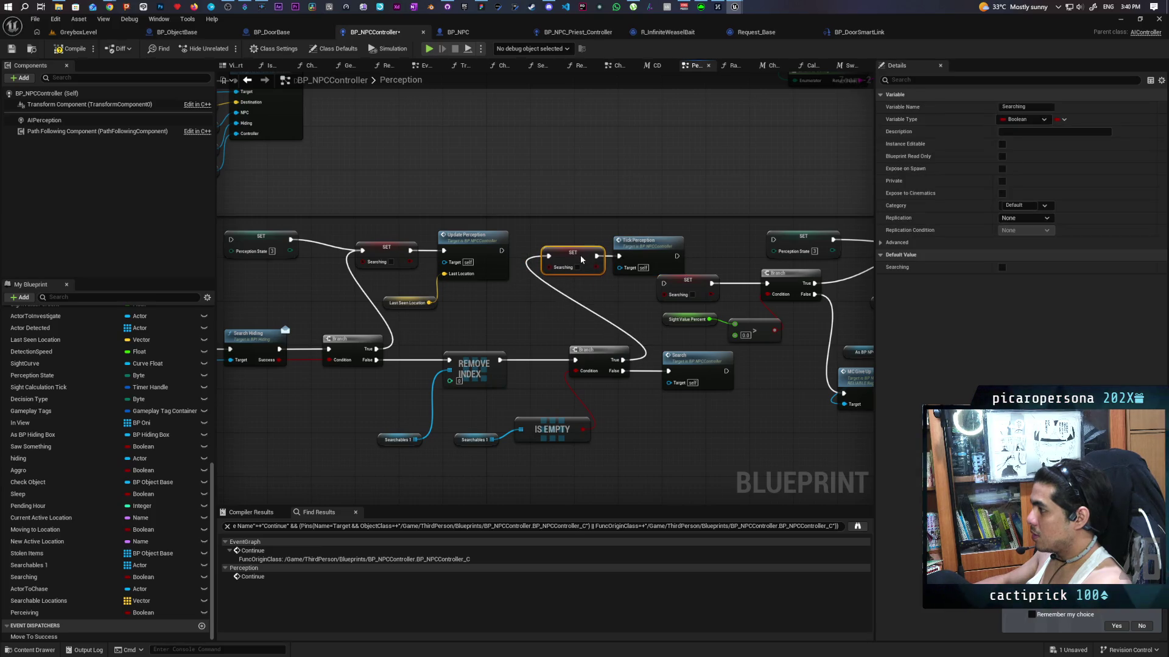
key("ctrl+s")
scroll(633, 311, "down", 8)
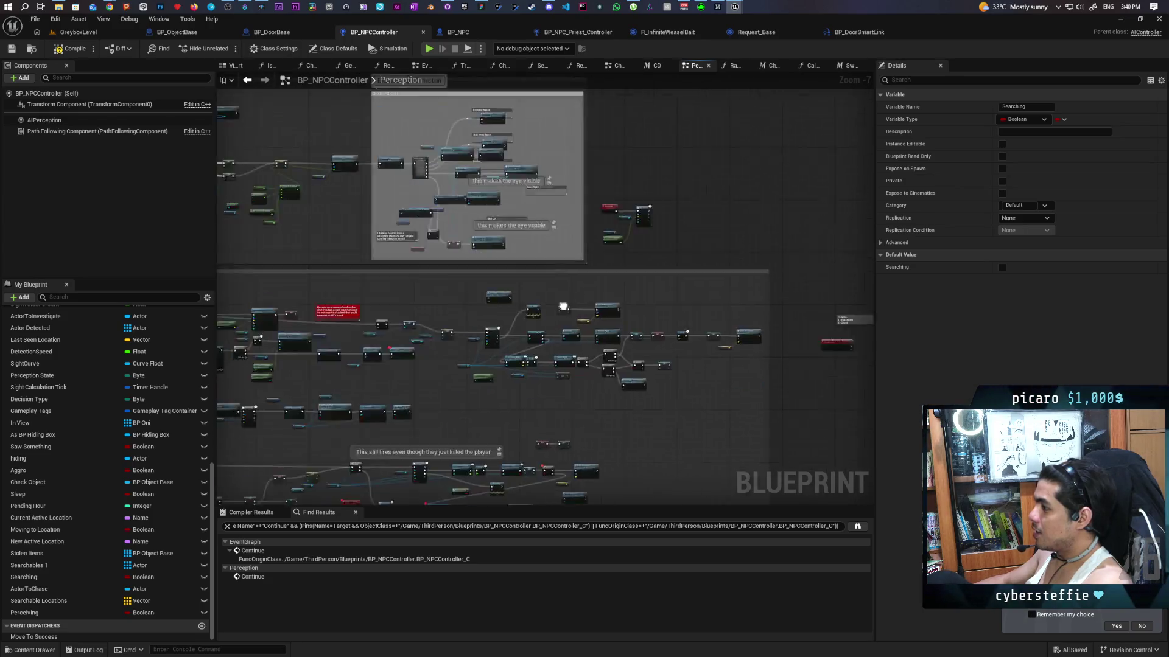
scroll(657, 357, "up", 3)
scroll(462, 341, "up", 2)
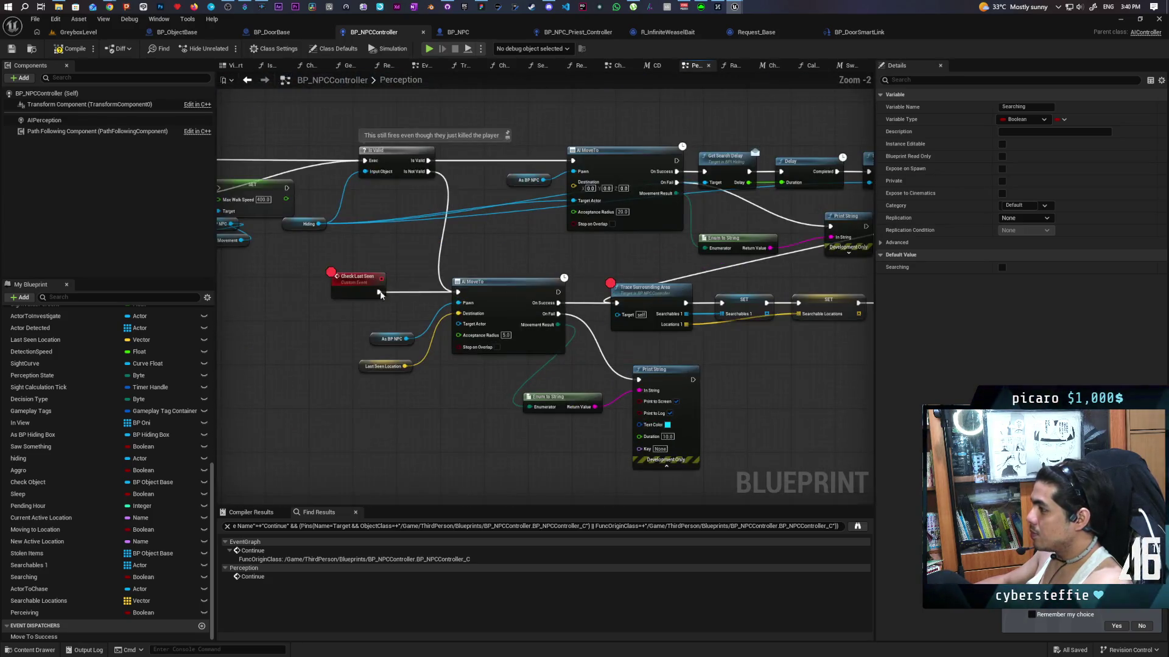
Inspect the Check Last Seen event and Trace Surrounding Area node in the Perception graph
left_click(358, 283)
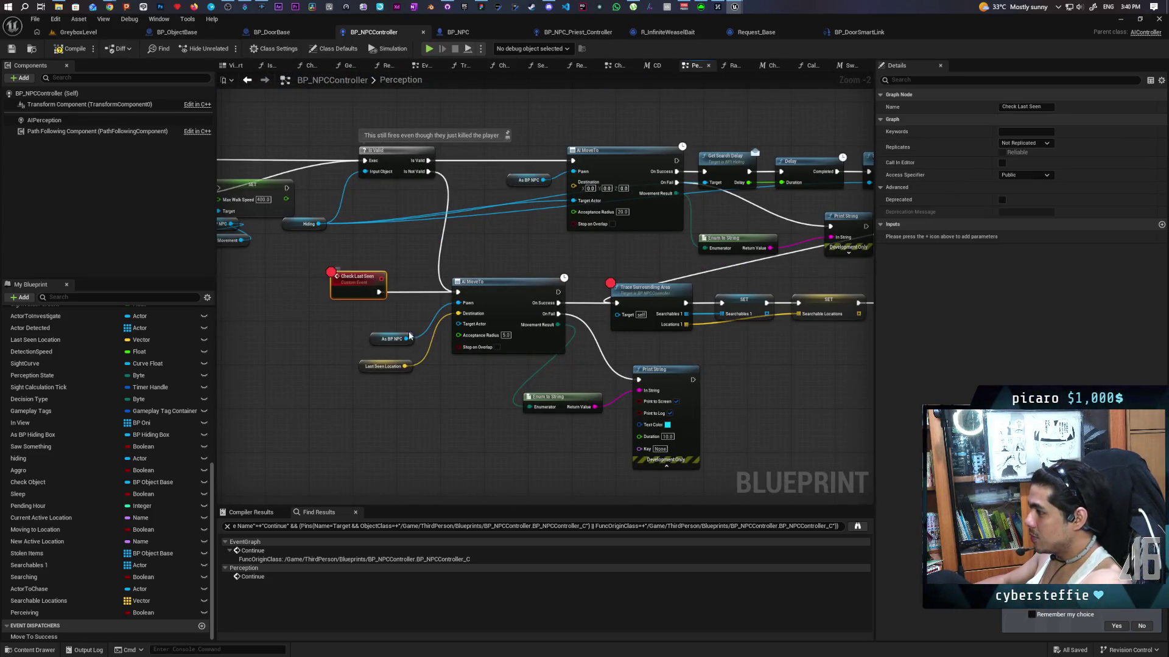
left_click(652, 301)
scroll(639, 292, "down", 2)
scroll(634, 288, "down", 2)
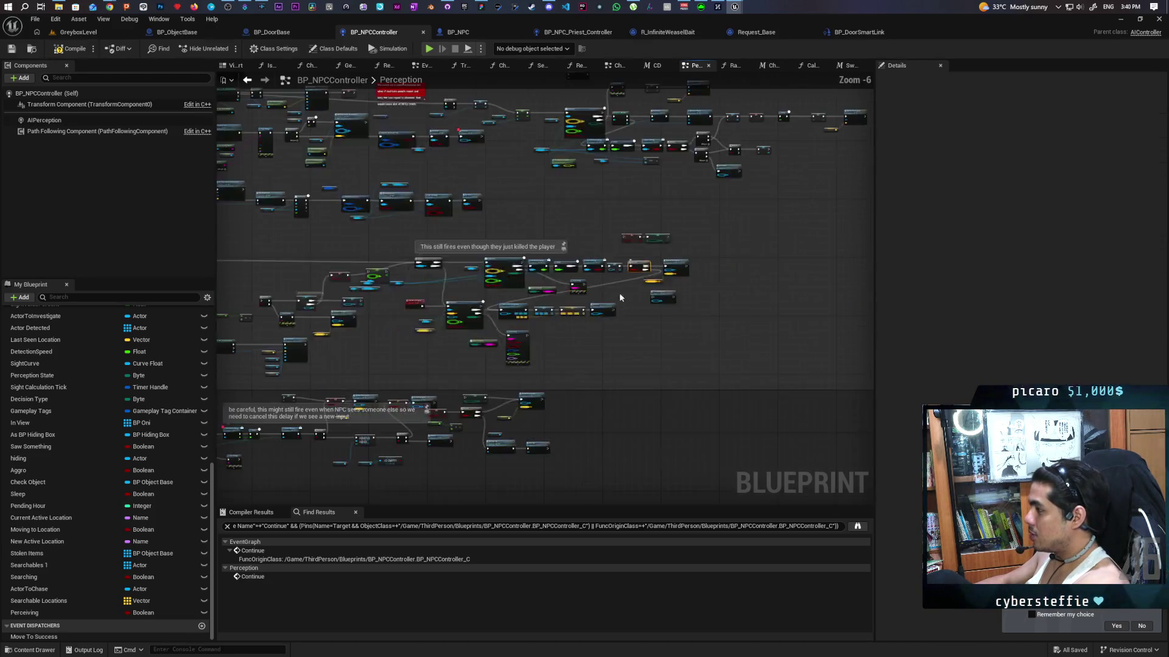
scroll(663, 317, "up", 3)
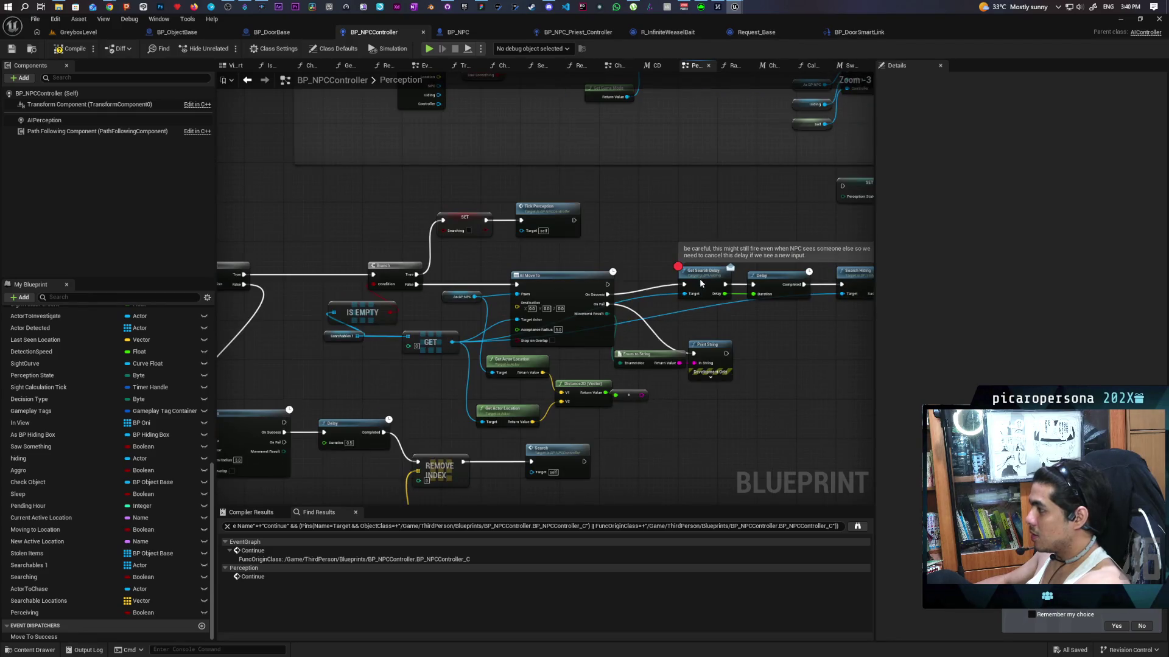
scroll(656, 271, "down", 6)
scroll(585, 340, "up", 2)
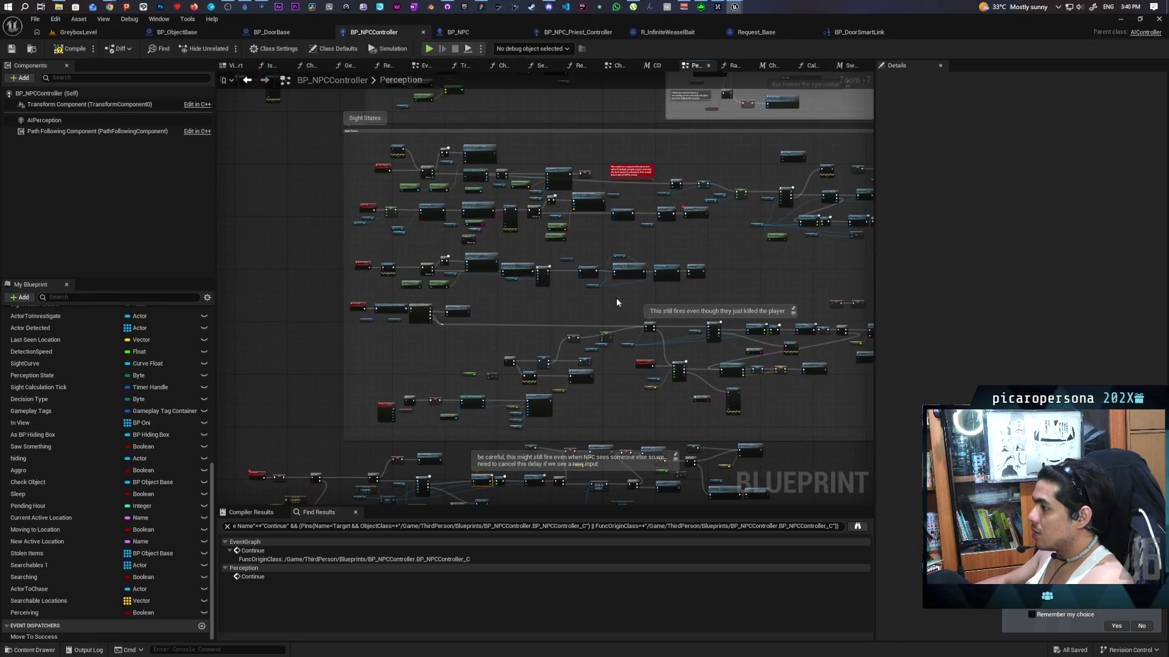
scroll(607, 308, "up", 2)
scroll(696, 367, "down", 3)
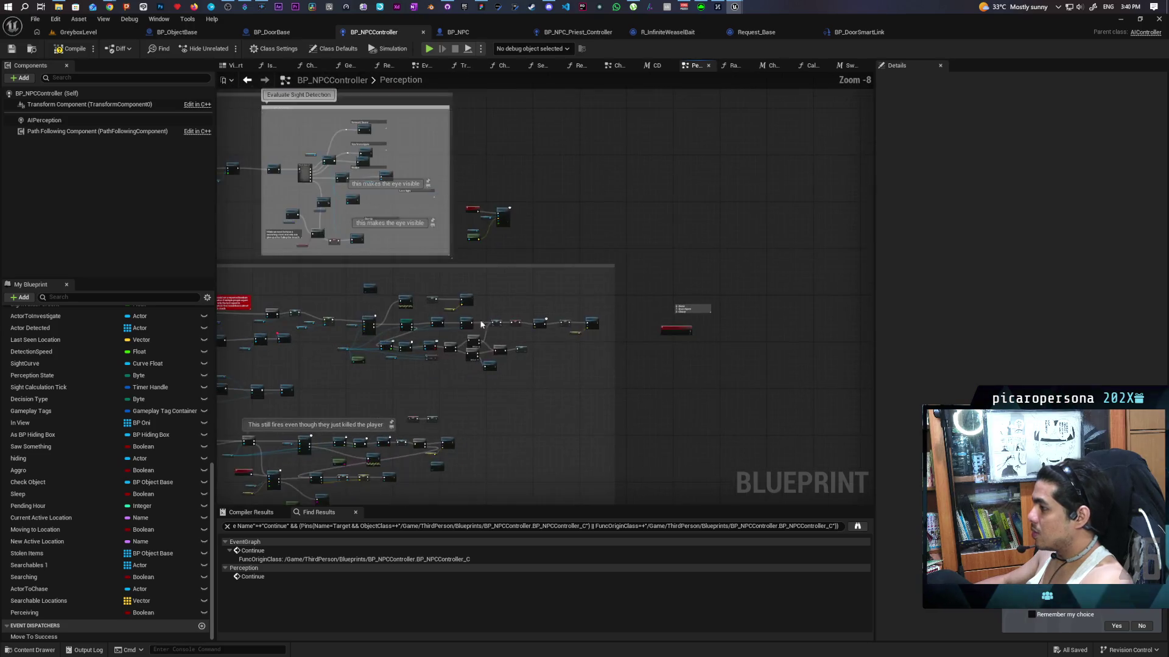
scroll(609, 323, "down", 2)
scroll(778, 342, "up", 2)
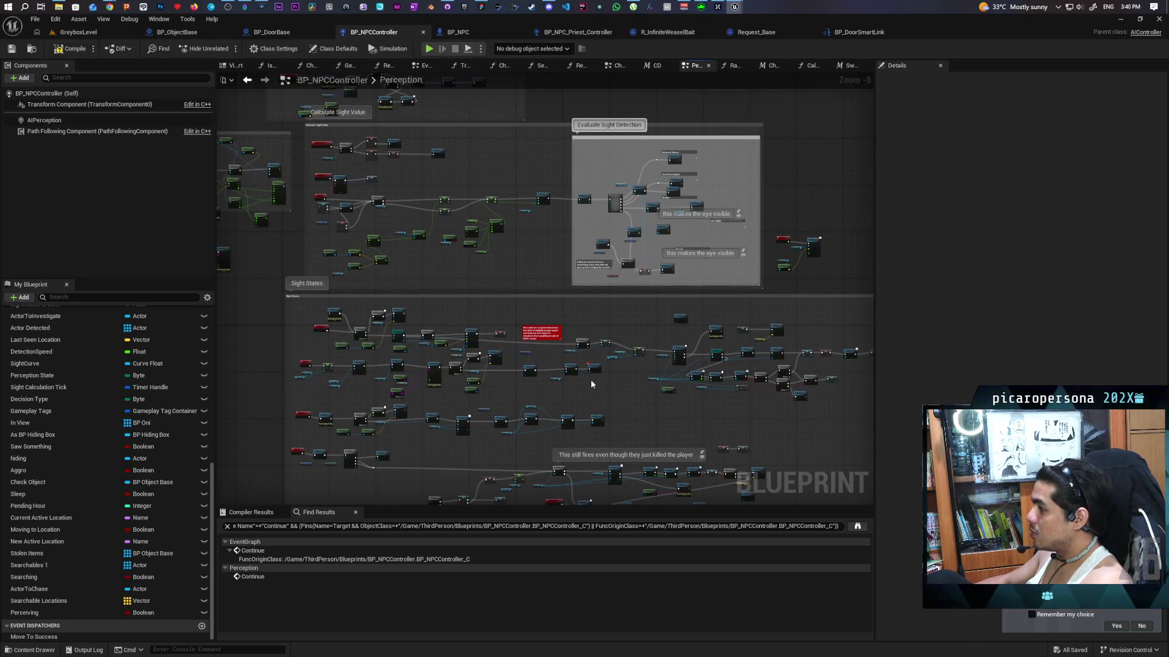
scroll(591, 383, "up", 6)
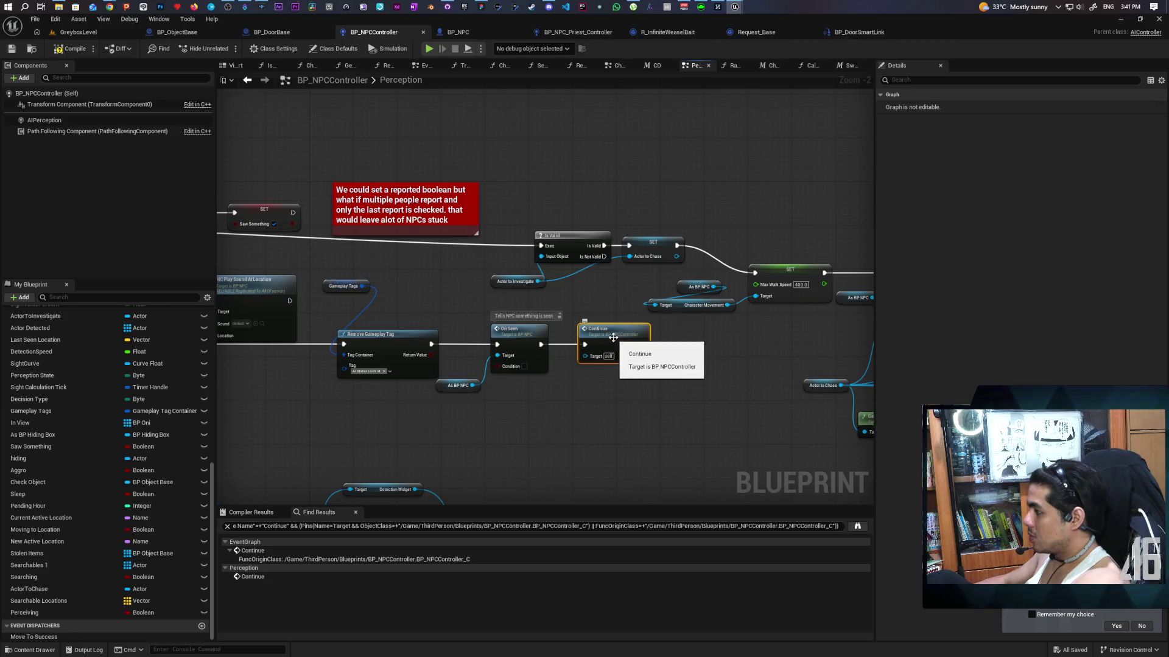
Jump to where Continue is handled and move the Switch Perception State nodes down to make room
double_click(609, 342)
left_click_drag(624, 323, 486, 233)
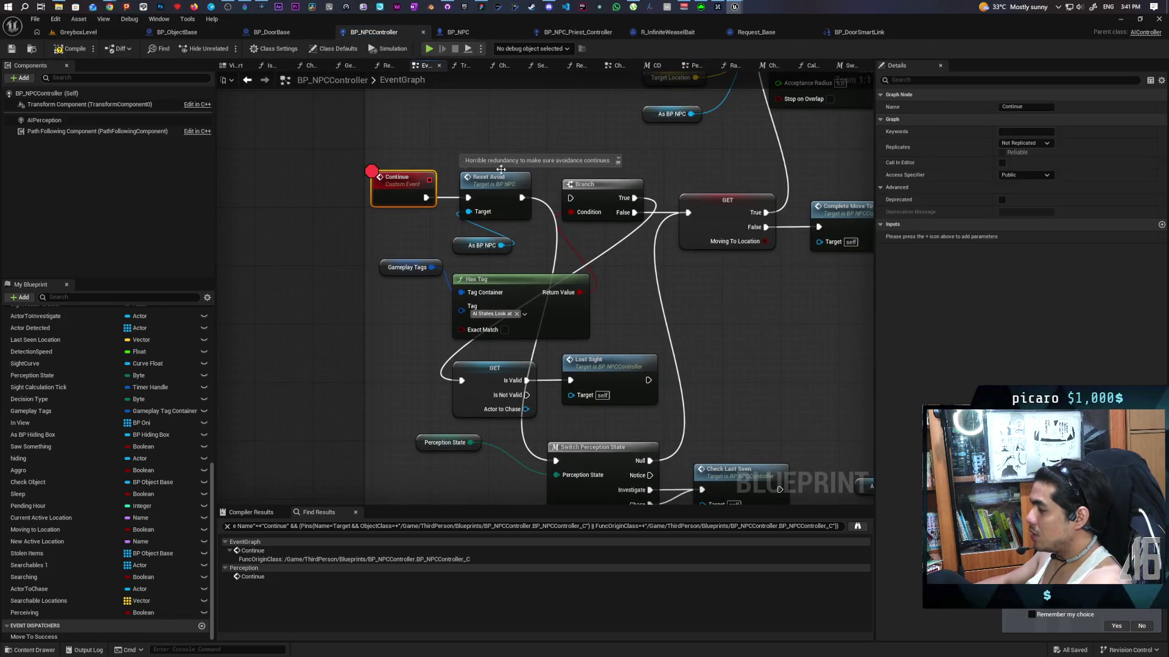
left_click_drag(482, 172, 459, 147)
left_click_drag(580, 262, 556, 202)
left_click_drag(443, 397, 457, 332)
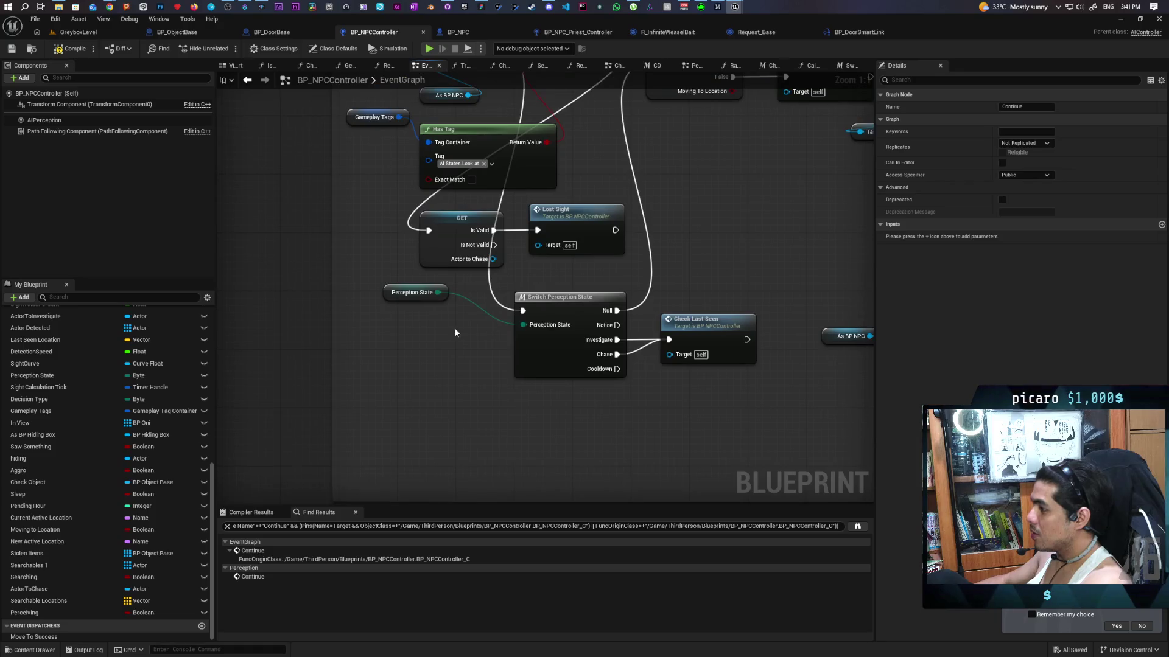
mouse_move(387, 294)
left_mouse_down()
mouse_move(417, 330)
mouse_move(710, 378)
left_mouse_up()
mouse_move(564, 369)
left_mouse_down()
mouse_move(564, 485)
mouse_move(571, 434)
left_mouse_up()
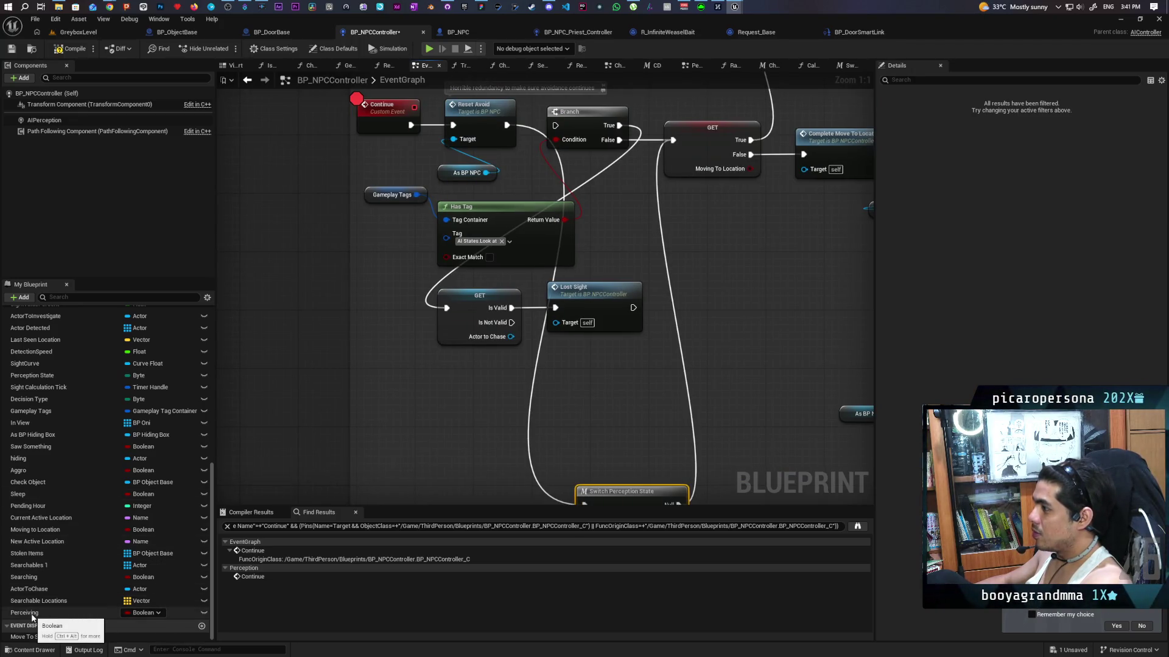
After Reset Avoid, branch on Searching: true calls Search, false goes to Switch Perception State; save
mouse_move(24, 577)
left_mouse_down()
mouse_move(402, 445)
mouse_move(442, 397)
left_mouse_up()
left_click(450, 399)
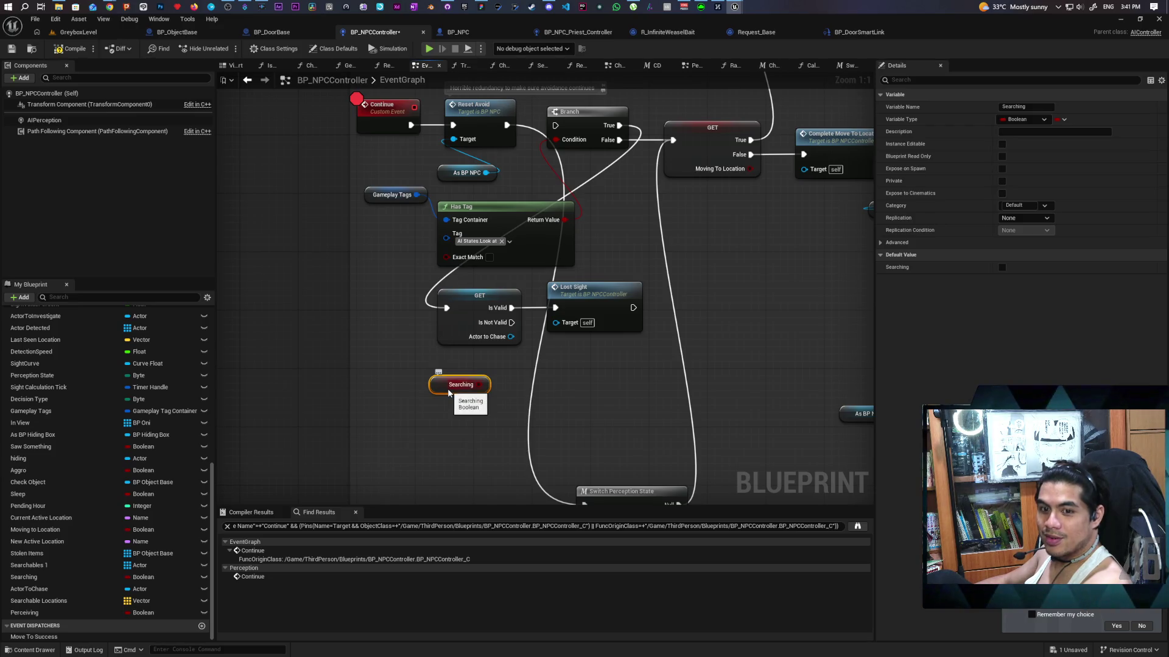
right_click(448, 390)
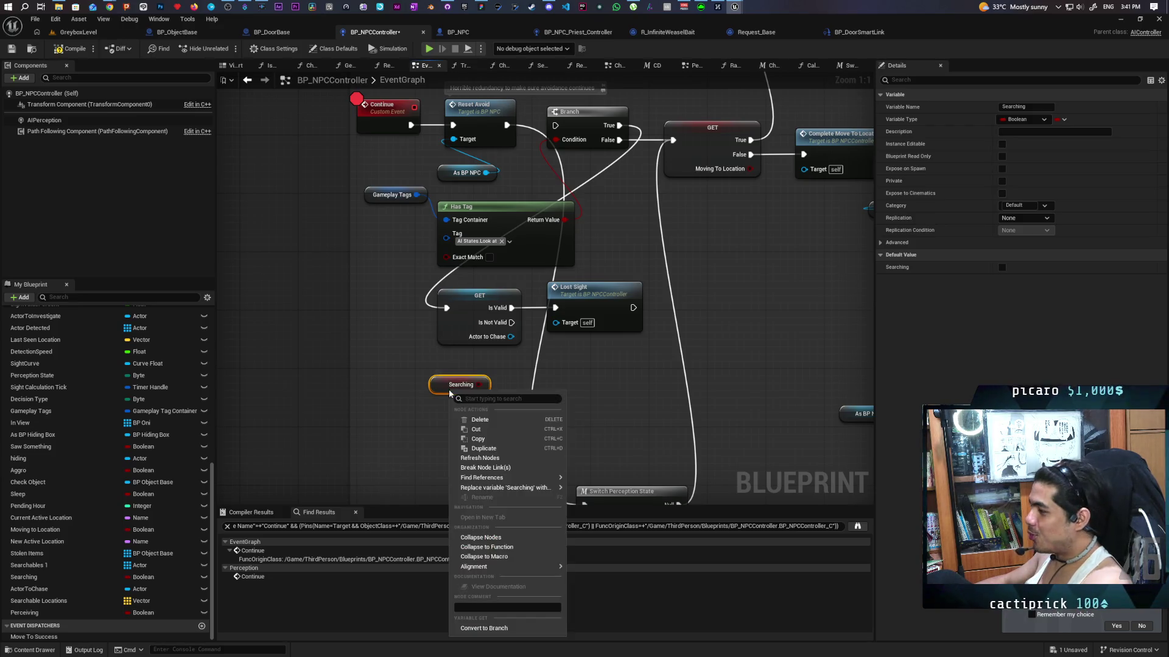
left_click(499, 626)
left_click_drag(505, 126, 439, 396)
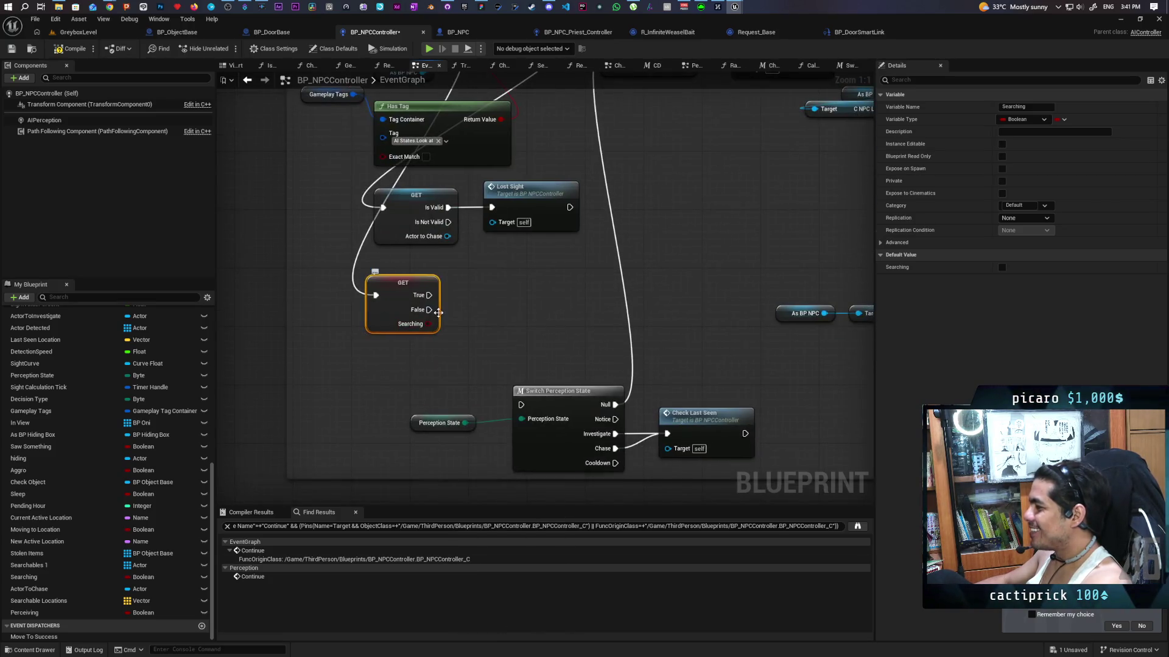
left_click_drag(437, 322, 521, 405)
mouse_move(429, 295)
left_mouse_down()
mouse_move(467, 304)
mouse_move(512, 283)
left_mouse_up()
type("search")
key("Return")
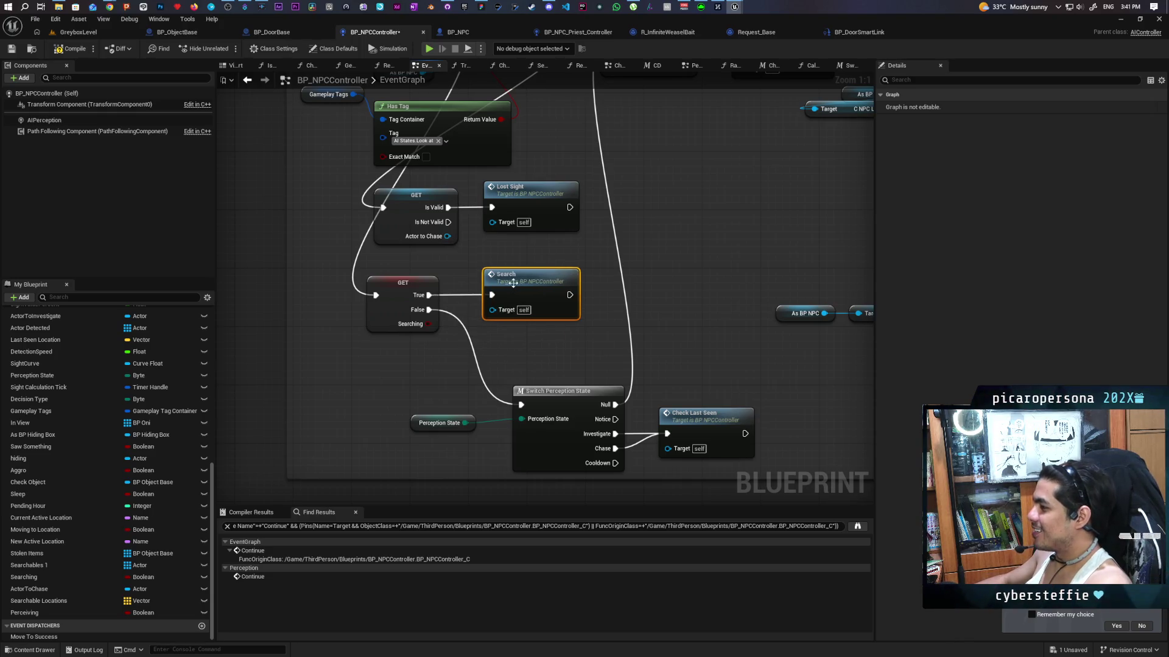
key("ctrl+s")
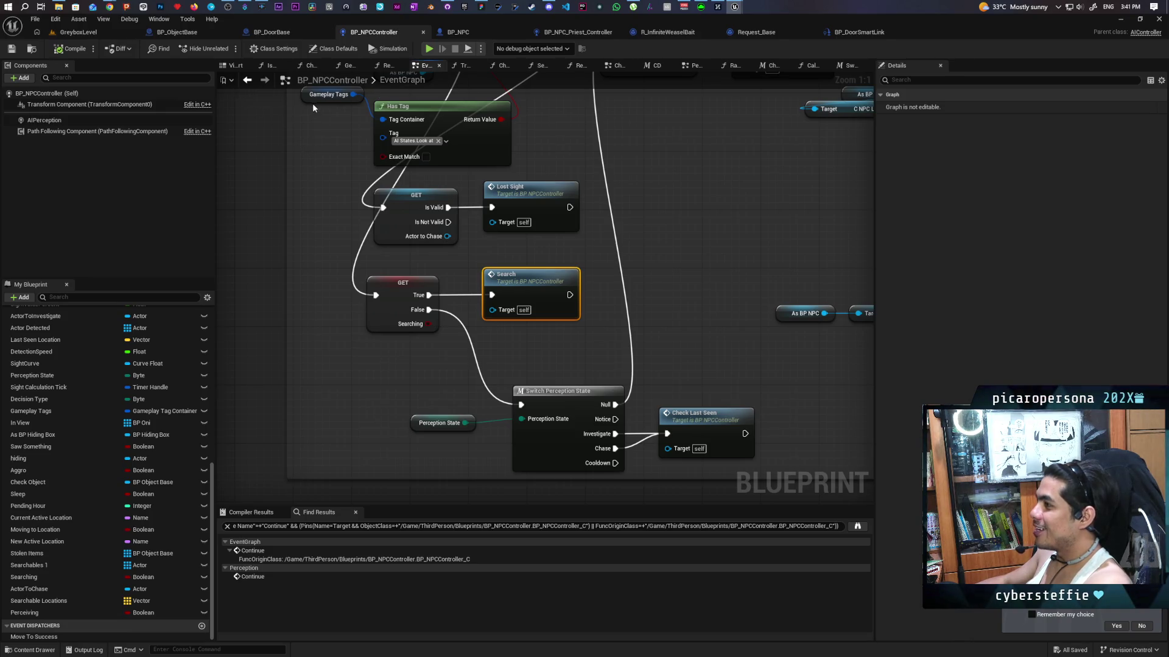
Jump to the Search event's definition, look over the Perception graph, then return to GreyboxLevel
double_click(534, 294)
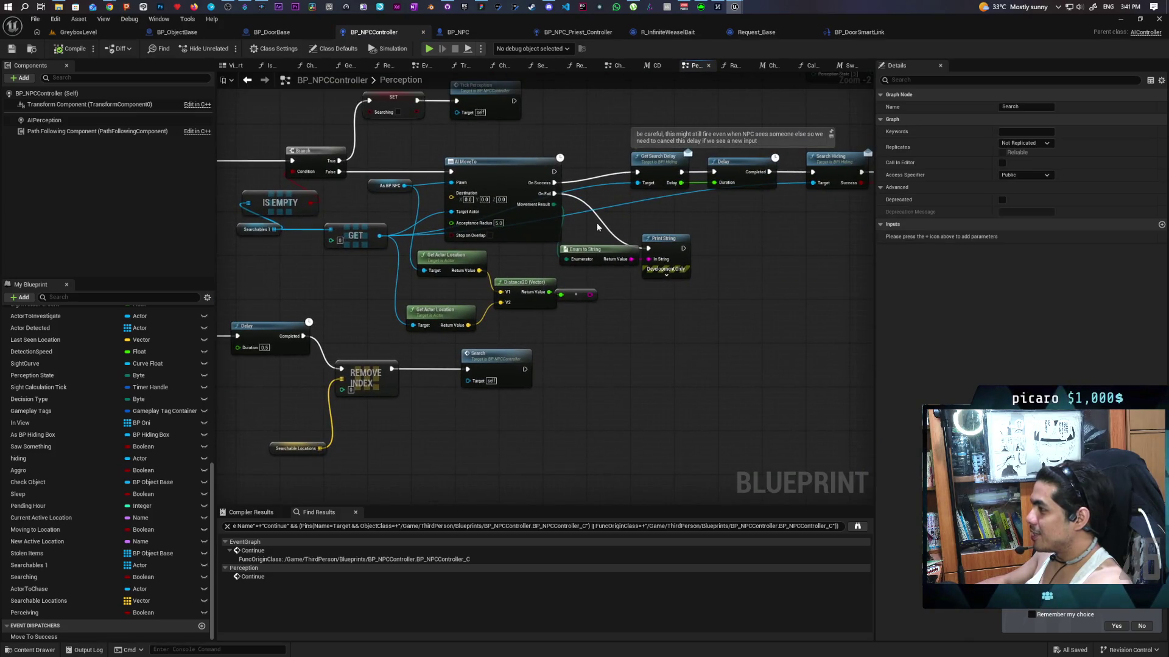
left_click_drag(595, 251, 653, 293)
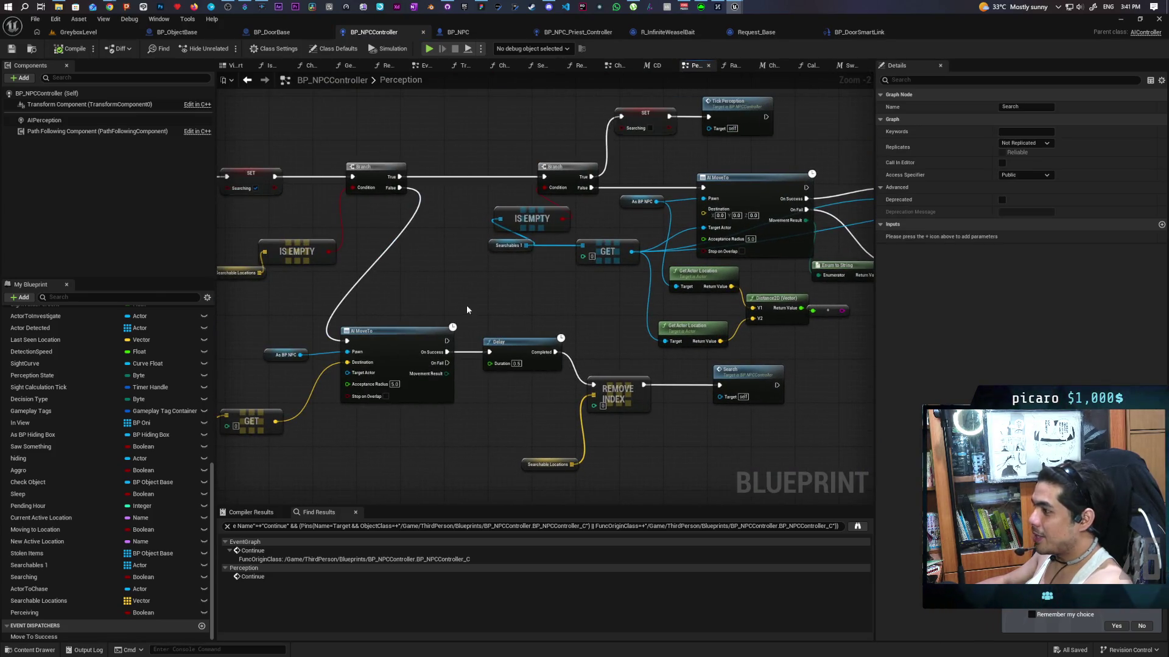
left_click_drag(467, 311, 519, 289)
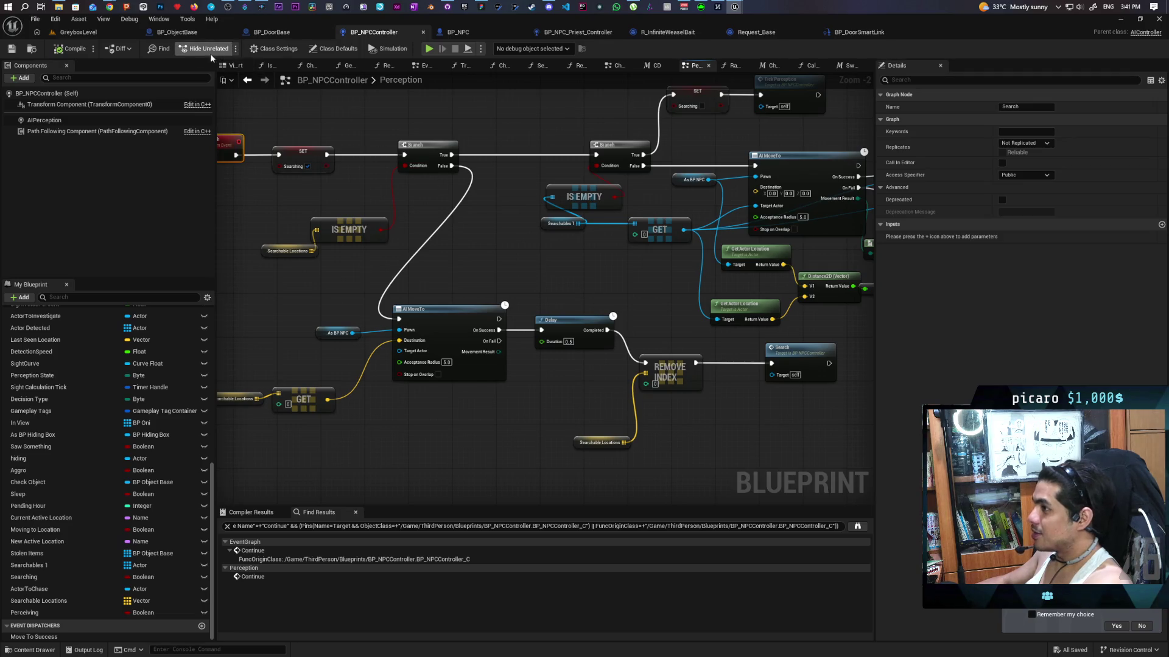
left_click(98, 27)
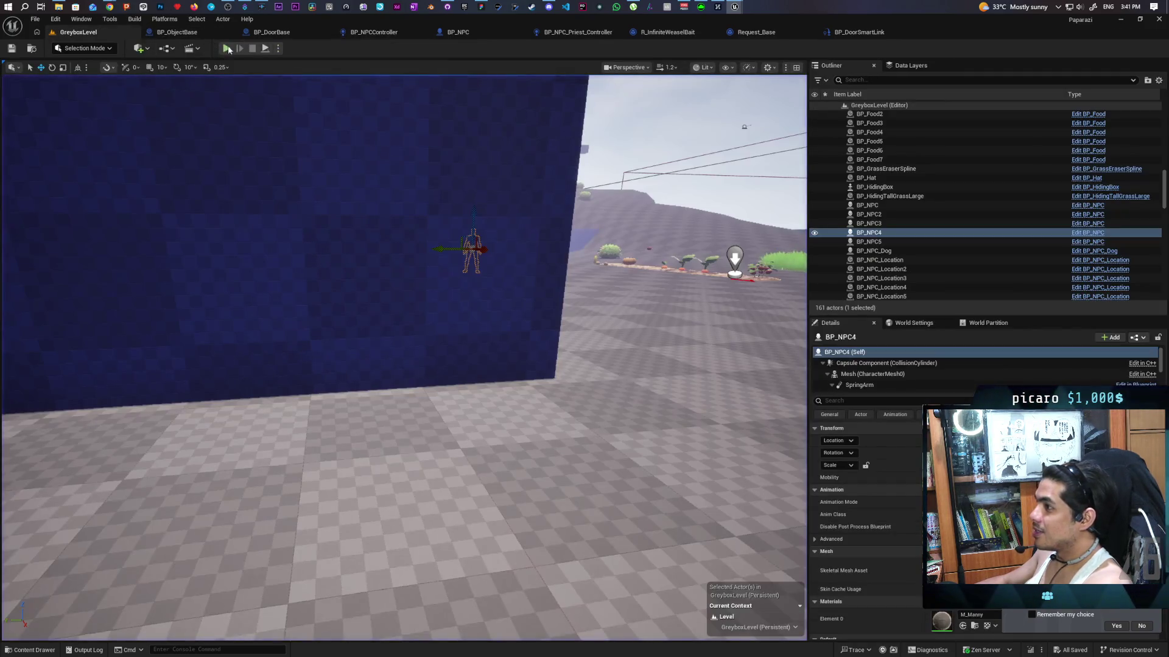
Start Play-In-Editor and resume past the Continue event breakpoint
key("alt+p")
key("w")
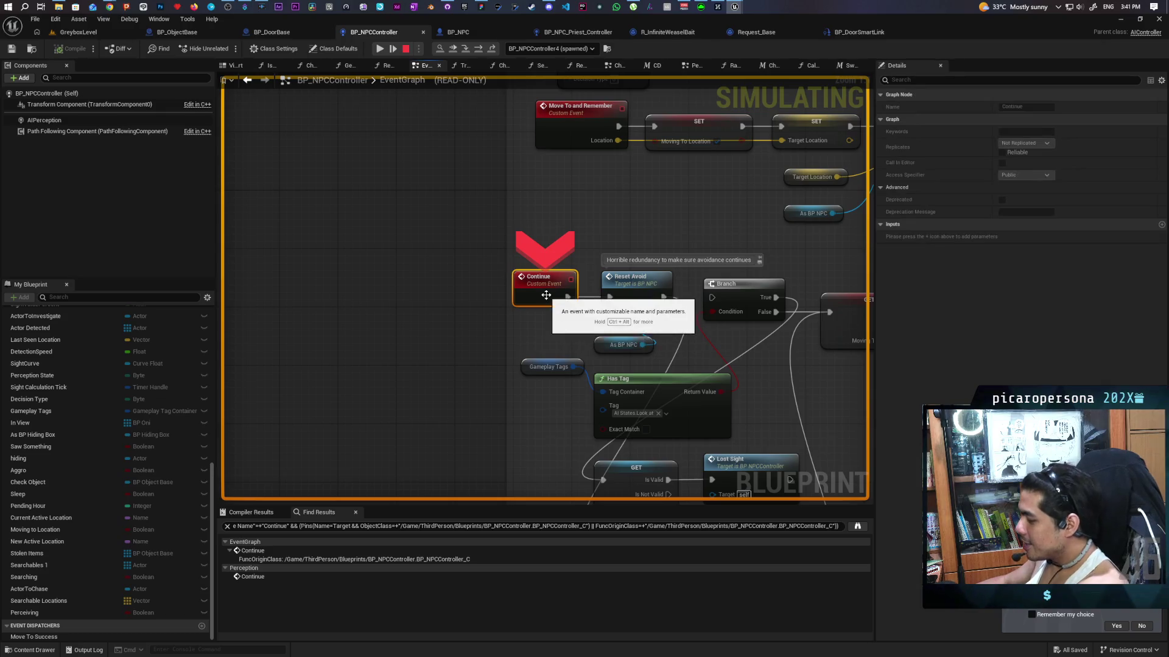
left_click(454, 49)
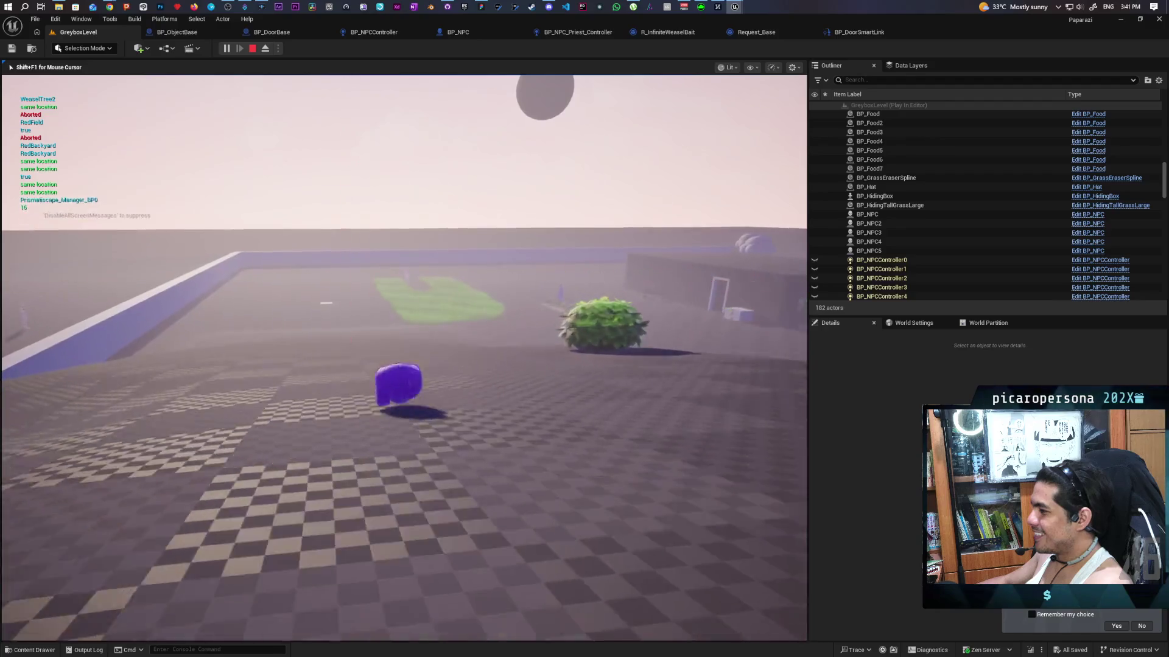
Walk the character past the NPC, then clear the Search event's breakpoint with F9 and resume with F5
key("w")
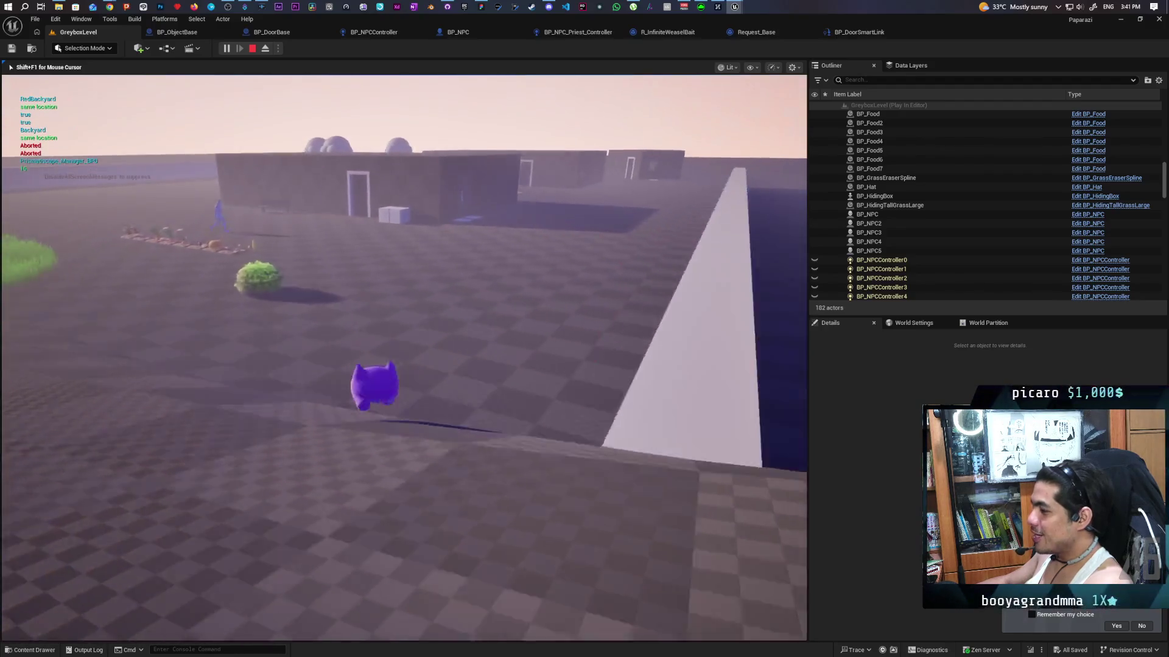
key("w")
key("w")
key("w")
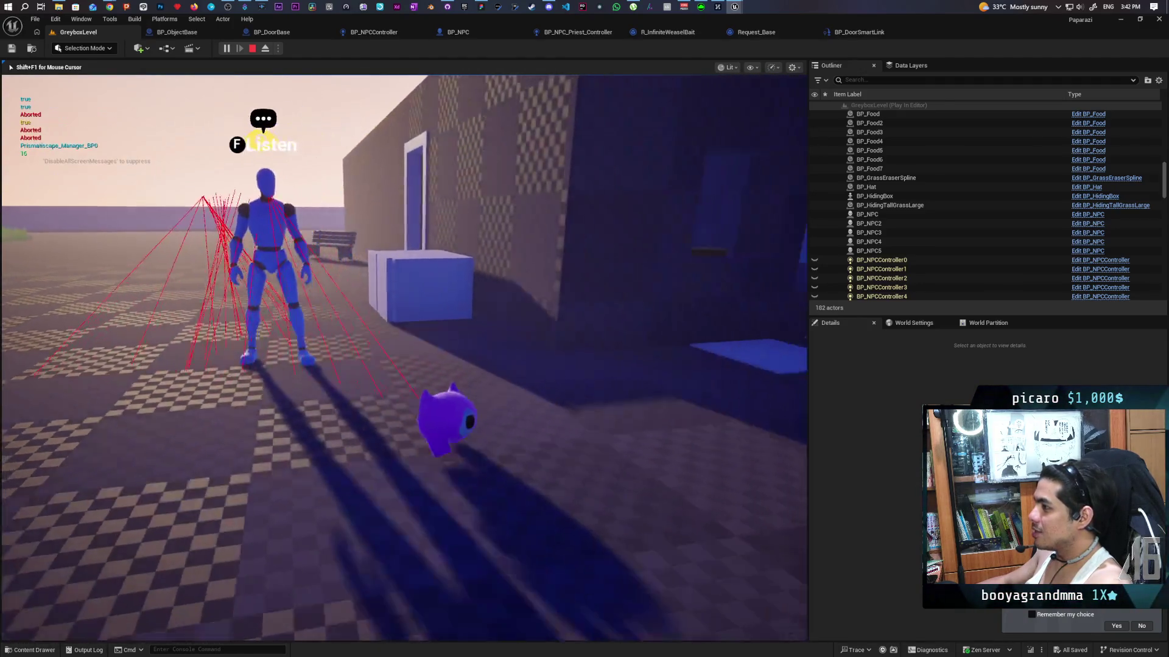
key("w")
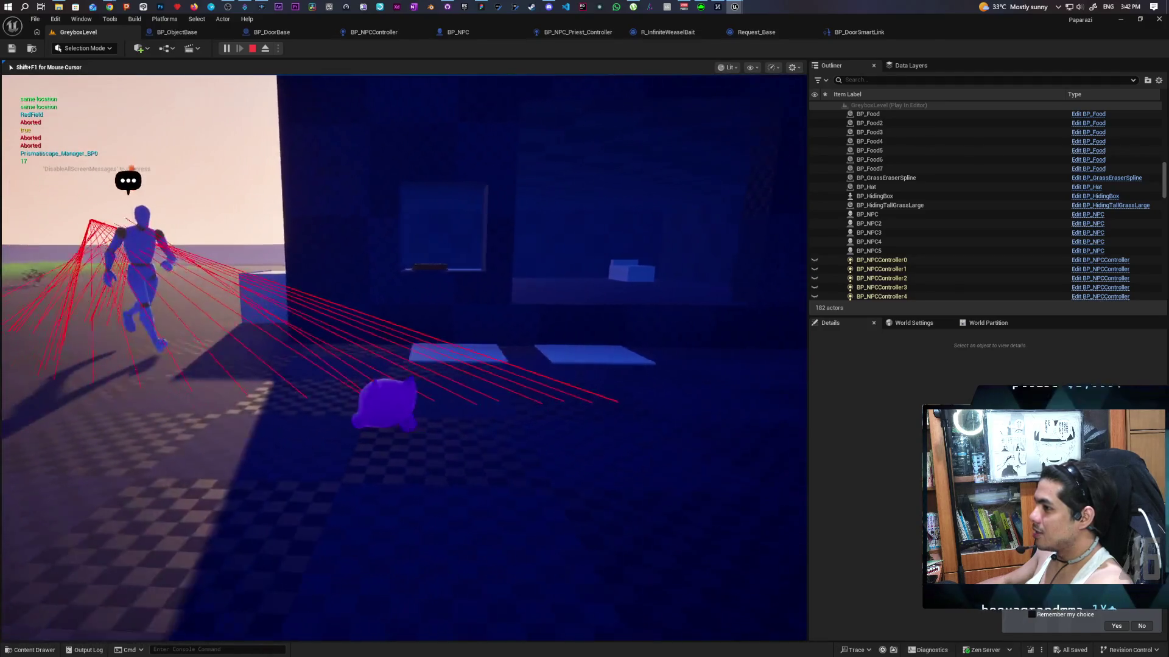
key("w")
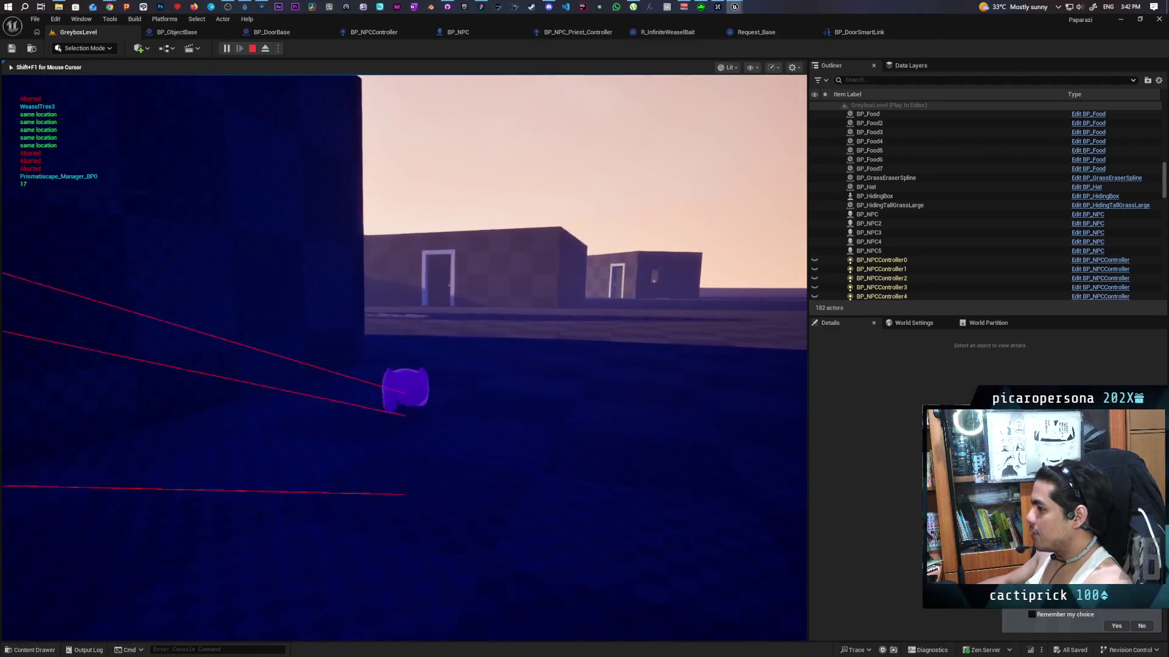
key("w")
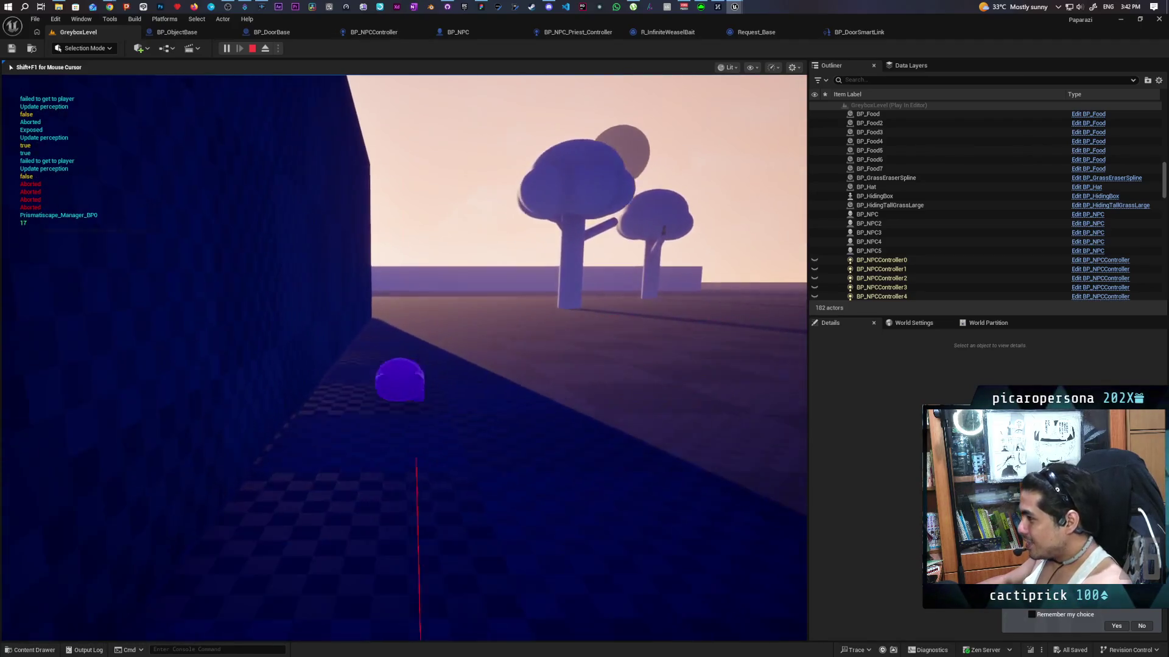
key("w")
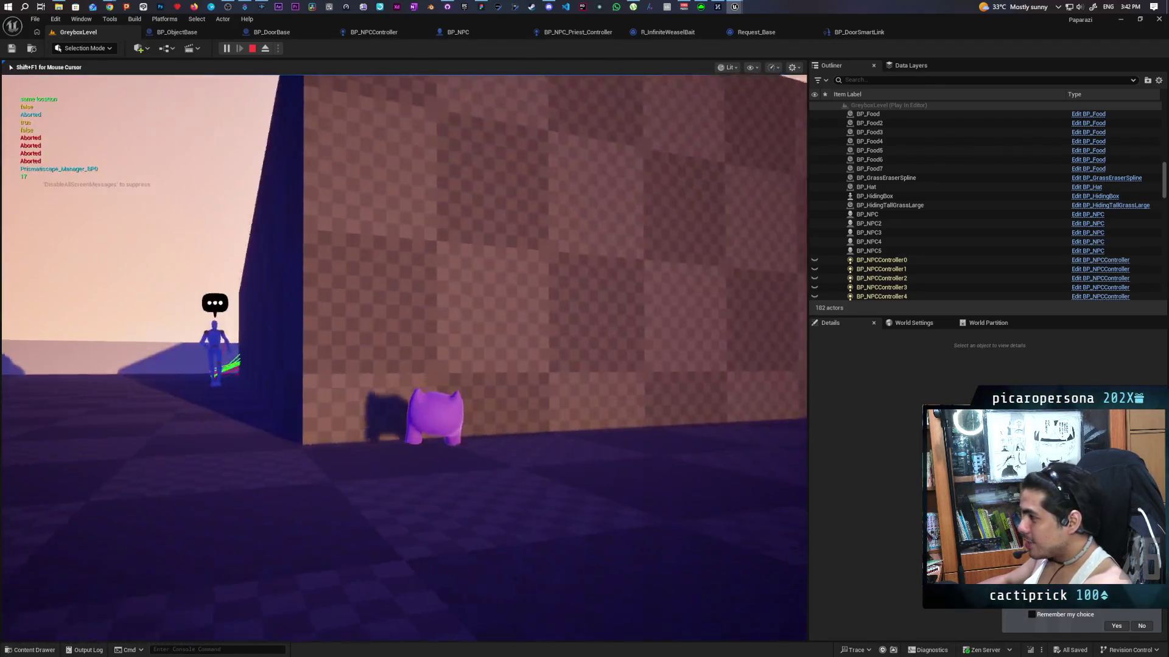
key("F9")
key("F5")
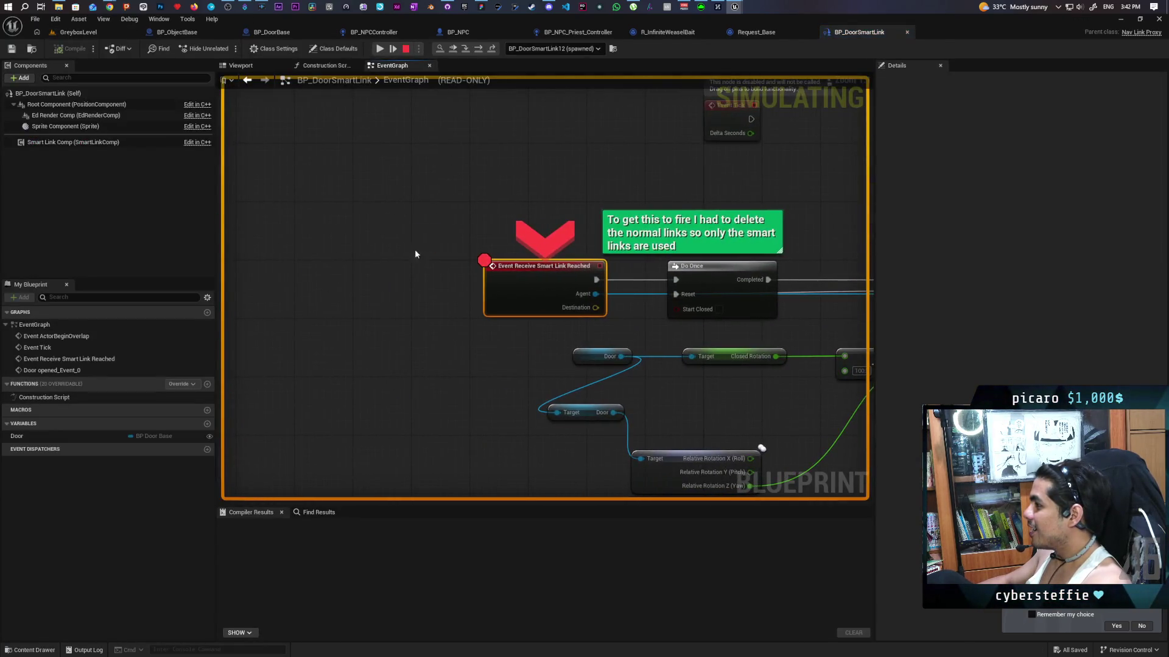
Resume past the BP_DoorSmartLink breakpoint, play through, then stop Play-In-Editor with Esc
left_click(448, 50)
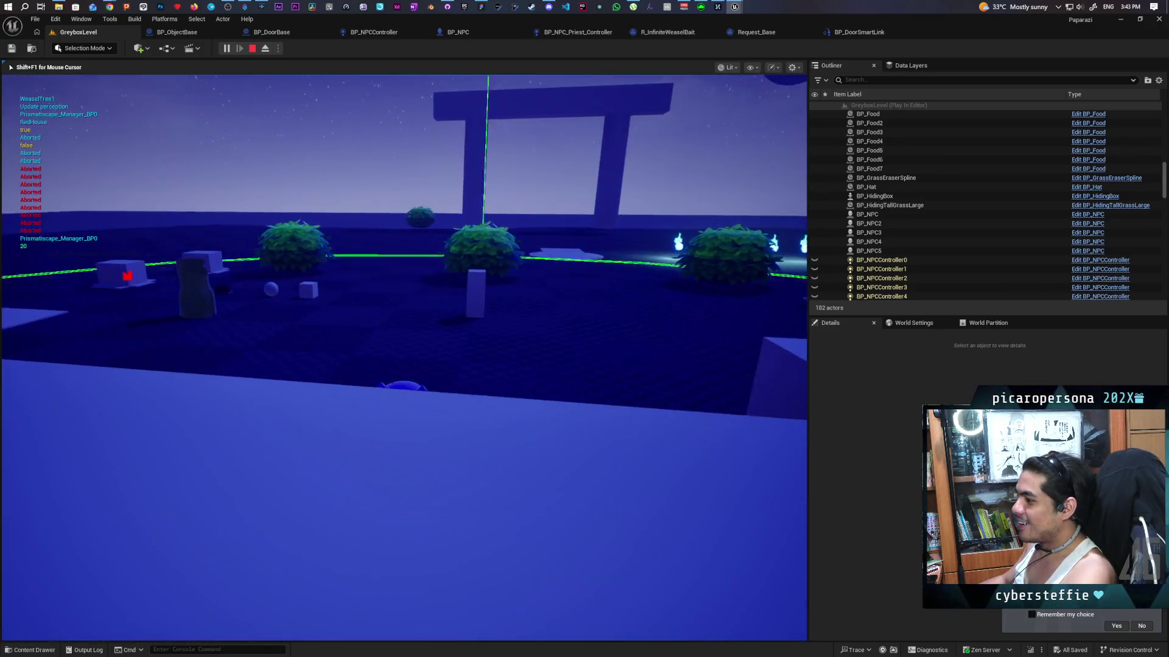
key("Escape")
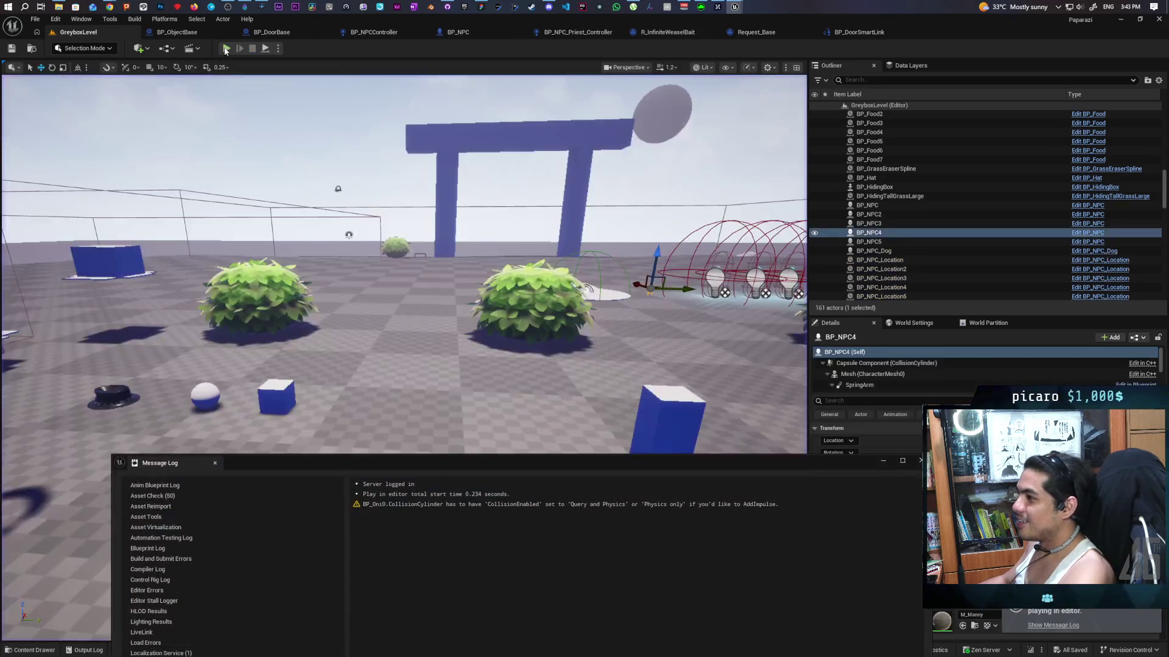
Dismiss the message log, start a new play session, and walk under the arch to the NPC platform
left_click(279, 149)
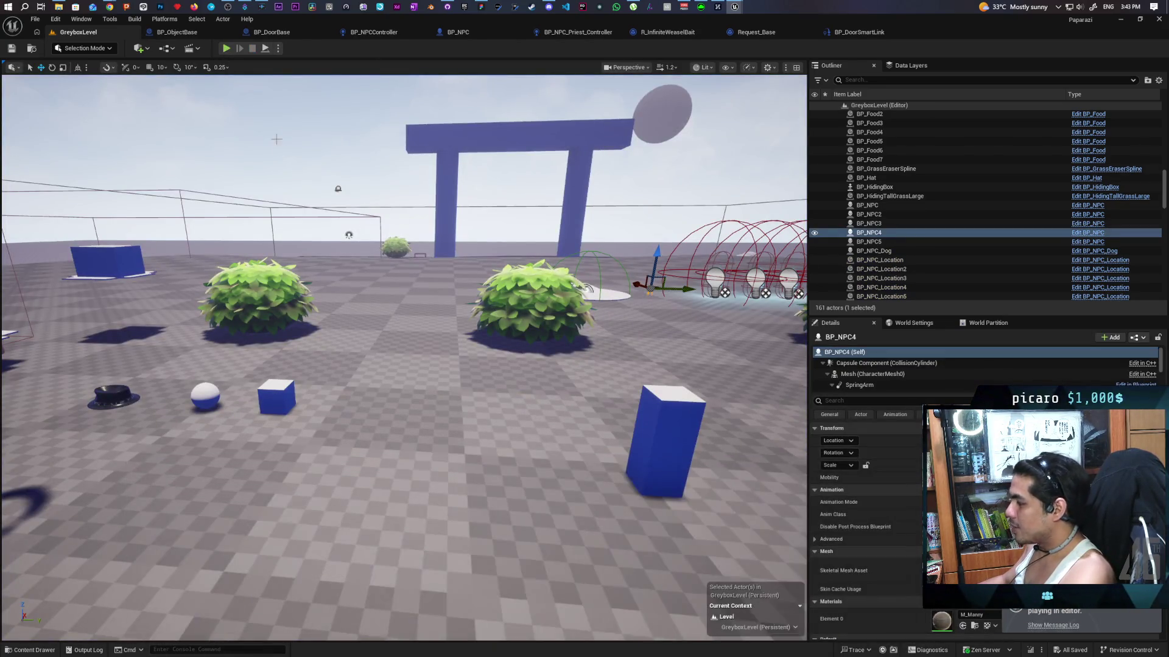
left_click(227, 48)
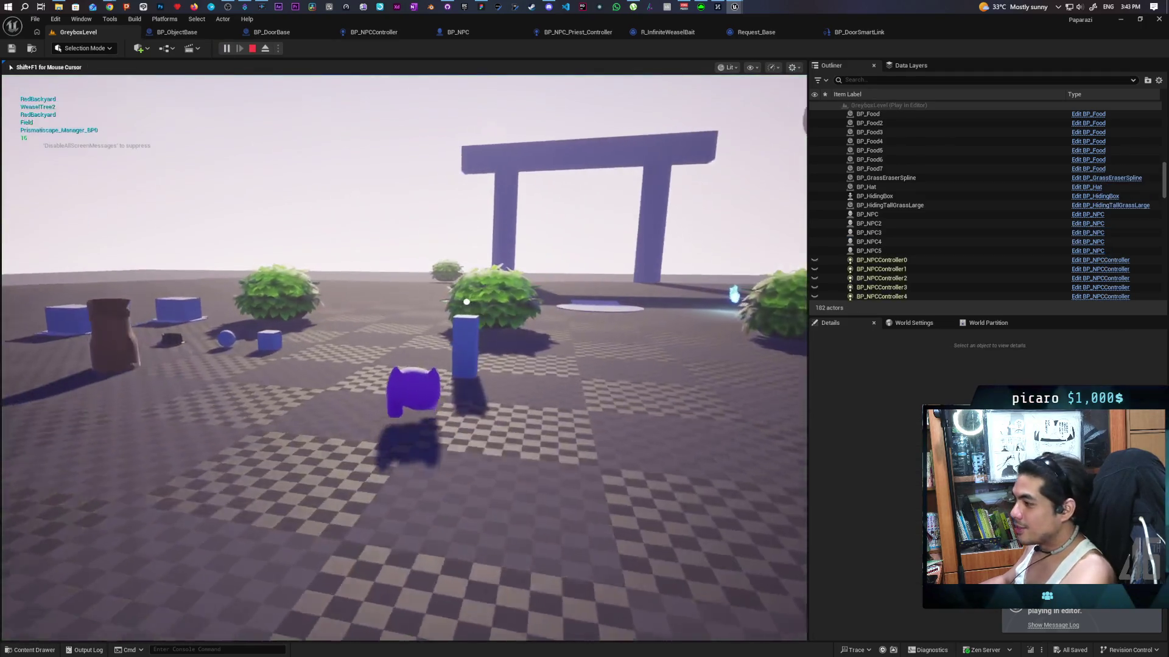
key("w")
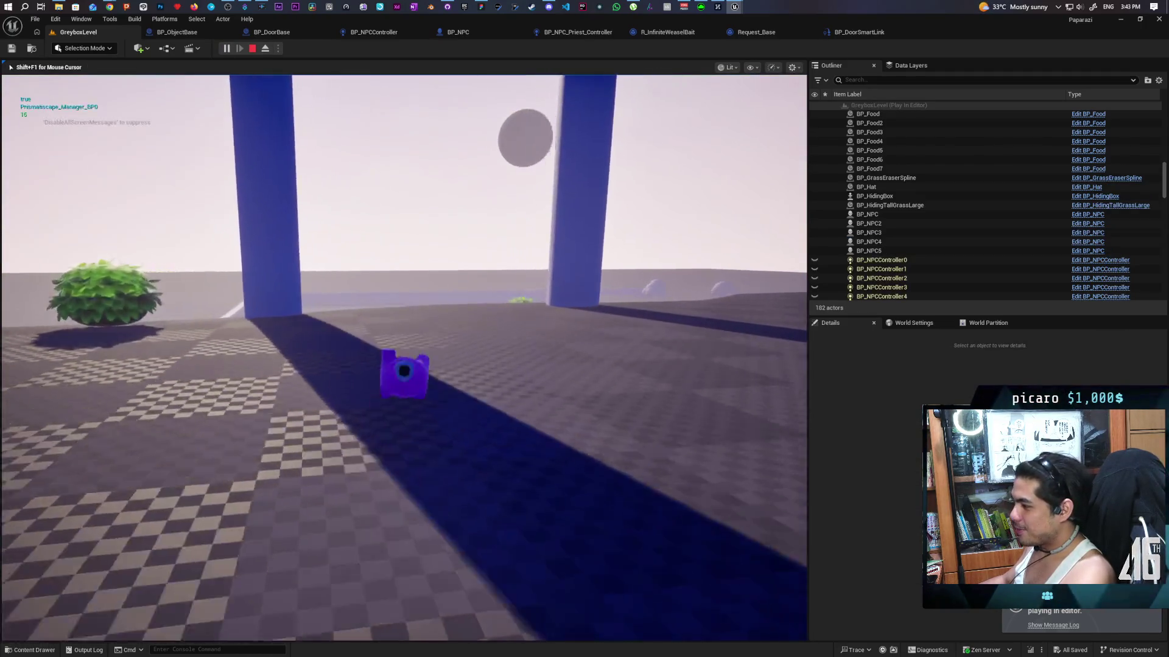
key("w")
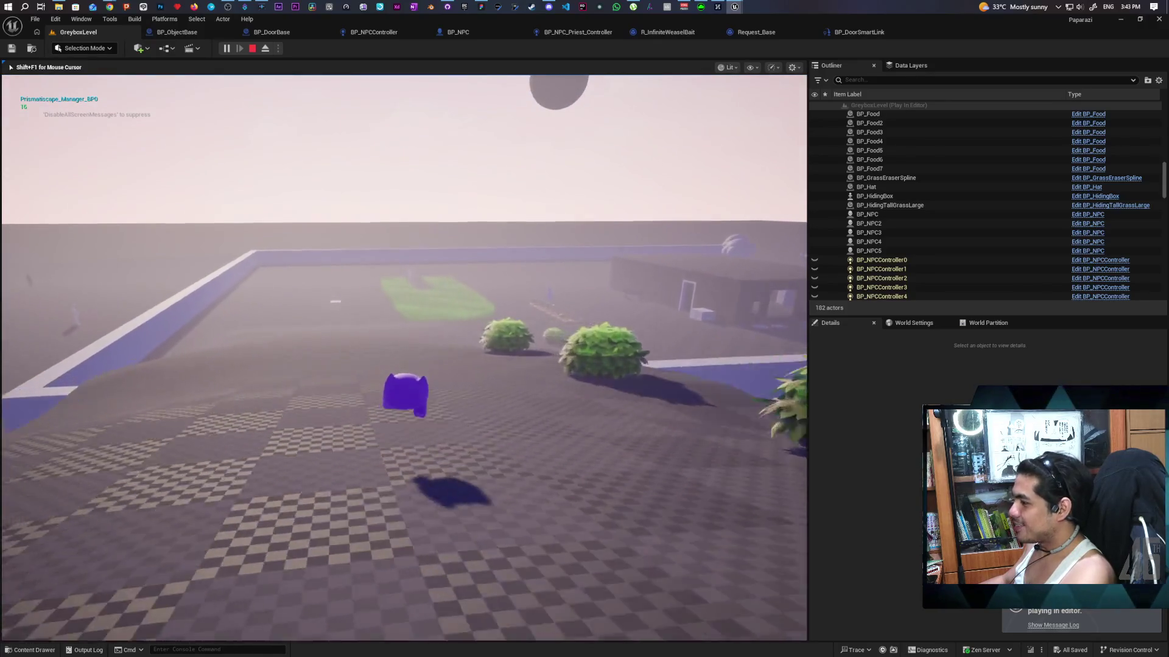
key("w")
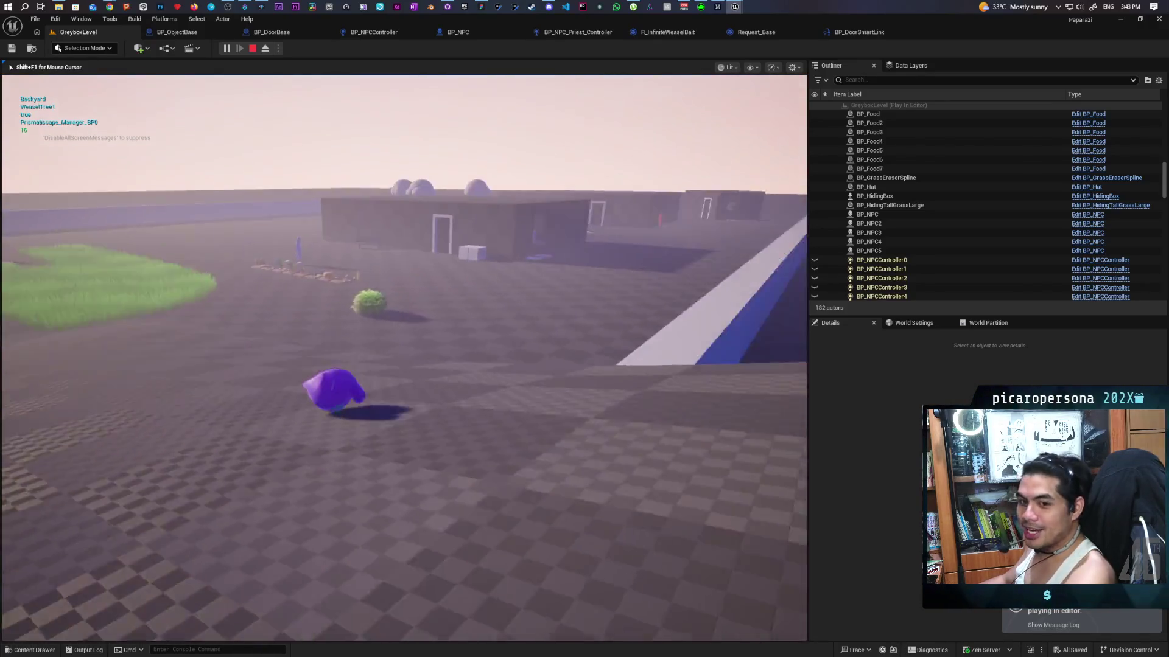
key("w")
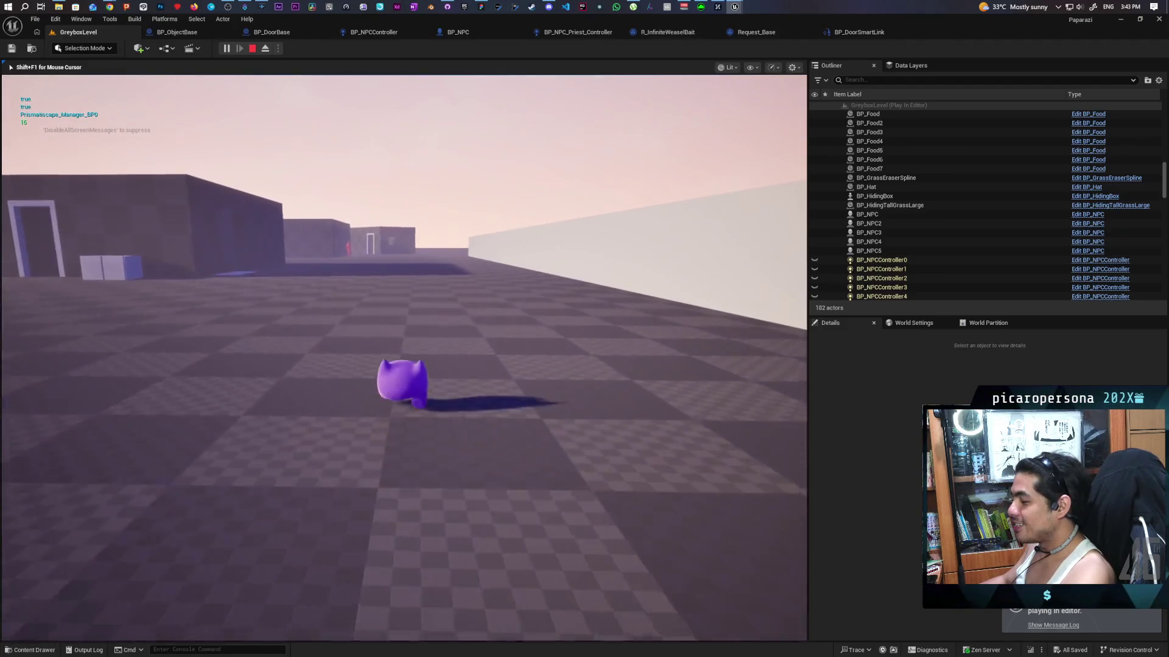
key("w")
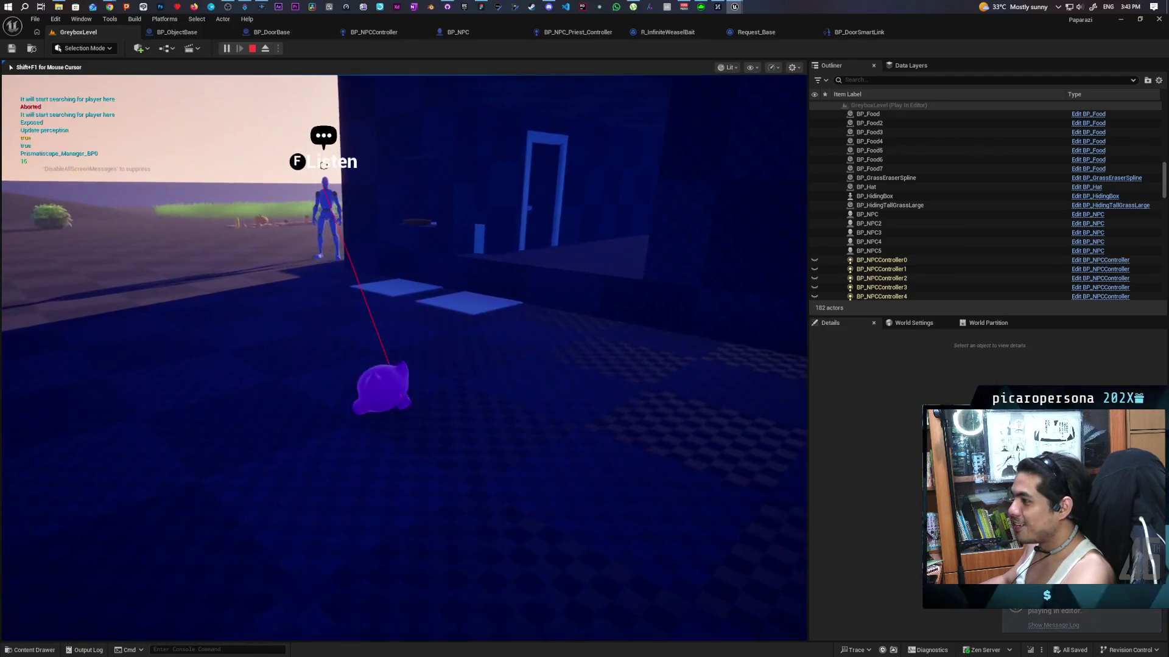
key("w")
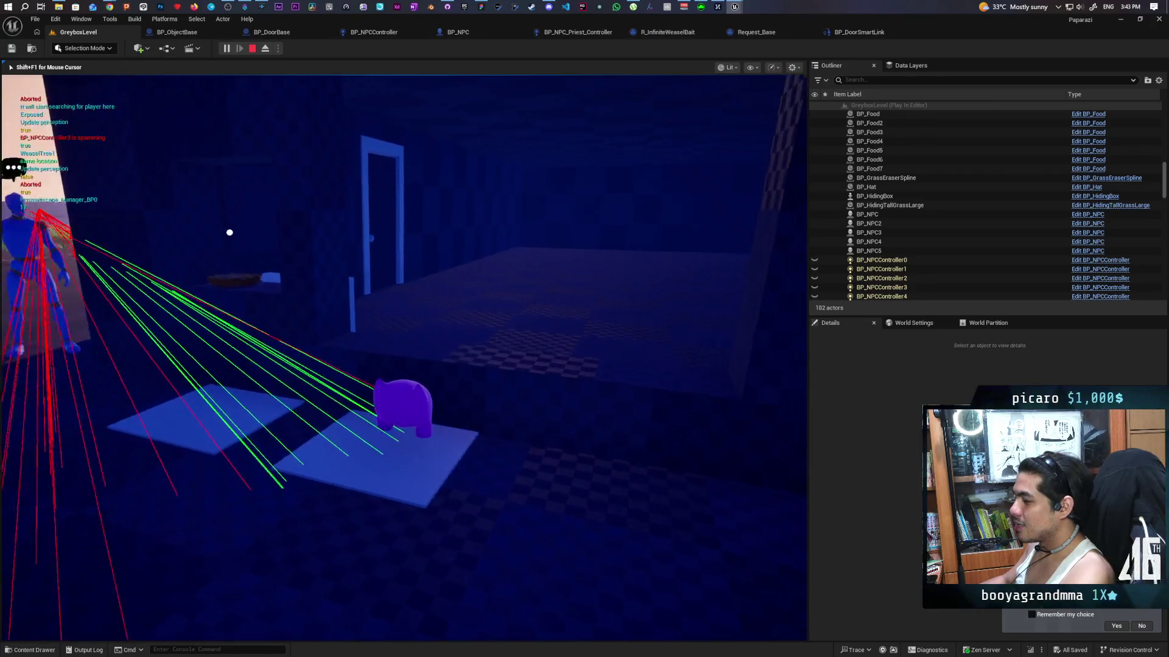
key("w")
Move the character around the listening NPC inside the room and by the wall
key("w")
key("a")
key("w")
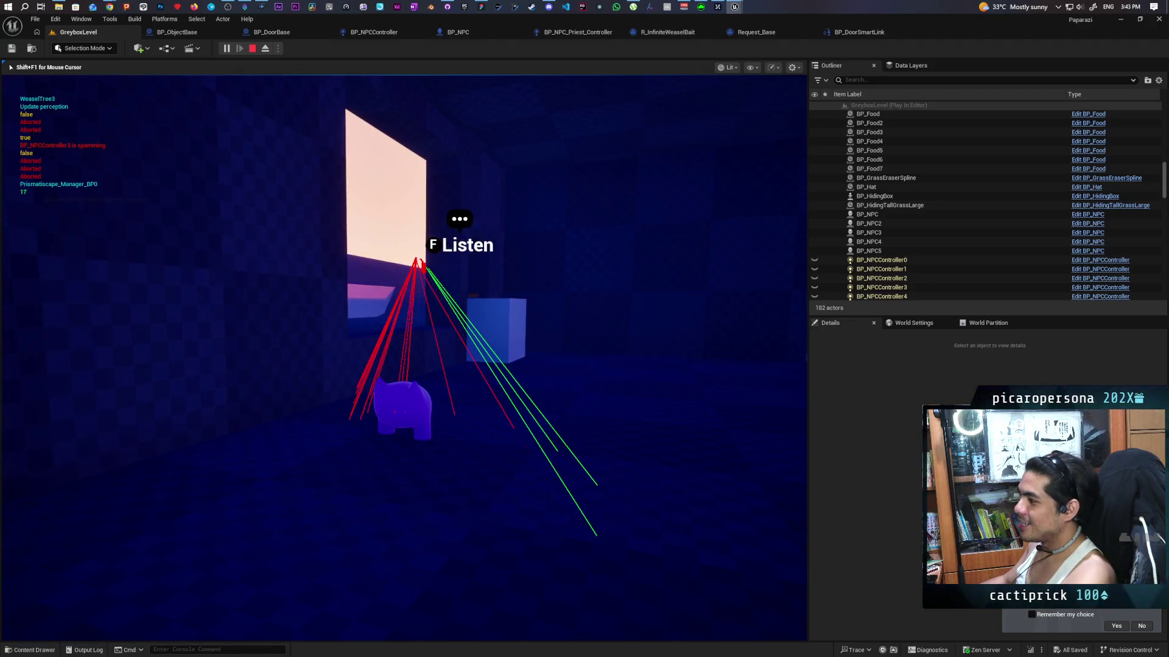
key("d")
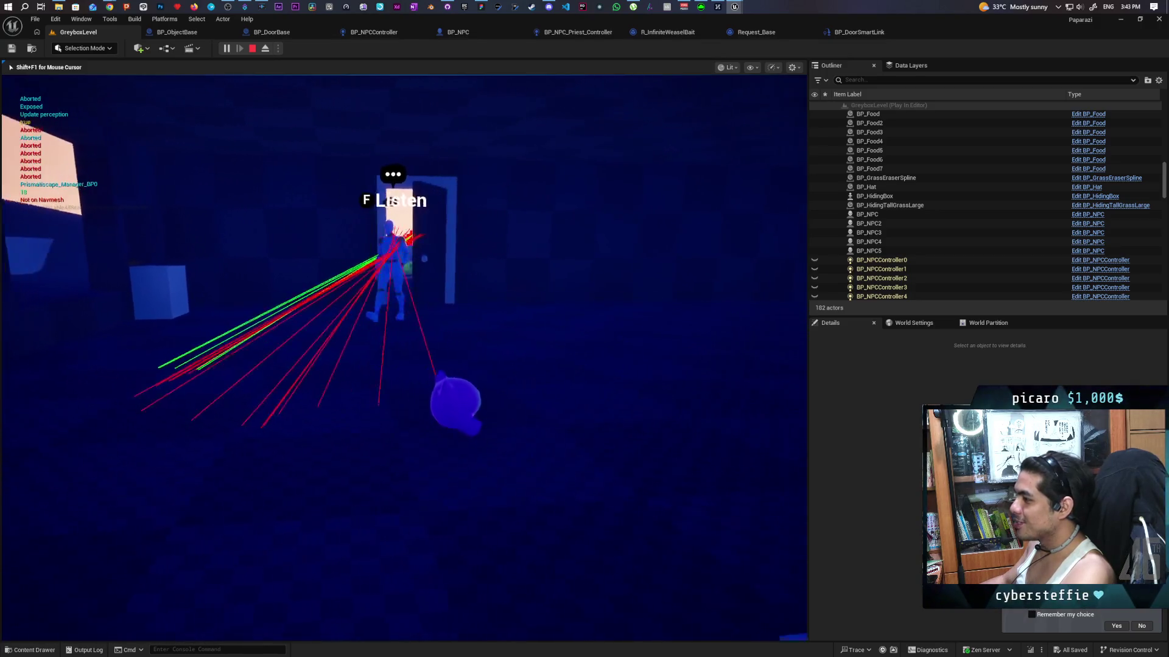
key("a")
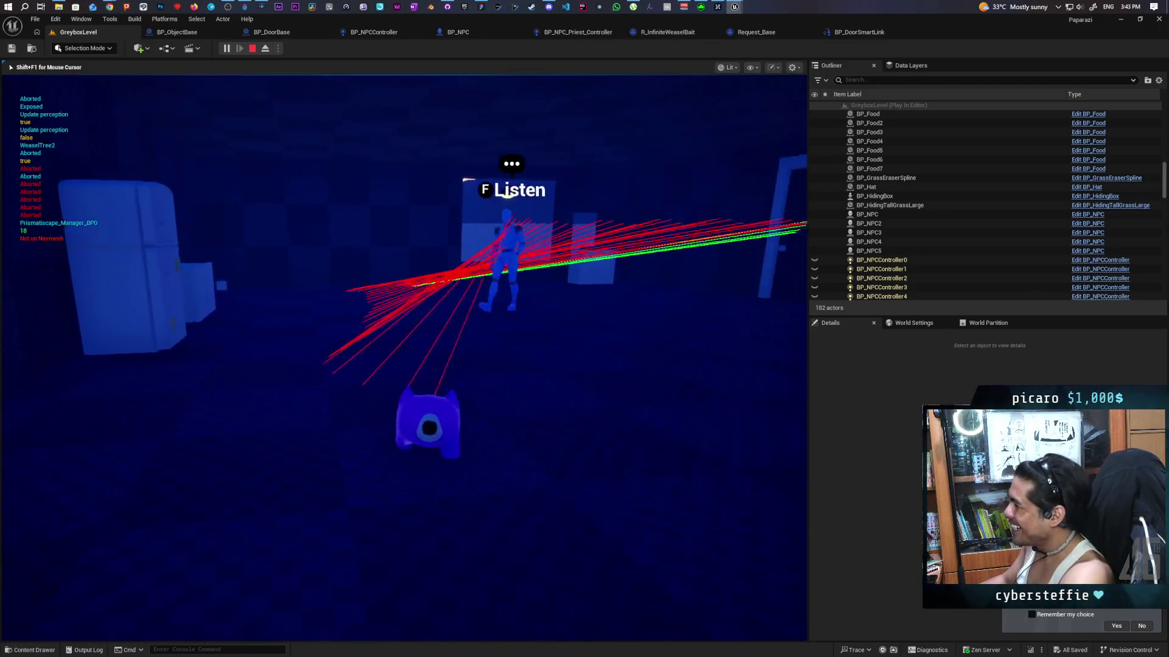
key("s")
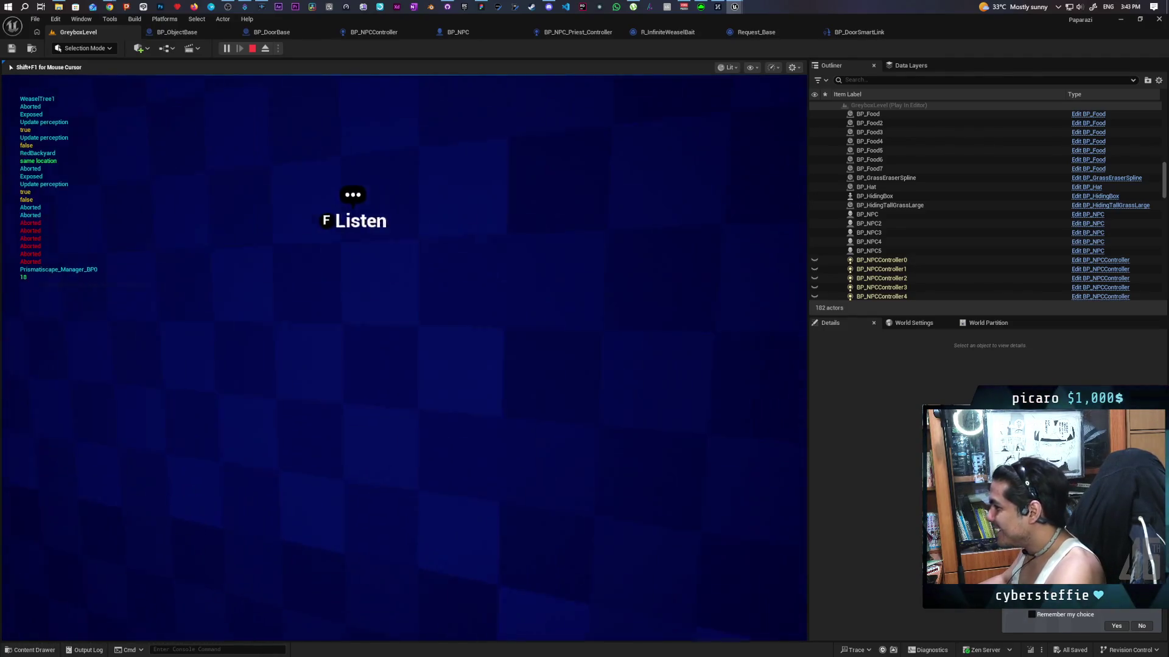
key("w")
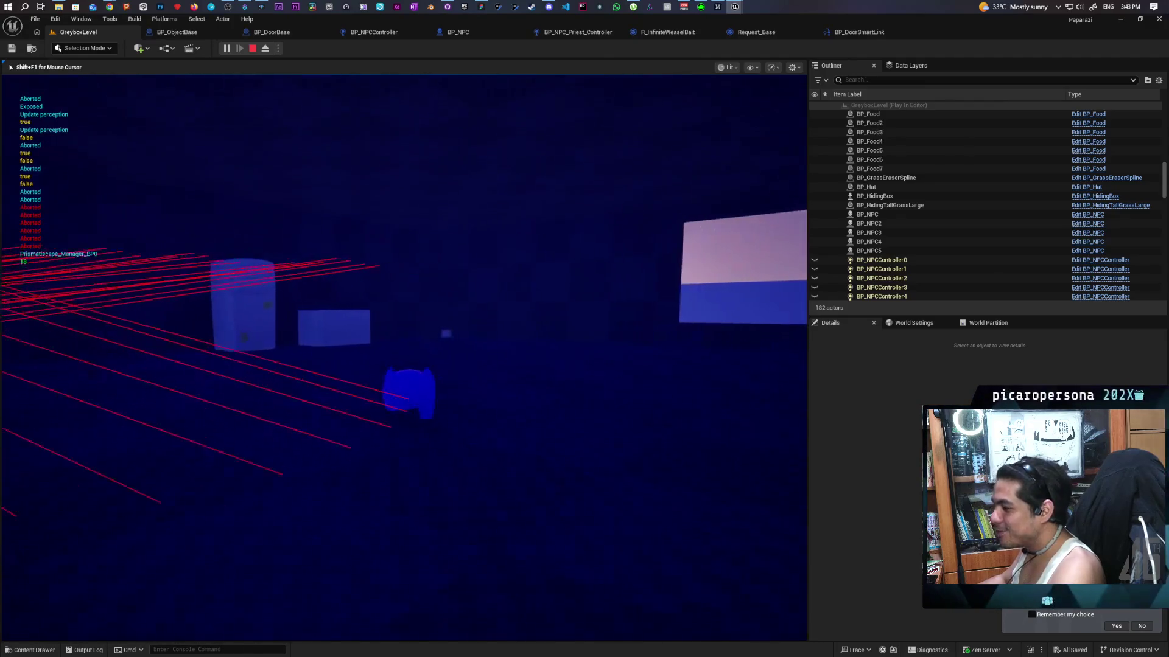
key("w")
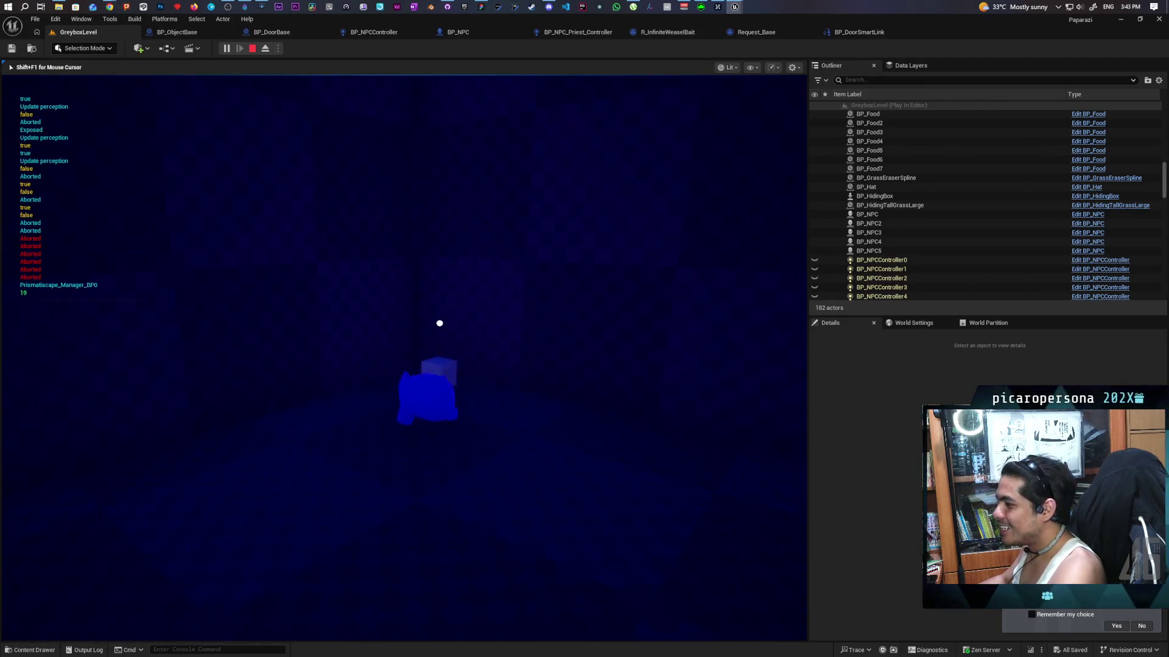
key("s")
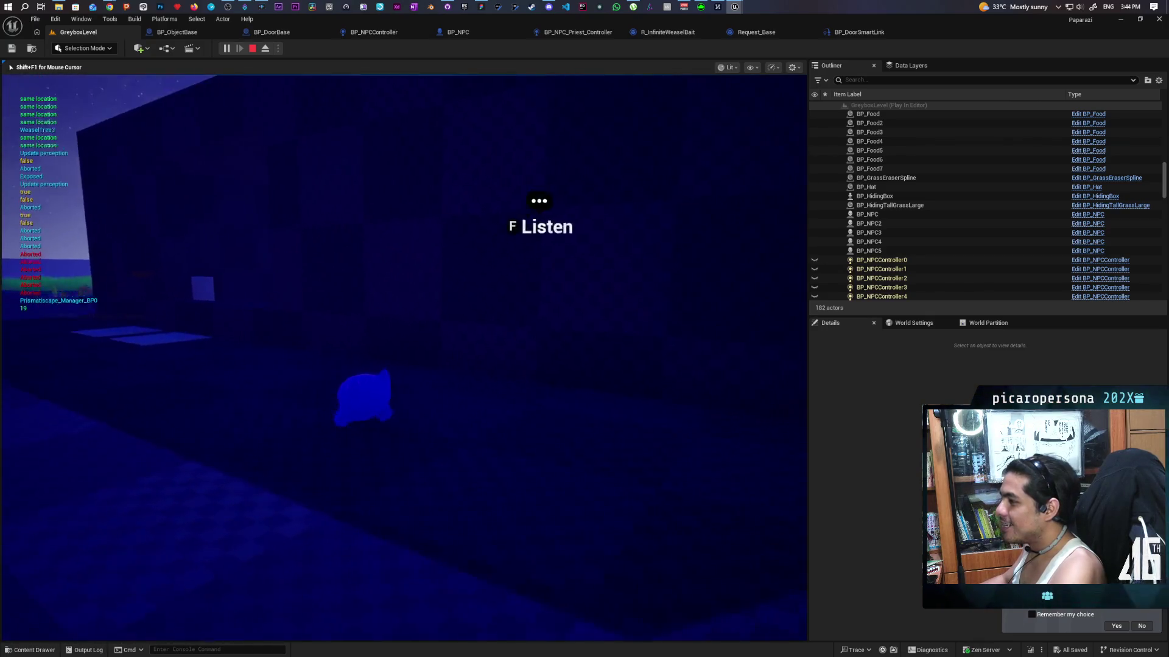
key("a")
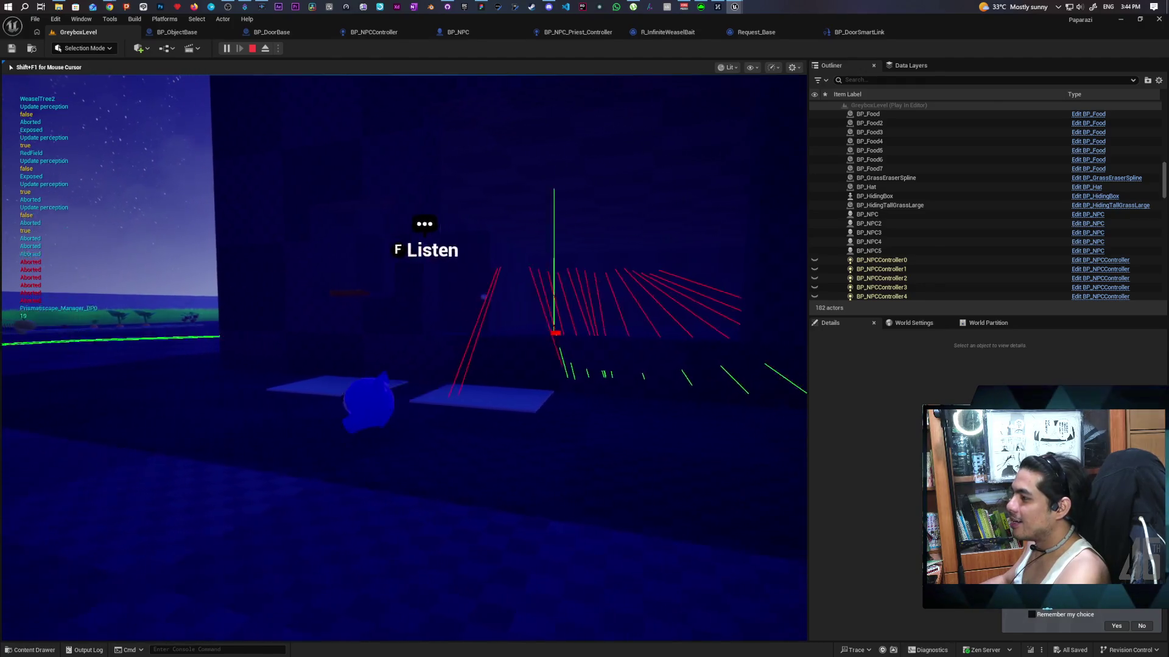
key("a")
key("d")
key("d")
key("d")
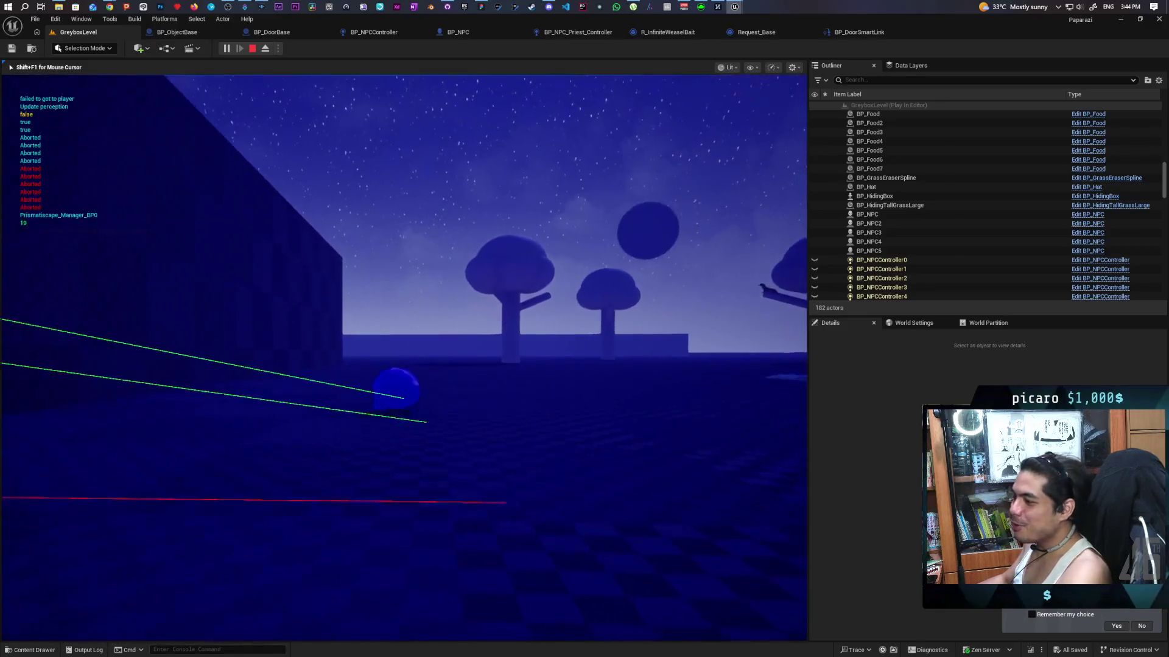
Walk past the trees and grass strip back toward the walled building, then stop playing
key("w")
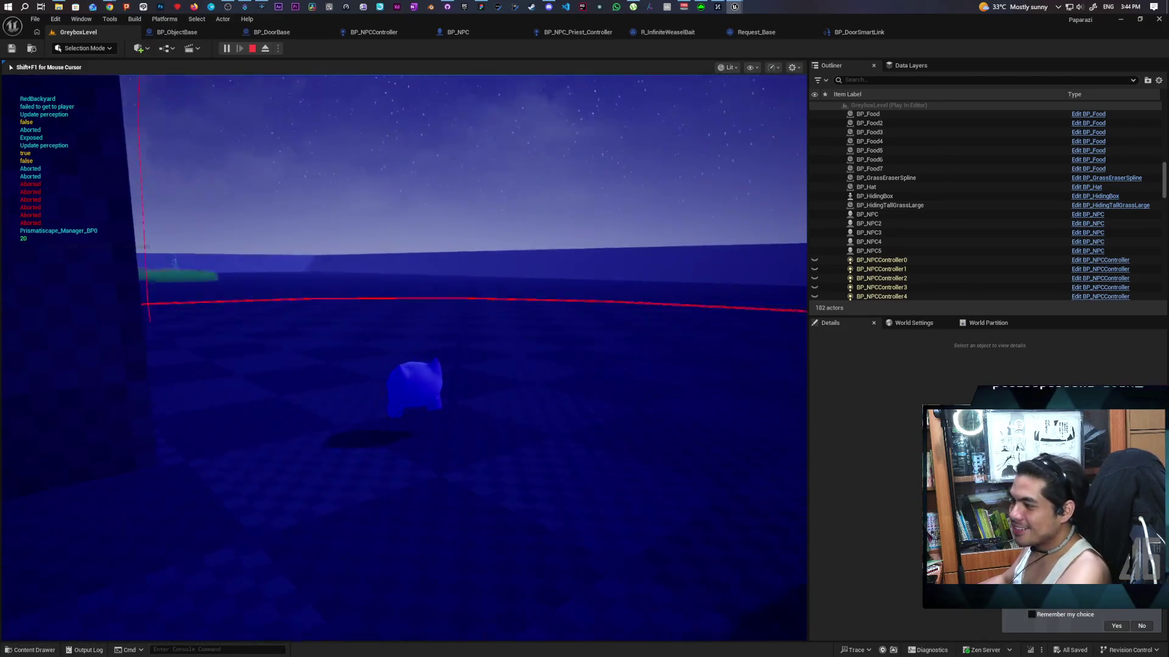
key("a")
key("w")
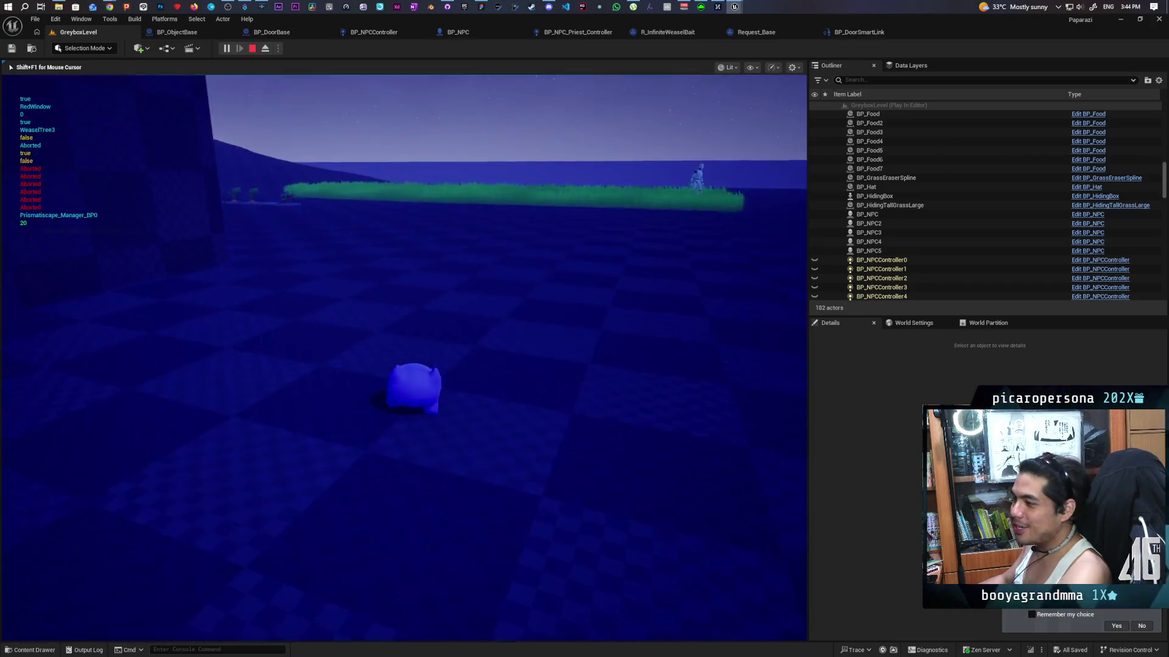
key("w")
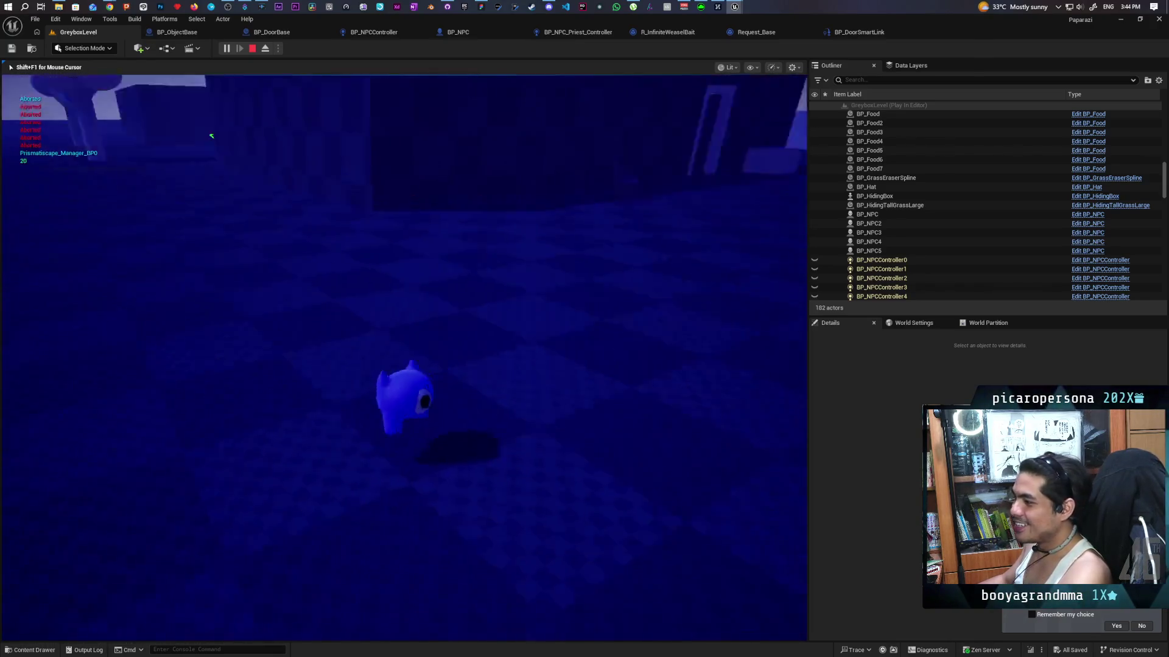
key("w")
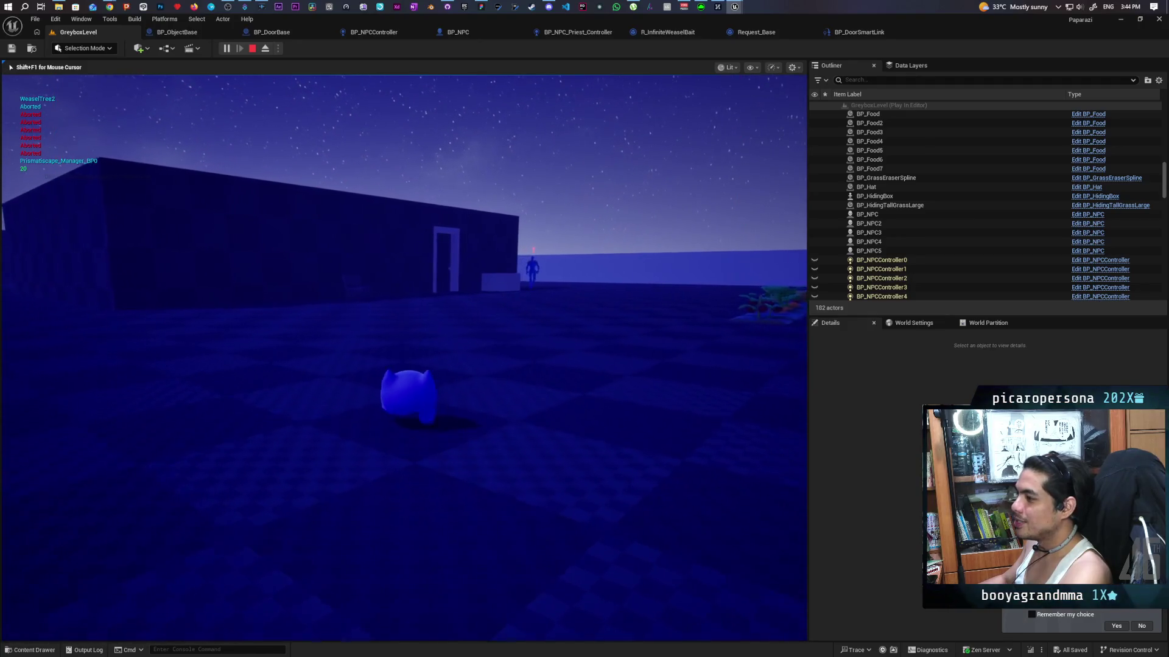
key("w")
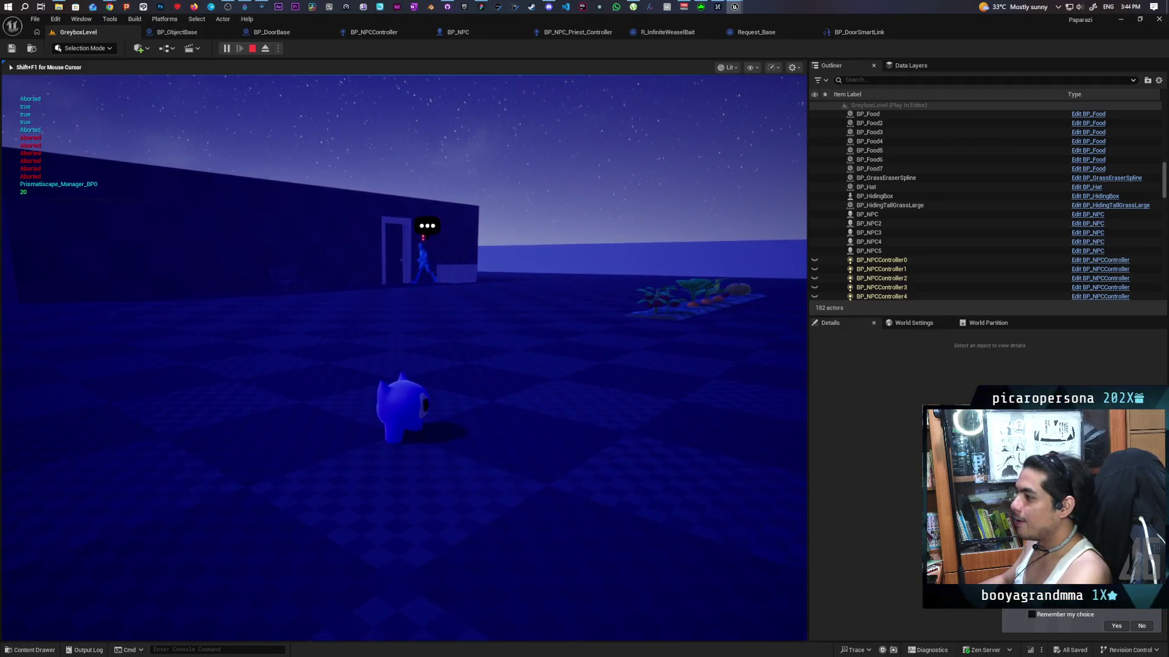
key("w")
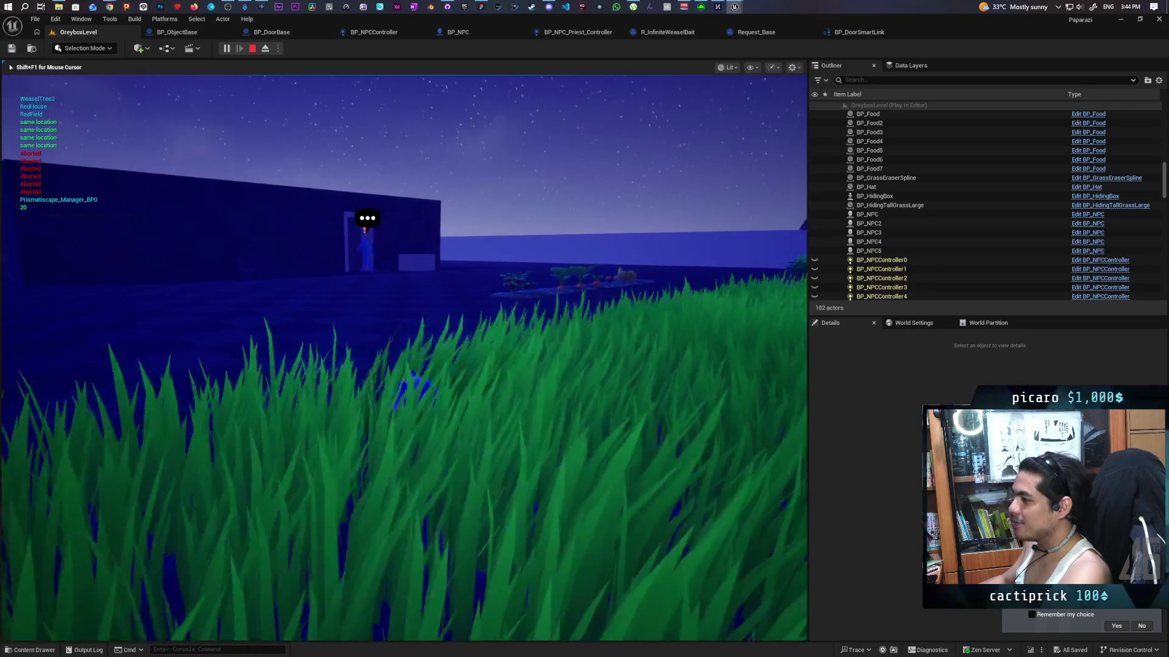
key("Escape")
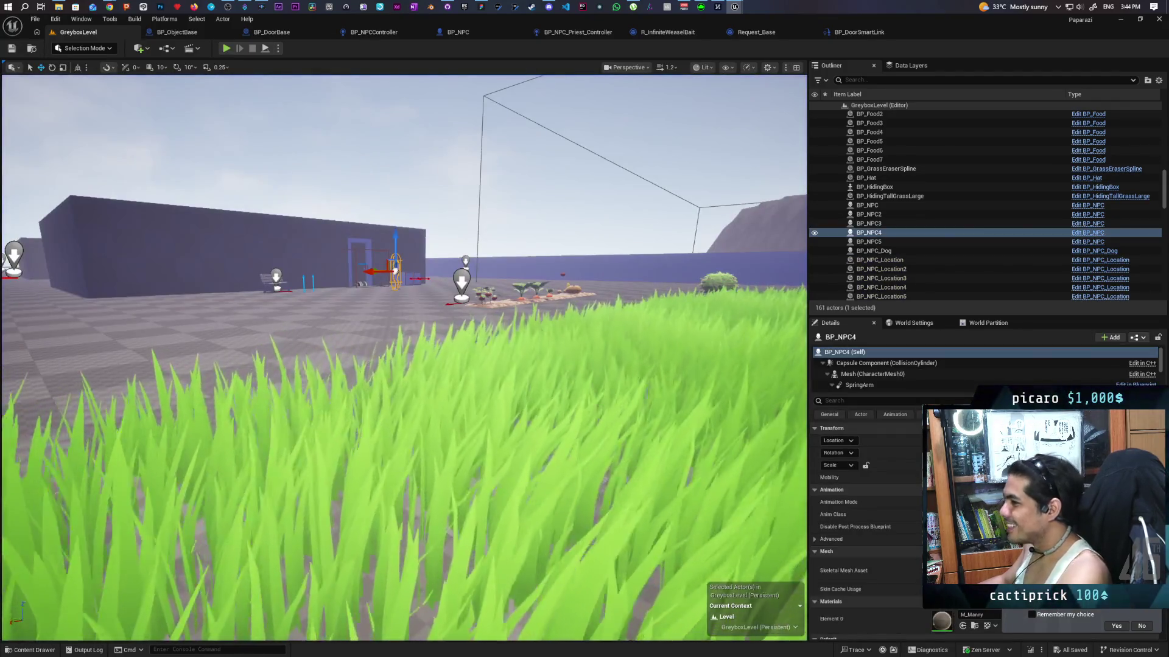
Bring Chrome forward, play the Twitch clip with sound up, close its tab, and minimize the browser
mouse_move(110, 6)
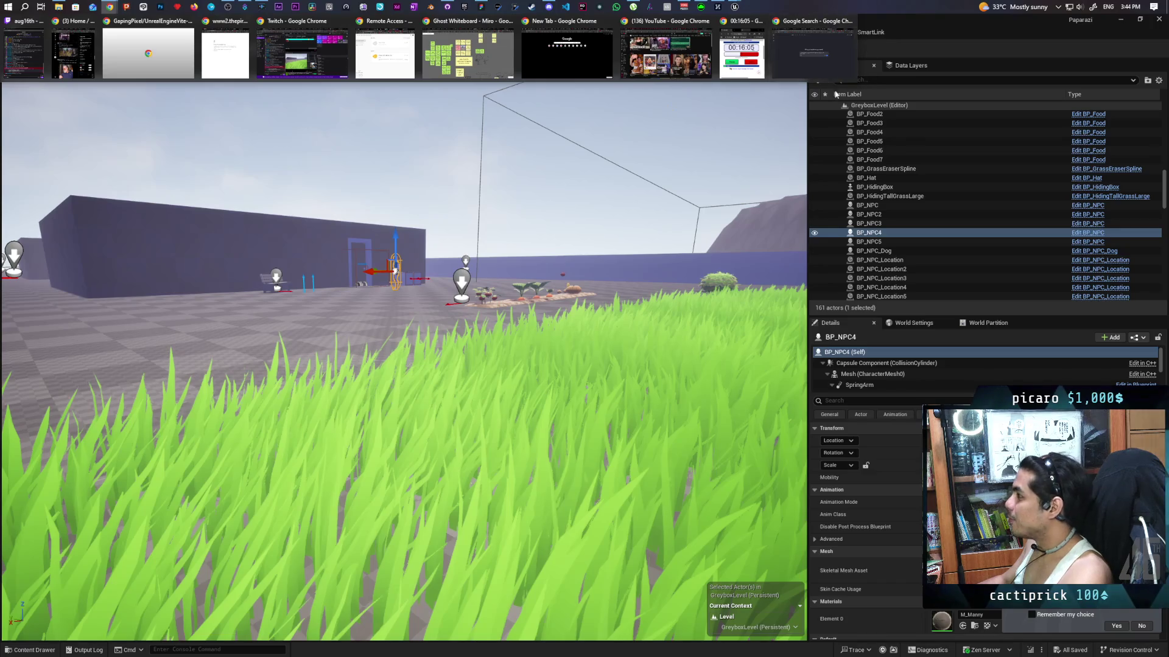
left_click(839, 78)
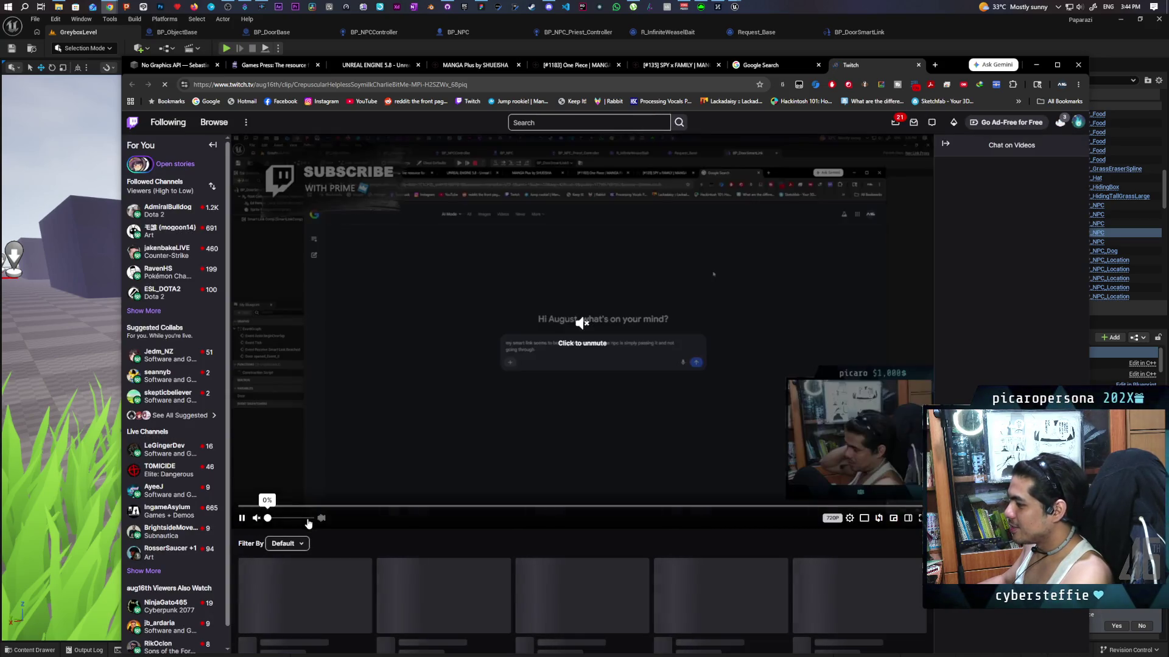
left_click(304, 518)
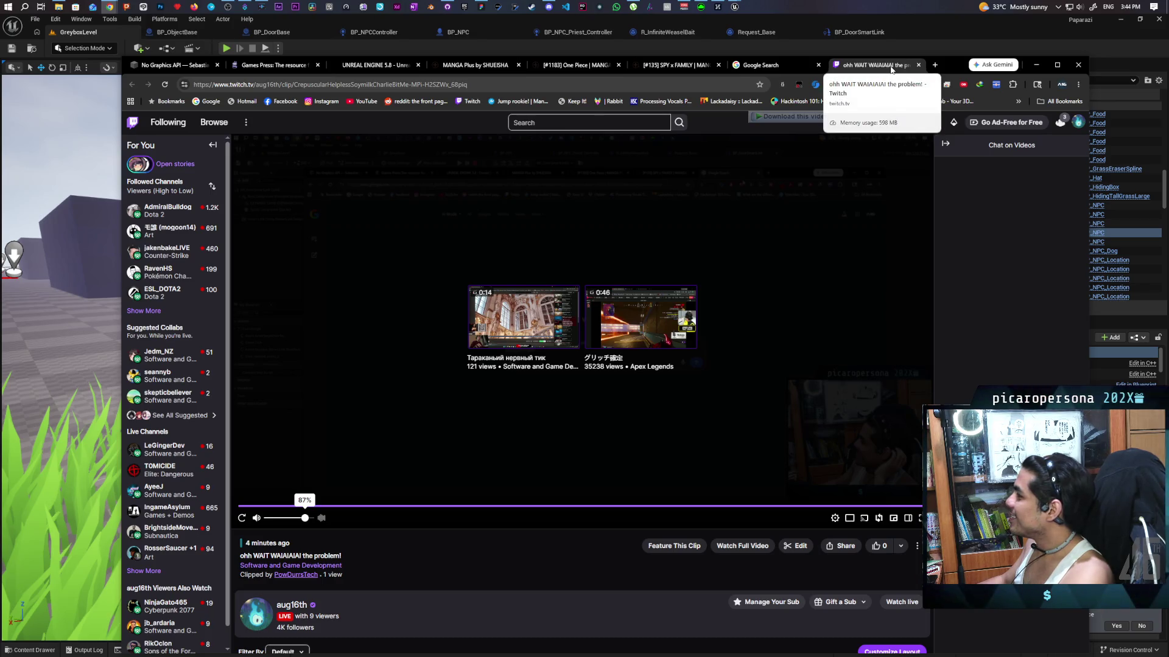
key("ctrl+w")
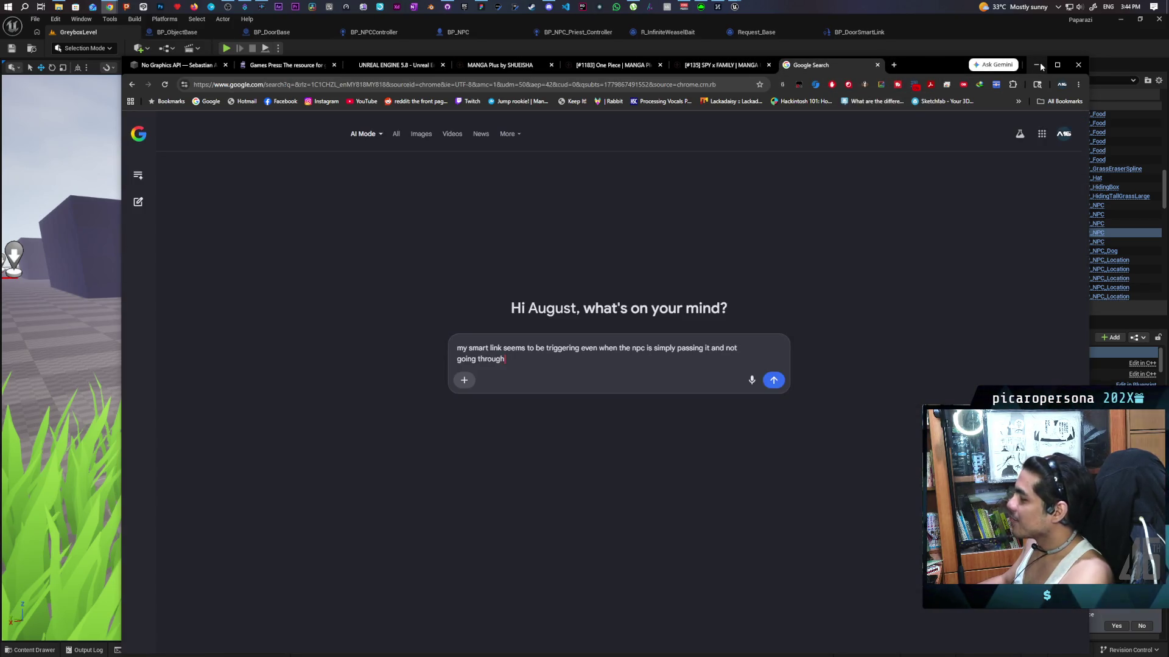
left_click(1036, 65)
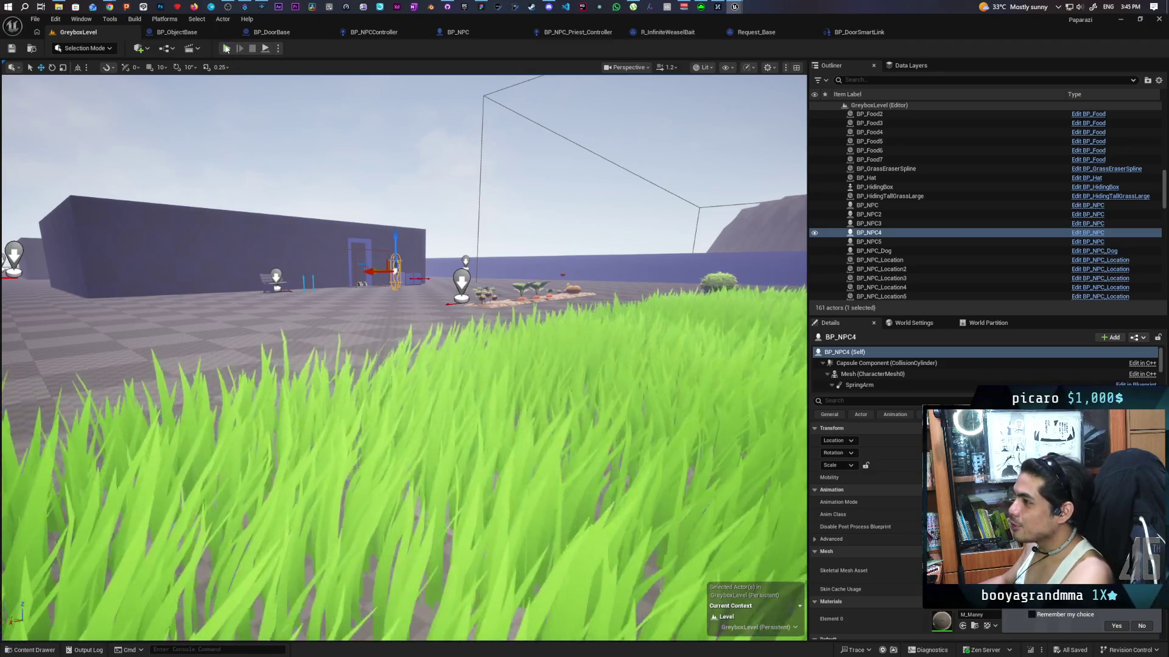
Run a short play test of the level, walking forward, then stop it
left_click(226, 49)
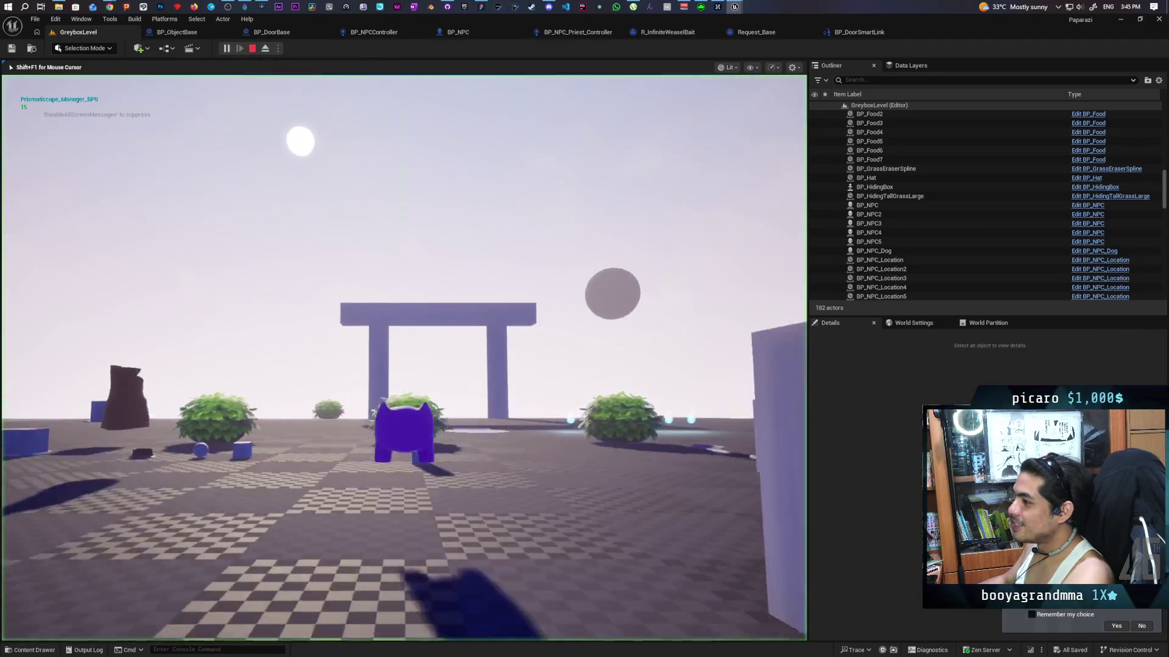
key("w")
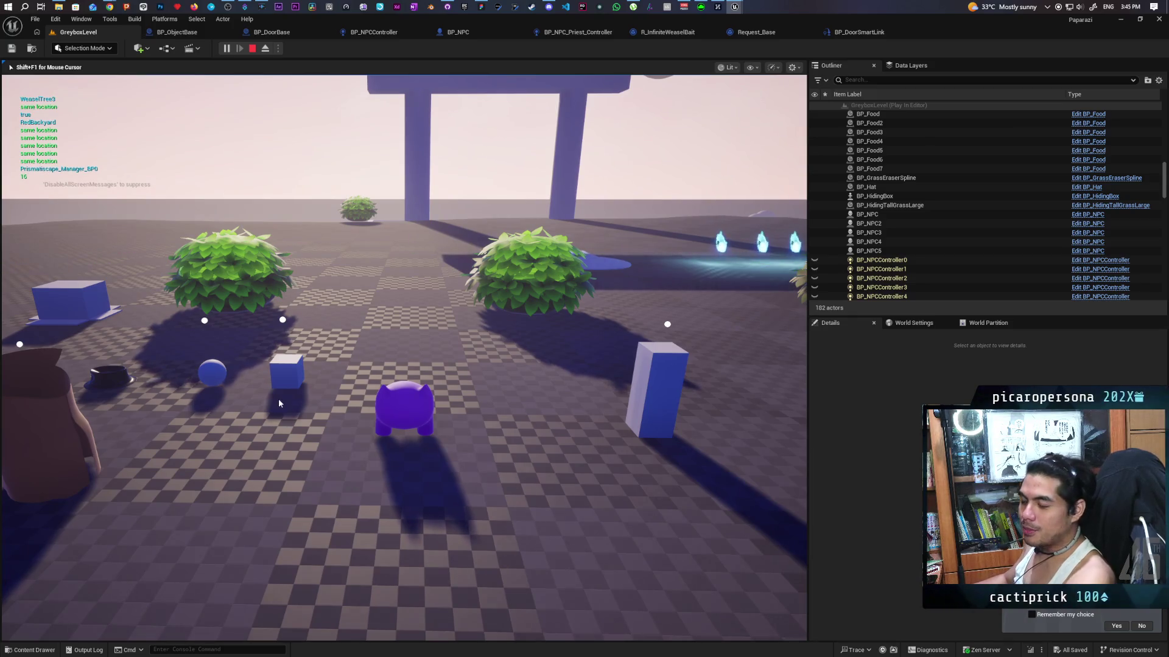
key("Escape")
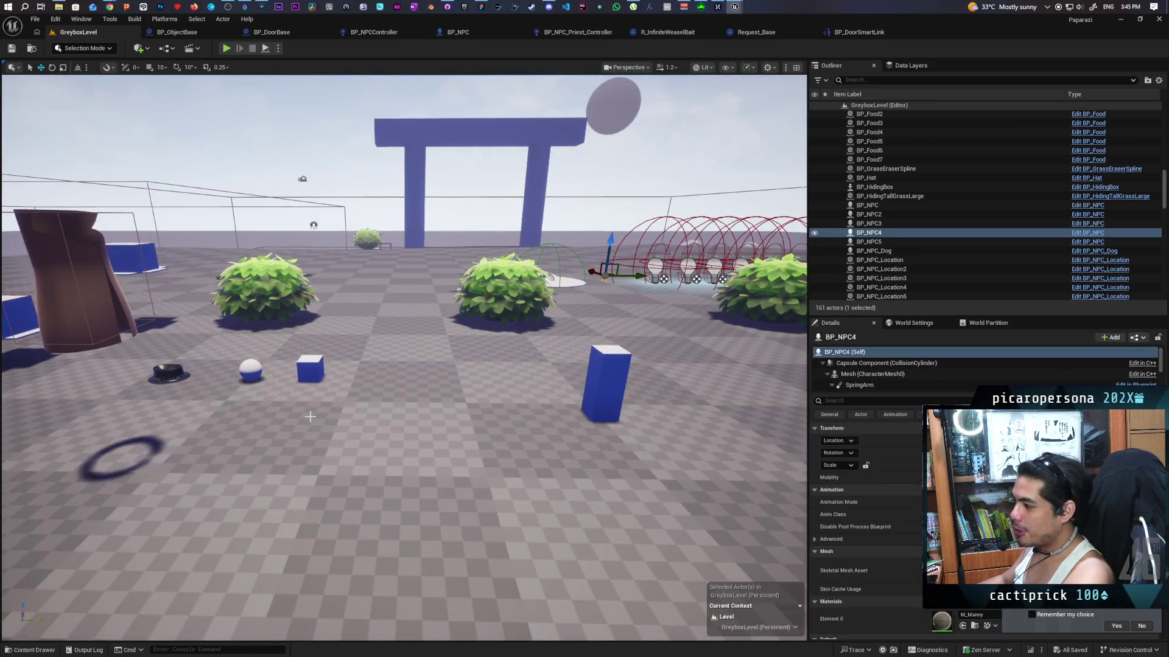
Fly the editor camera to the house, select the BP_Cupboard3 cupboard by the doorway, and bring up Streamer.bot
mouse_move(455, 445)
left_mouse_down()
mouse_move(455, 511)
mouse_move(455, 389)
mouse_move(441, 371)
left_mouse_up()
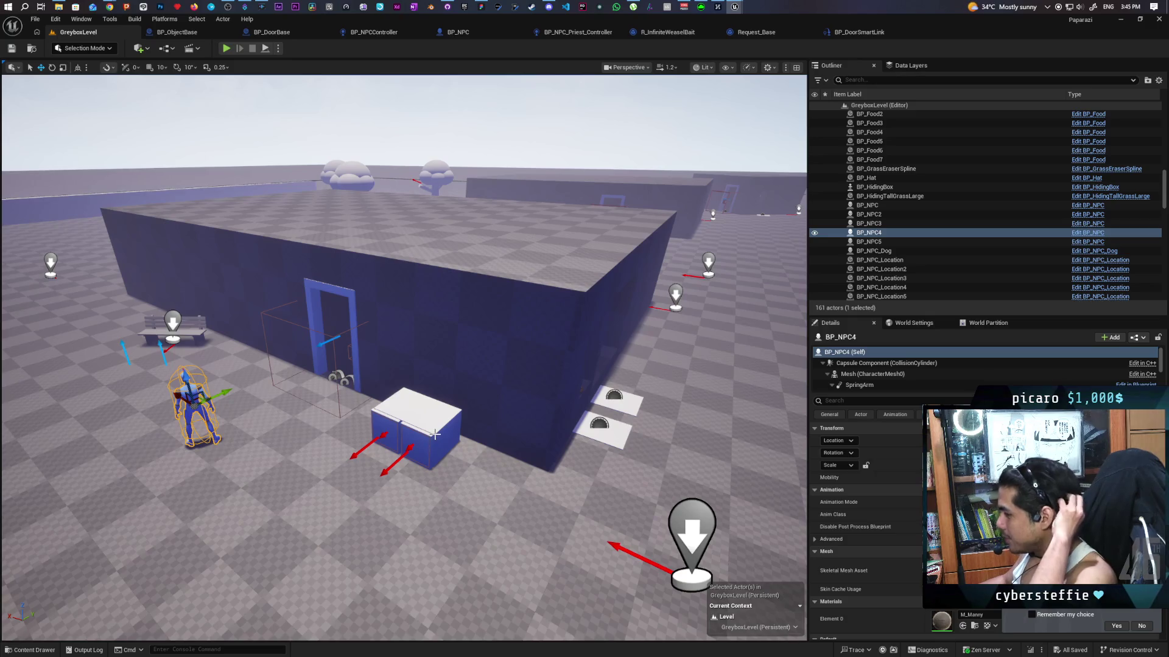
left_click_drag(473, 434, 469, 401)
left_click(361, 460)
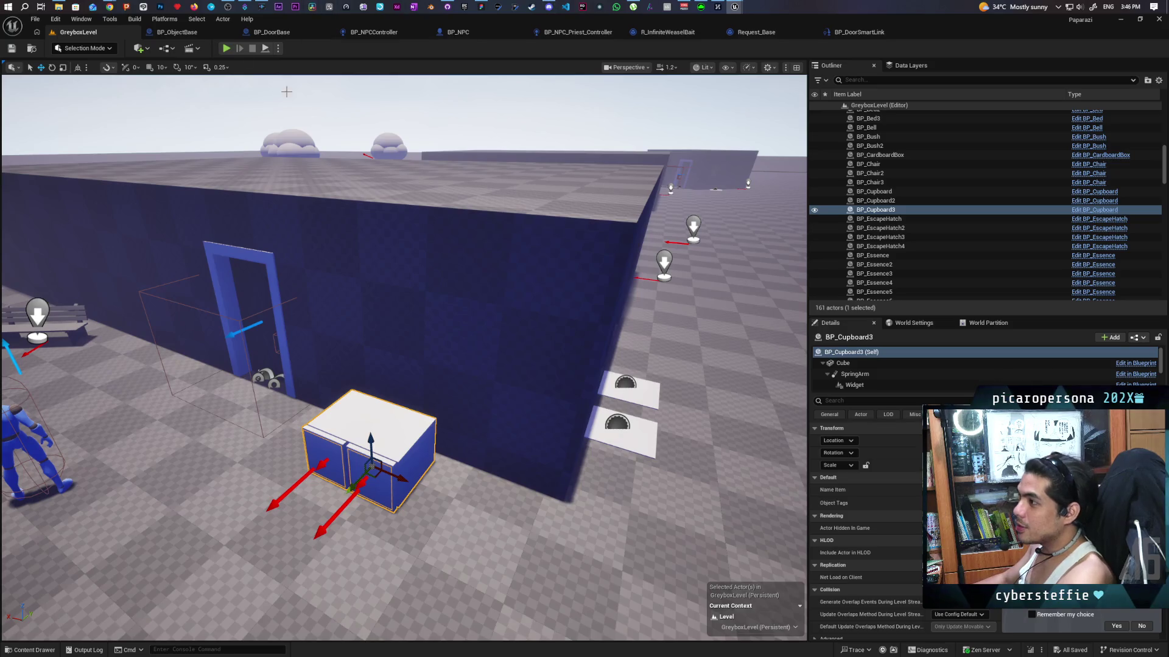
left_click(244, 6)
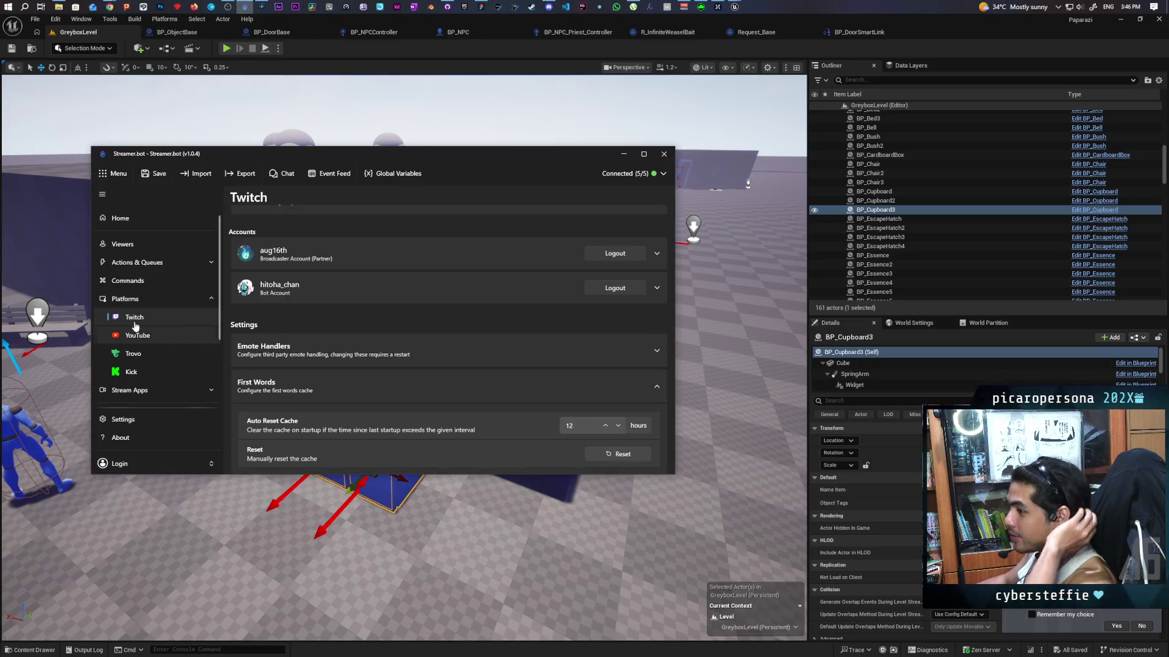
Open the SFX Redeem action's sub-actions under Actions & Queues
left_click(136, 270)
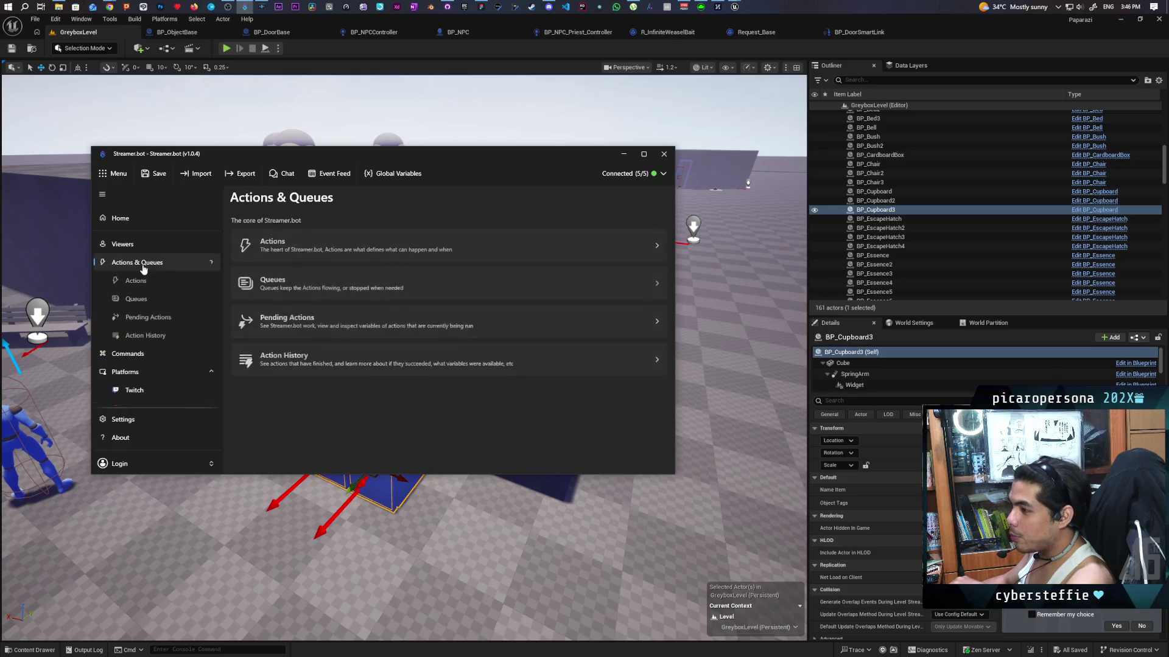
left_click(426, 242)
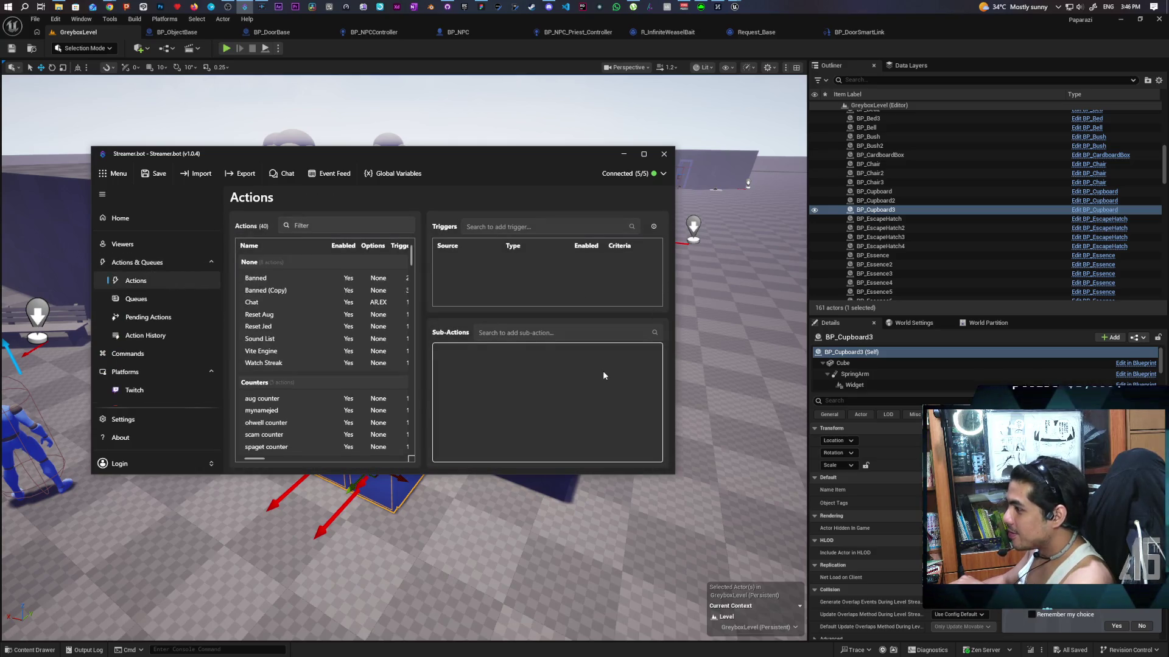
scroll(304, 364, "down", 5)
scroll(304, 363, "down", 2)
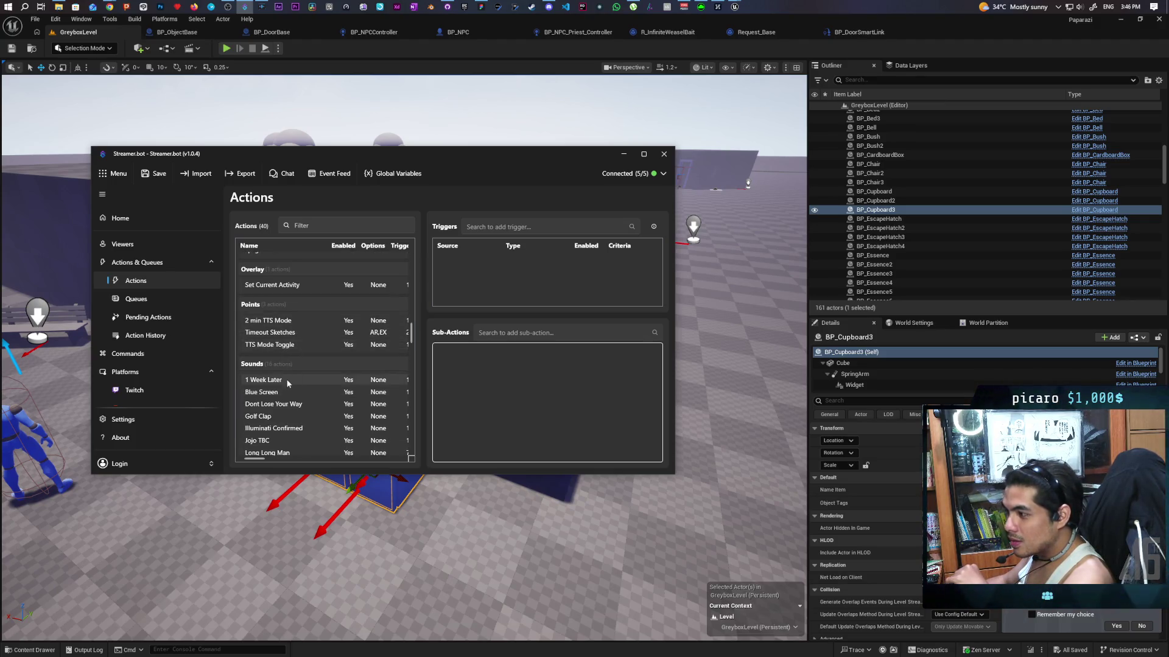
scroll(282, 364, "down", 2)
scroll(282, 363, "down", 4)
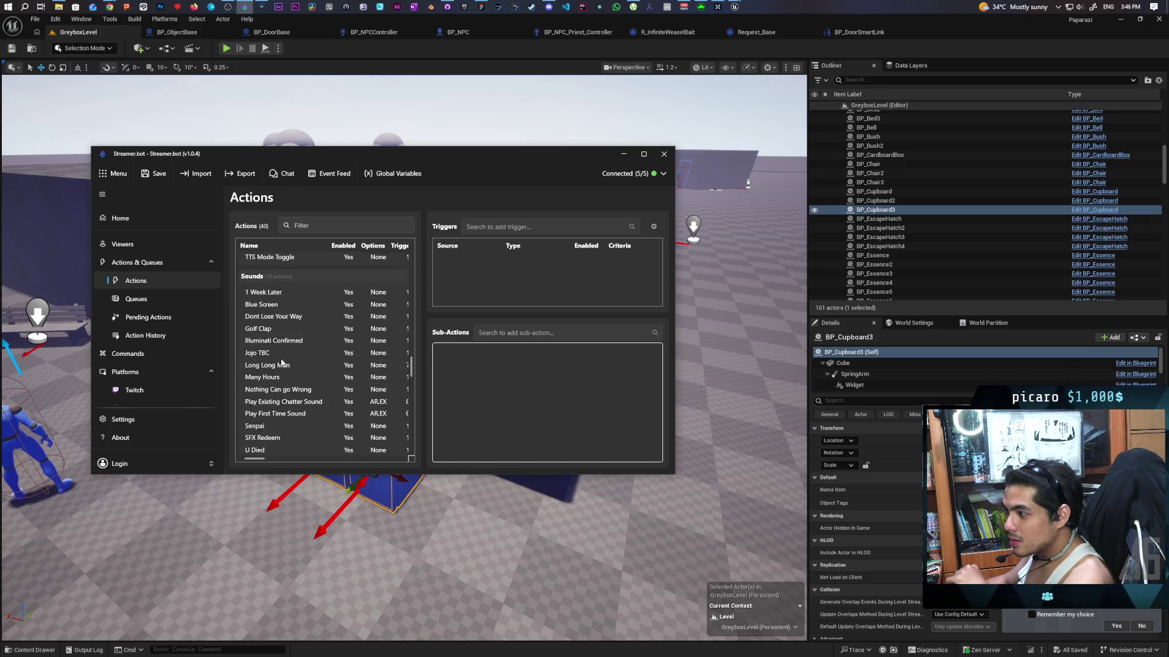
left_click(268, 394)
scroll(586, 389, "down", 3)
scroll(586, 388, "down", 1)
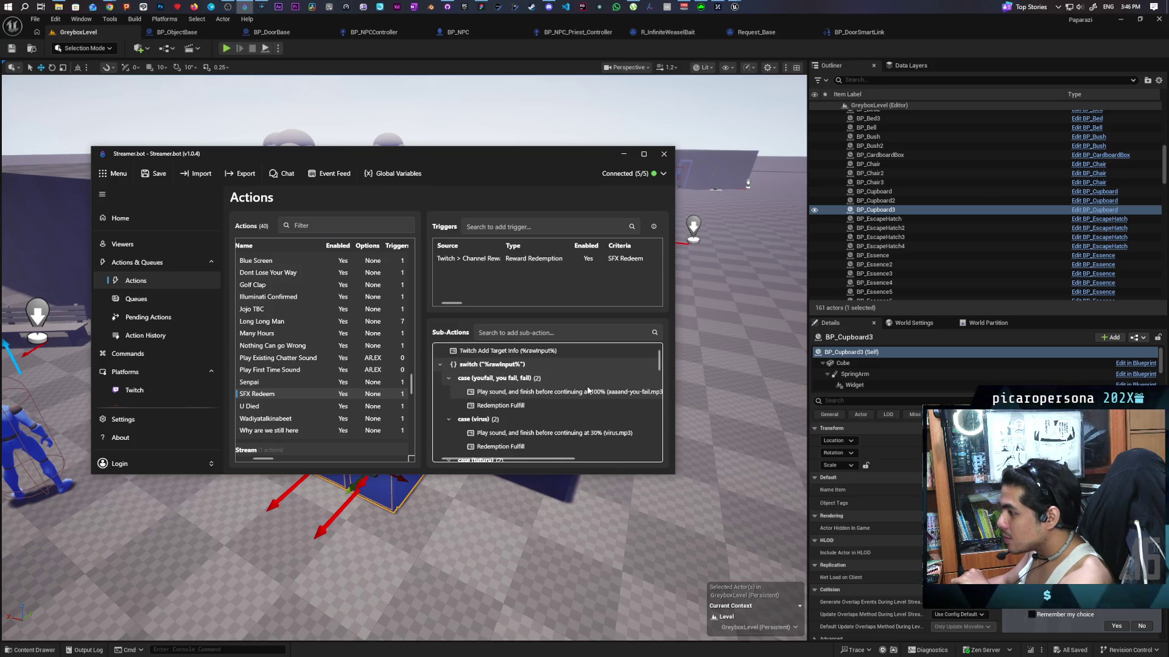
scroll(548, 388, "up", 2)
scroll(523, 394, "down", 5)
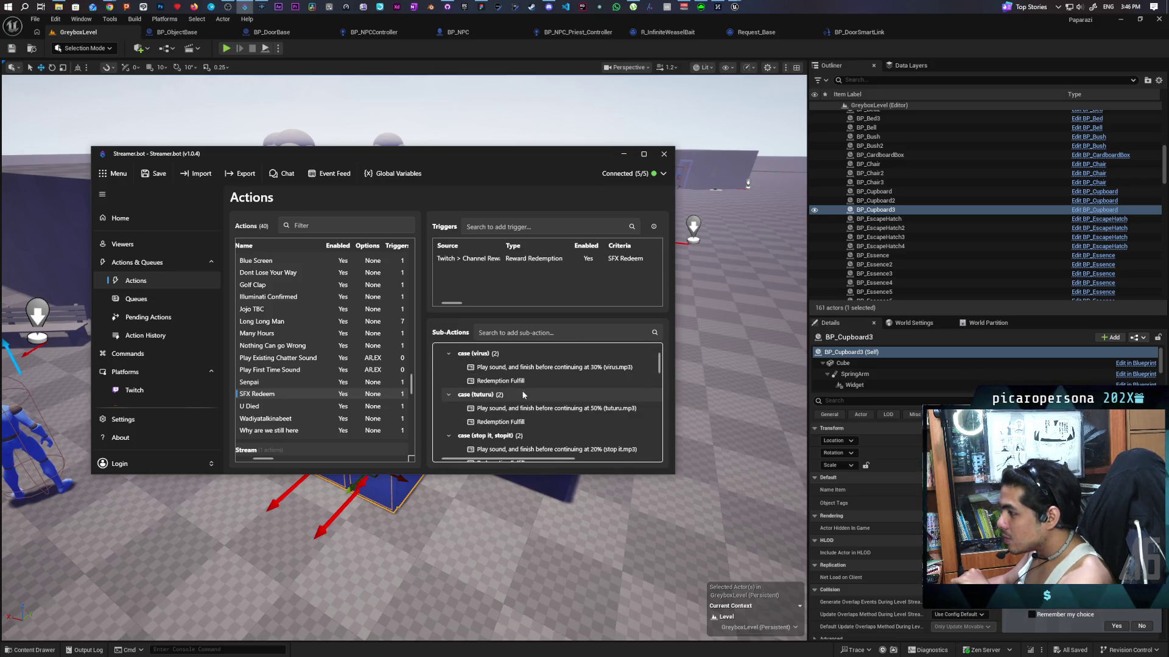
scroll(523, 395, "down", 2)
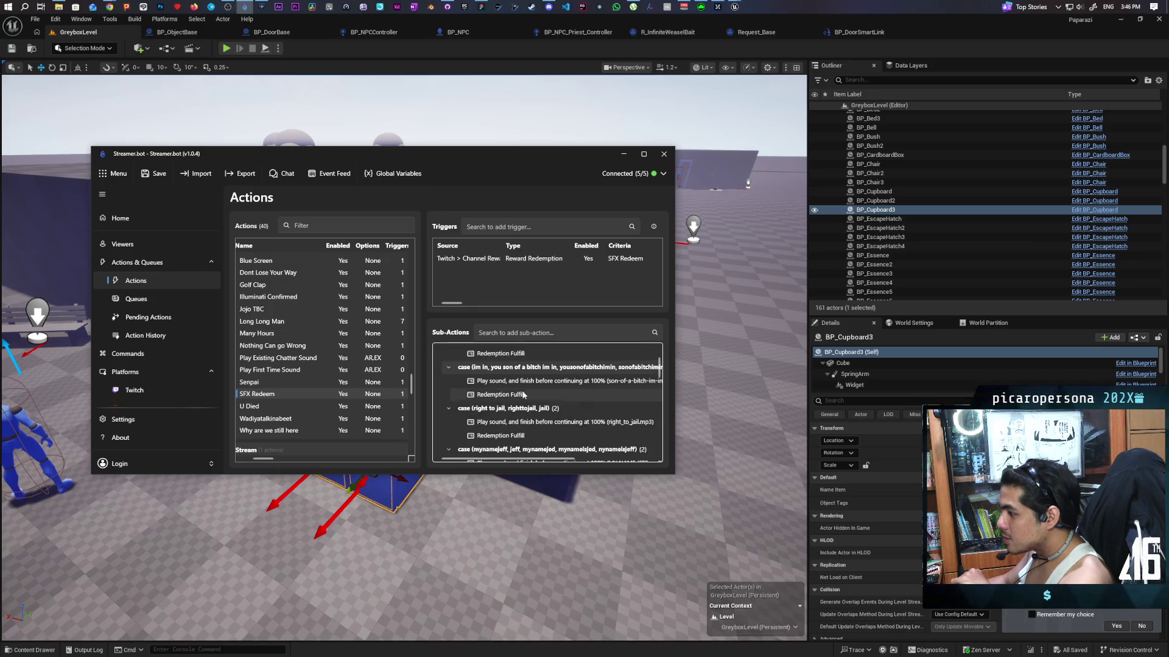
scroll(523, 394, "down", 2)
scroll(526, 394, "down", 4)
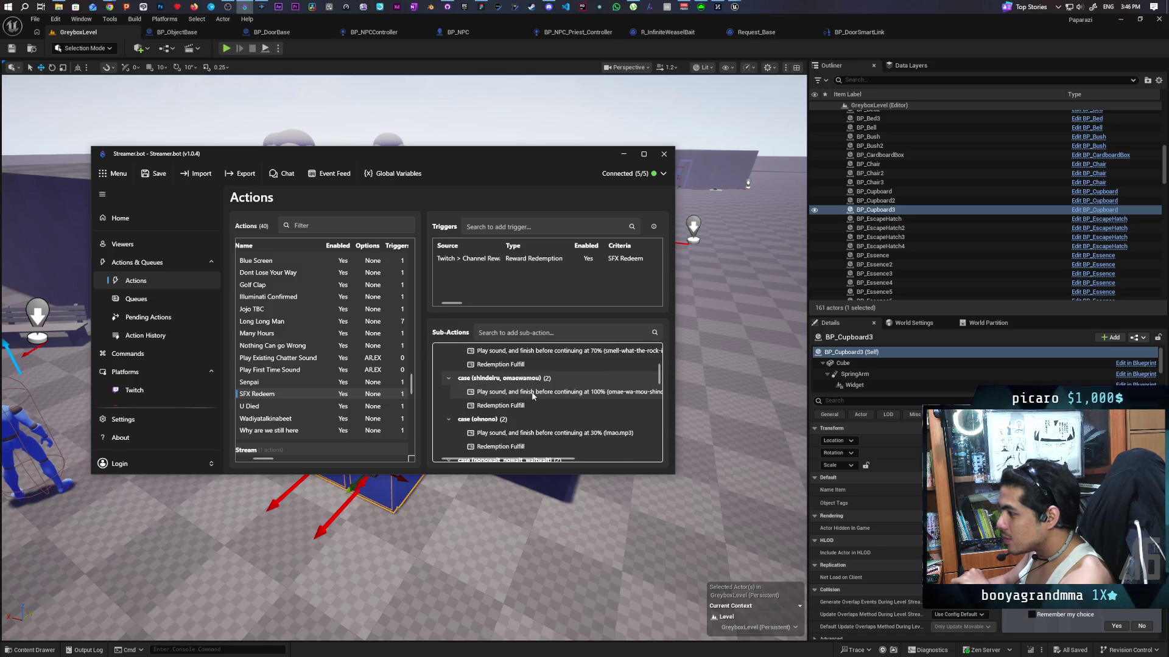
scroll(534, 395, "down", 1)
scroll(539, 393, "down", 1)
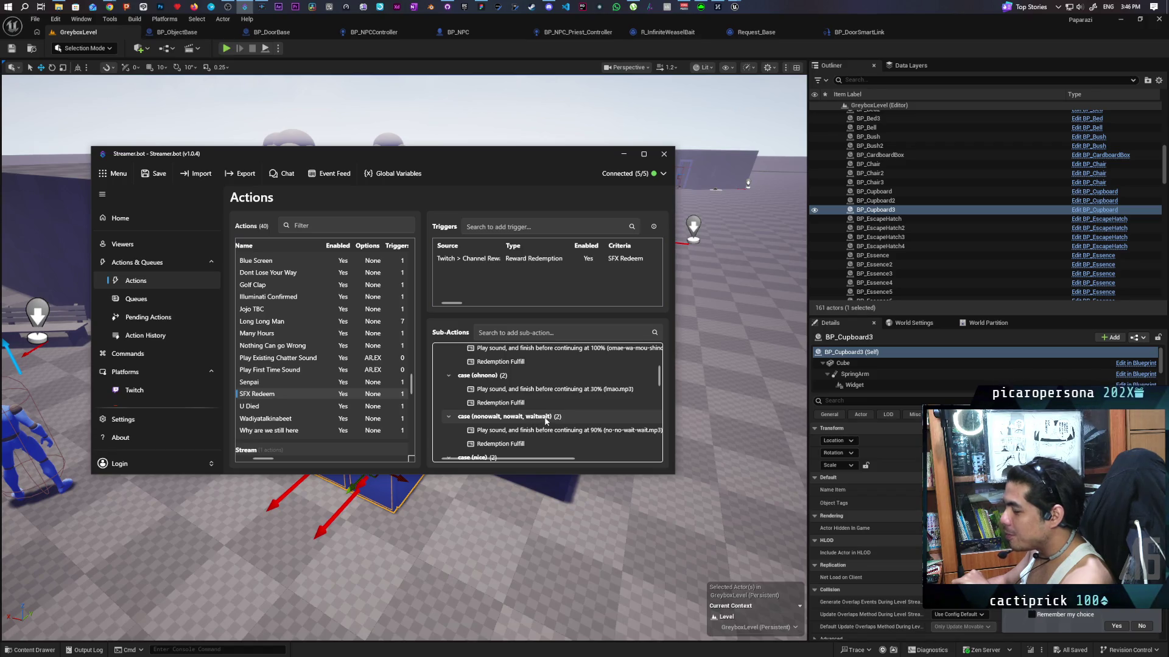
Add 'wait' as a value to the nonowait/nowait/waitwait case and save the settings
double_click(521, 417)
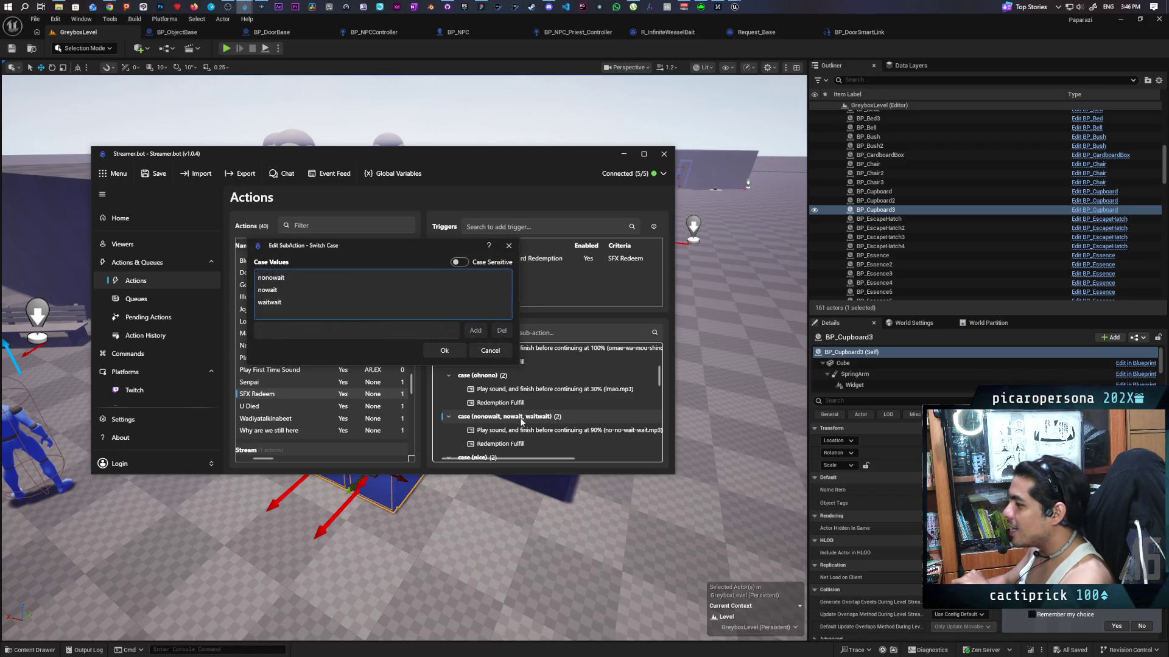
left_click(303, 331)
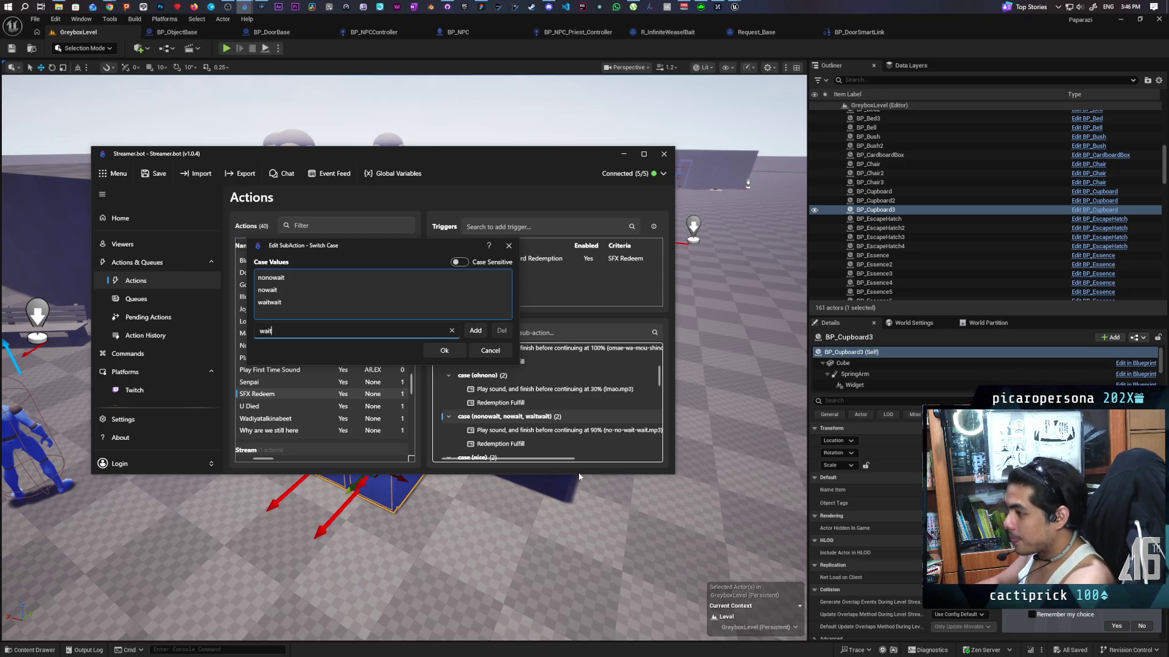
left_click(475, 331)
left_click(444, 351)
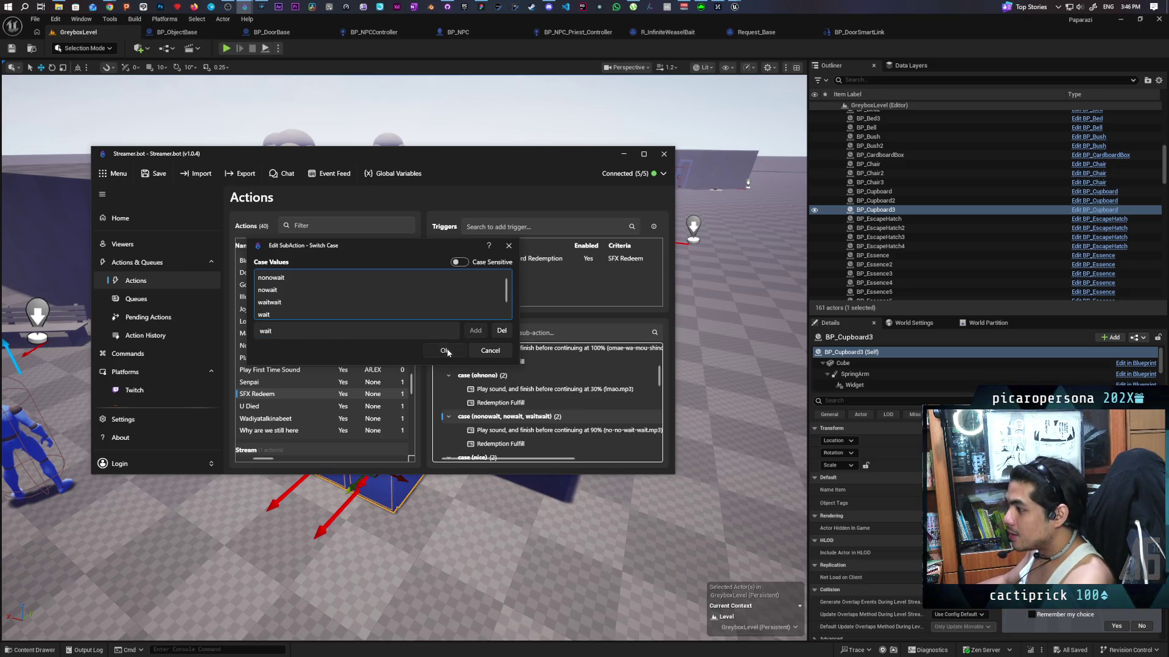
left_click(152, 174)
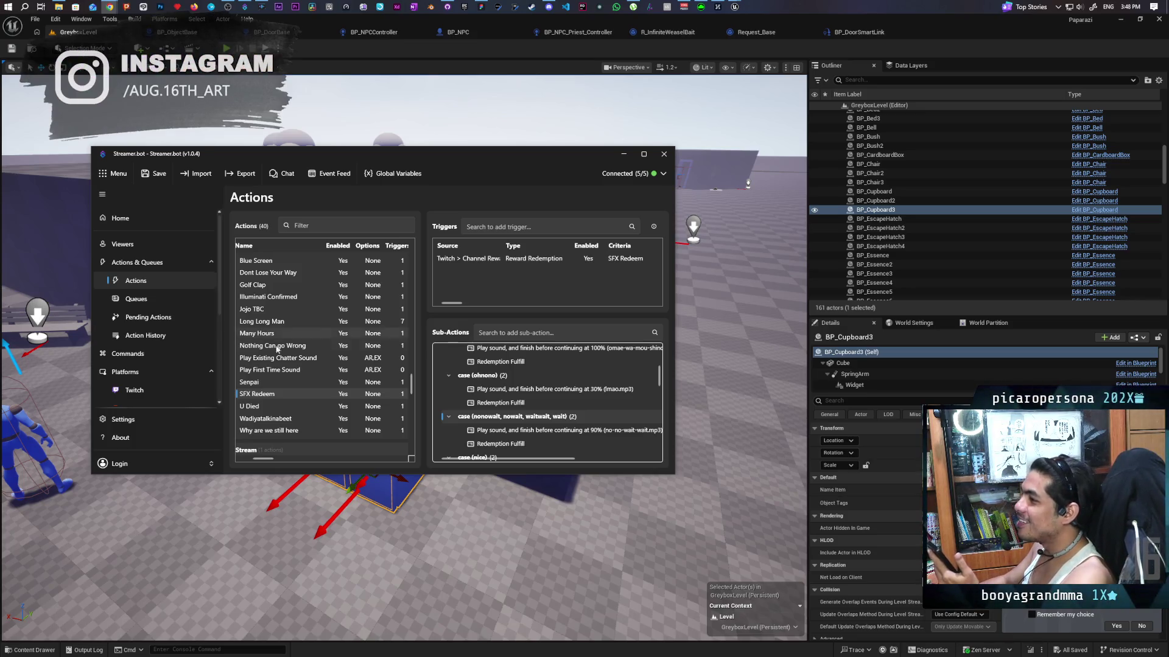
Put Streamer.bot behind the Unreal editor and launch Outlook from the taskbar
left_click(368, 44)
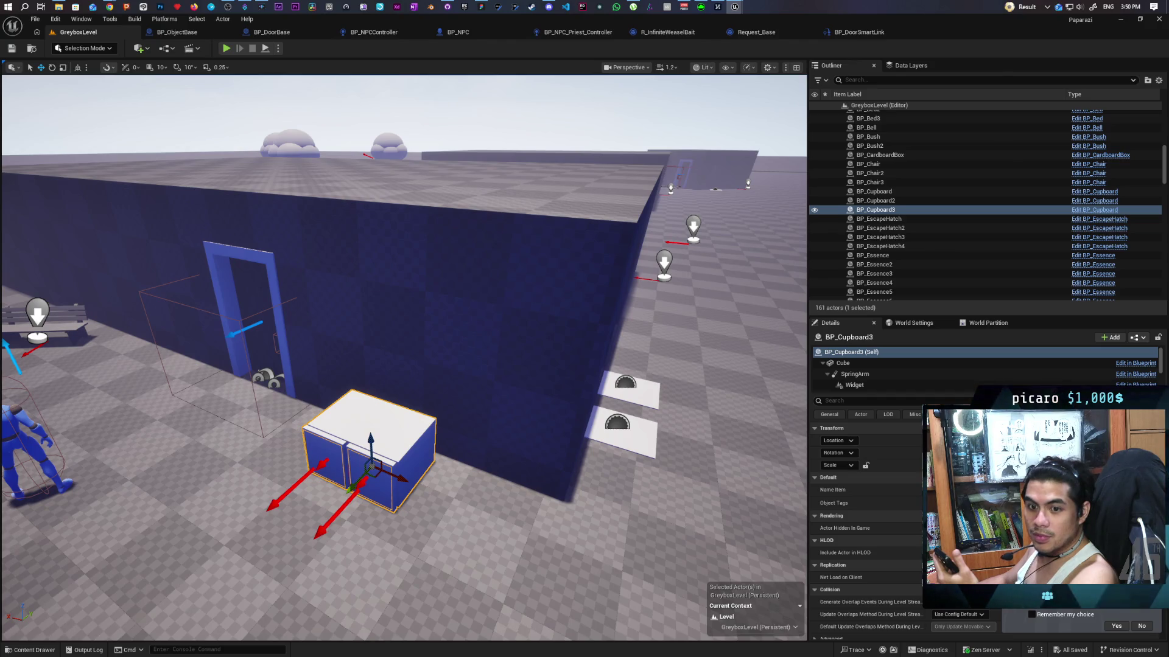
left_click(93, 6)
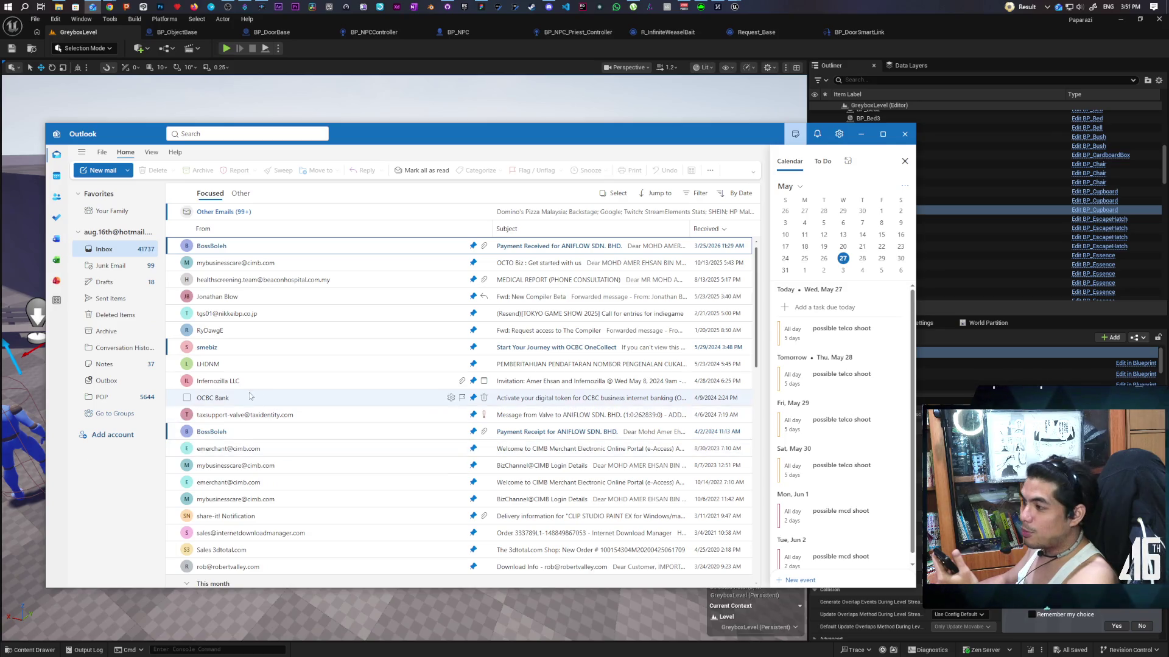
Show the Outlook calendar month view for June 2026 and open the possible knorr shoot event's menu
left_click(56, 176)
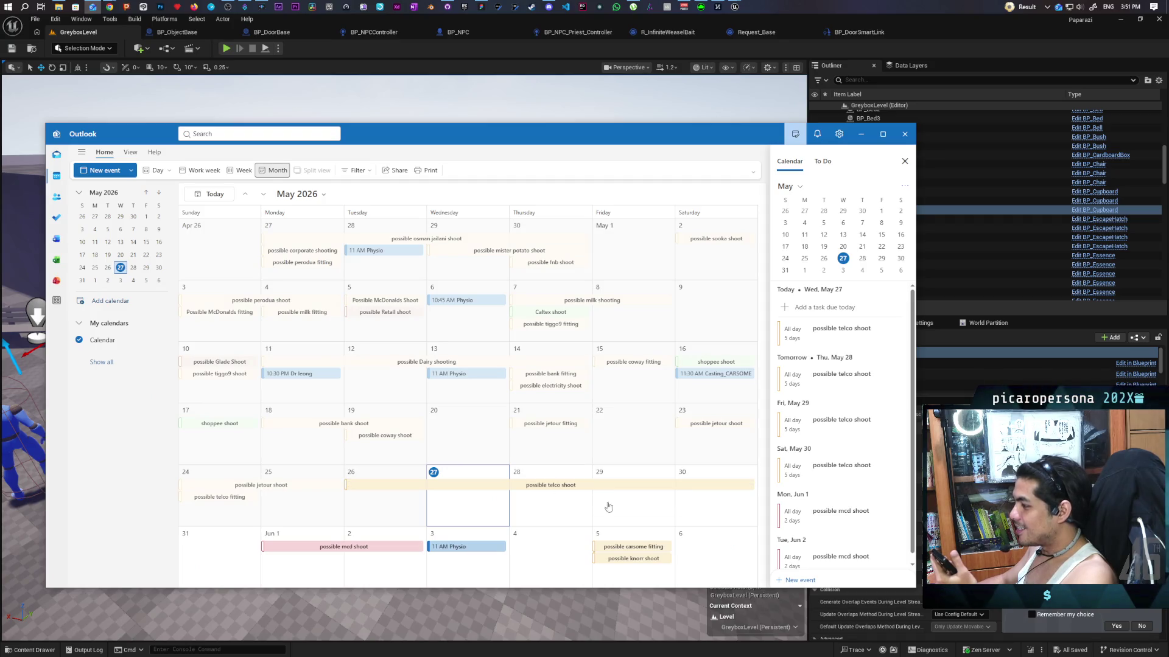
left_click(263, 194)
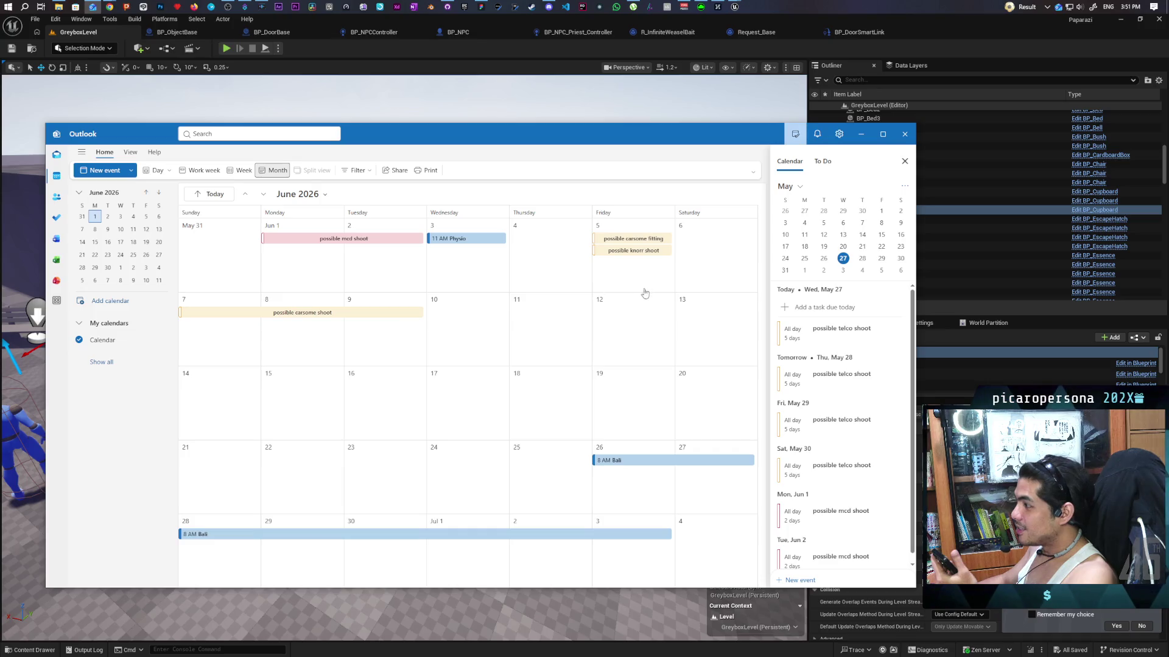
right_click(636, 250)
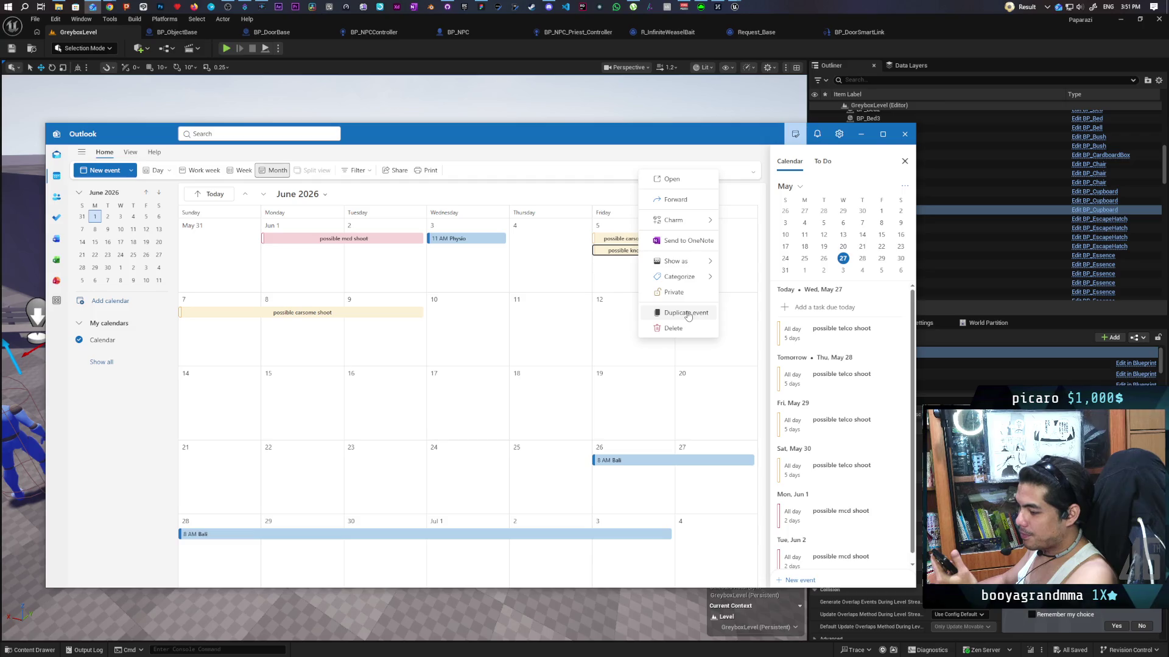
Duplicate possible knorr shoot as 'possible coway fit' on Sunday 7 June 2026 and save it
left_click(688, 314)
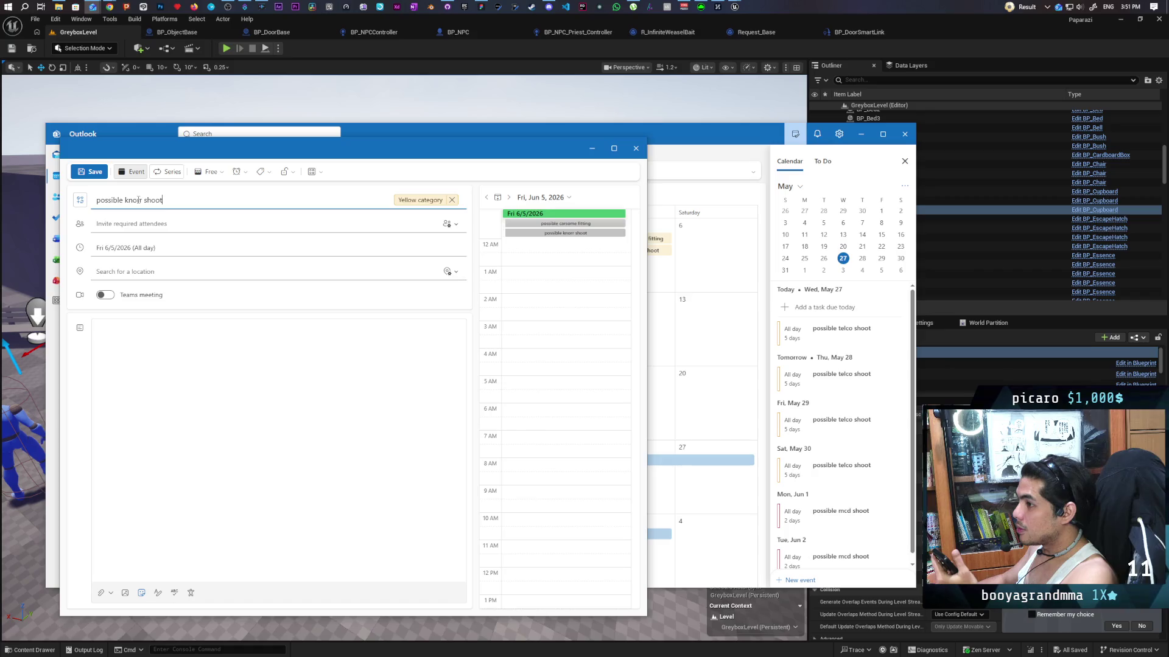
key("ctrl+shift+Left")
key("ctrl+shift+Left")
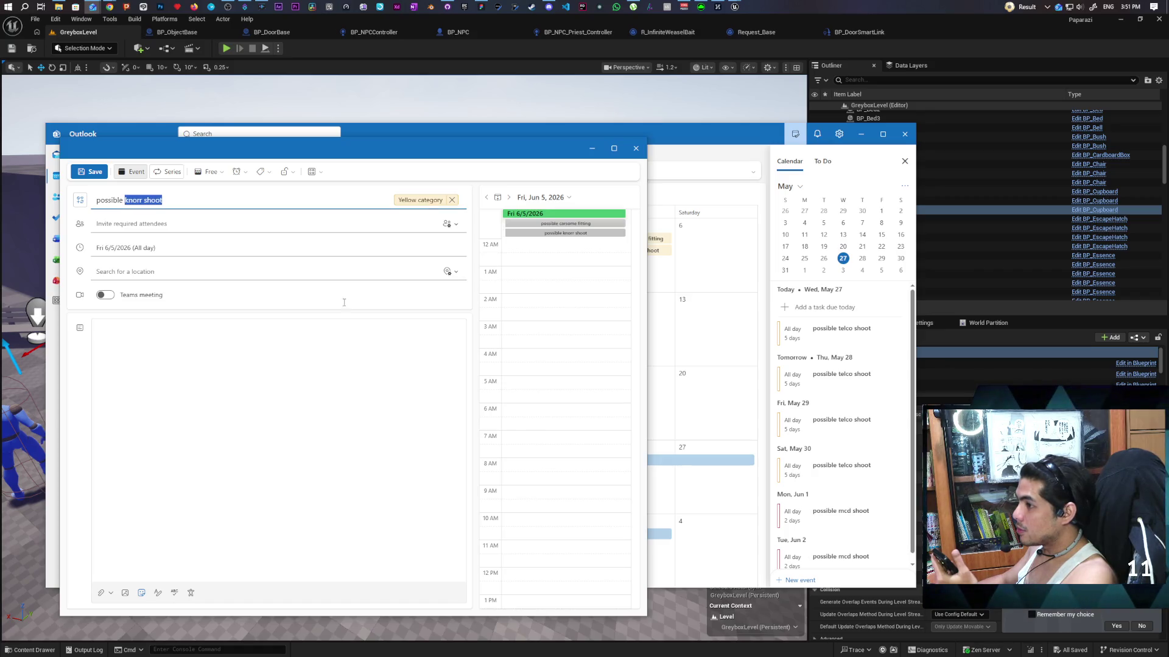
type("coway f")
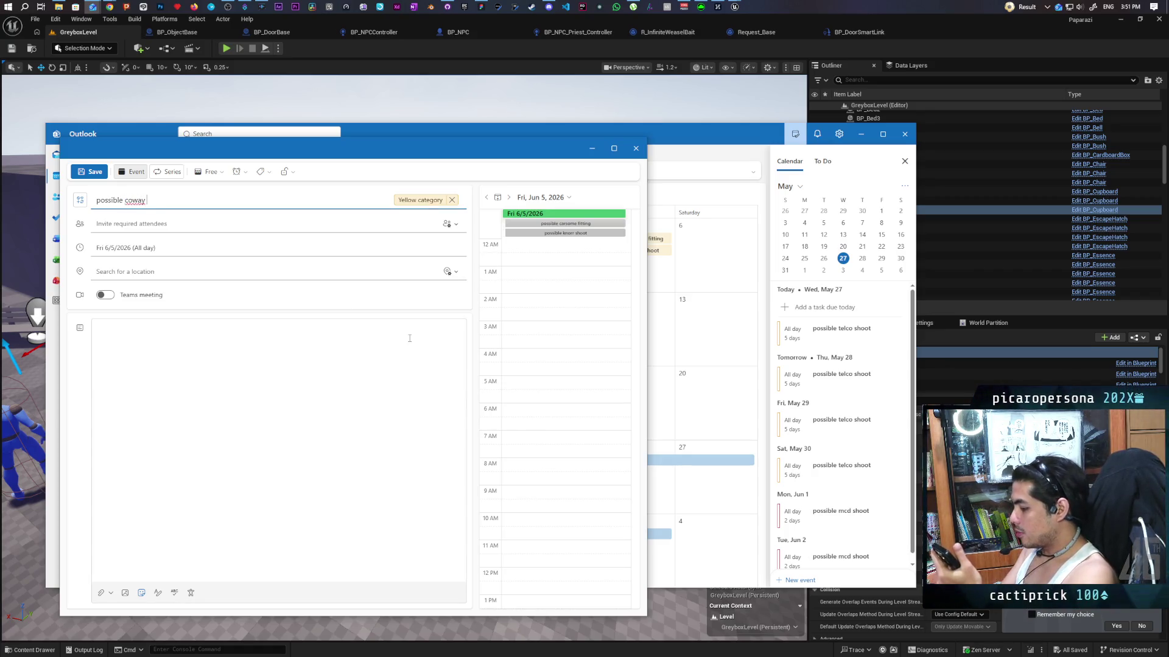
type("it")
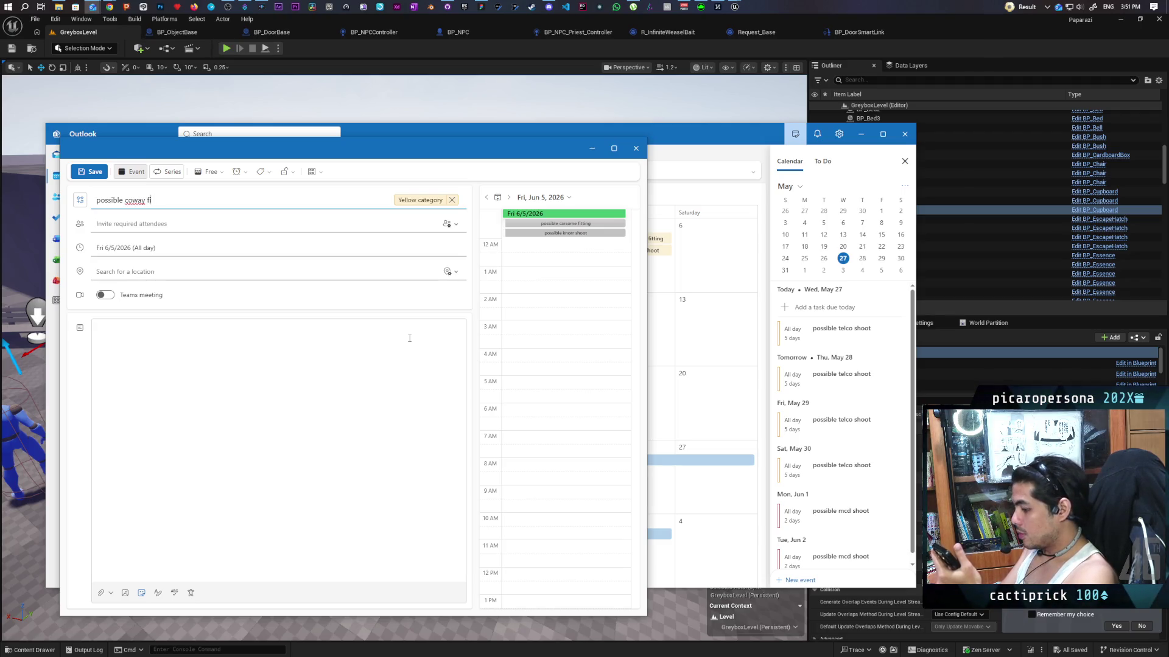
left_click(122, 249)
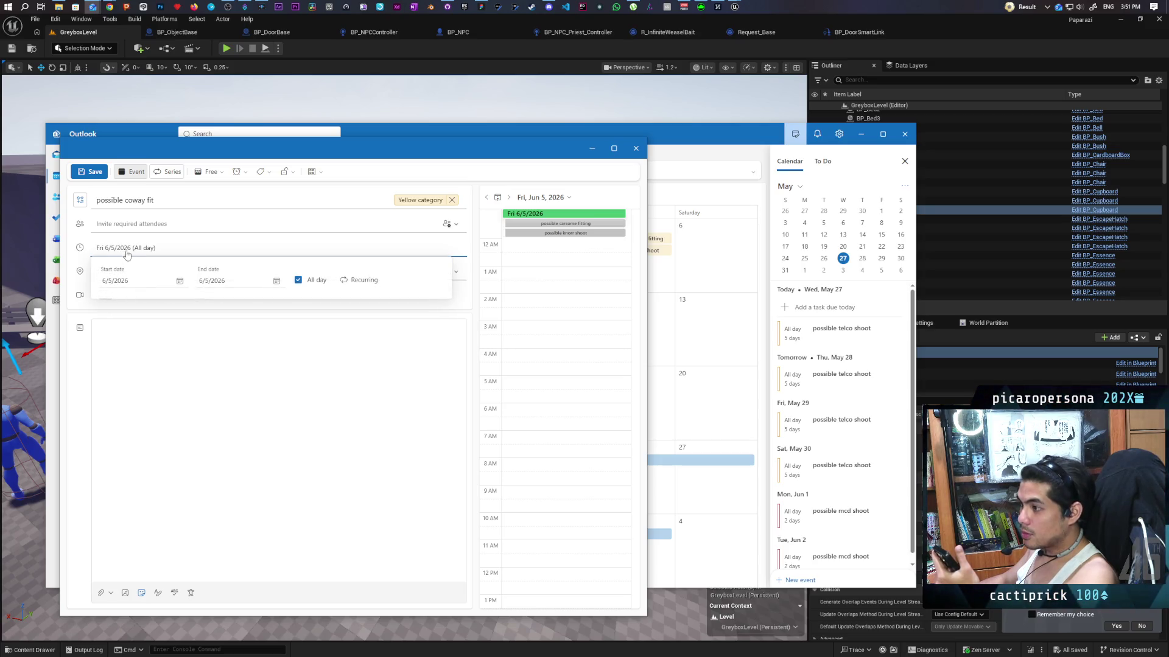
left_click(180, 281)
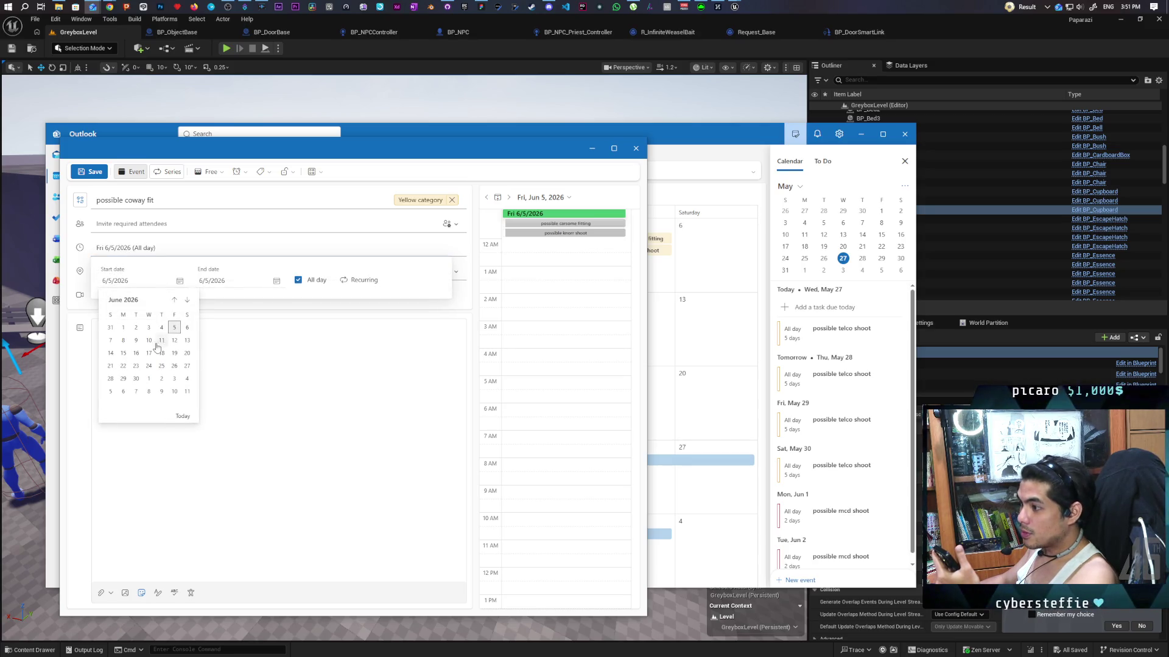
left_click(110, 340)
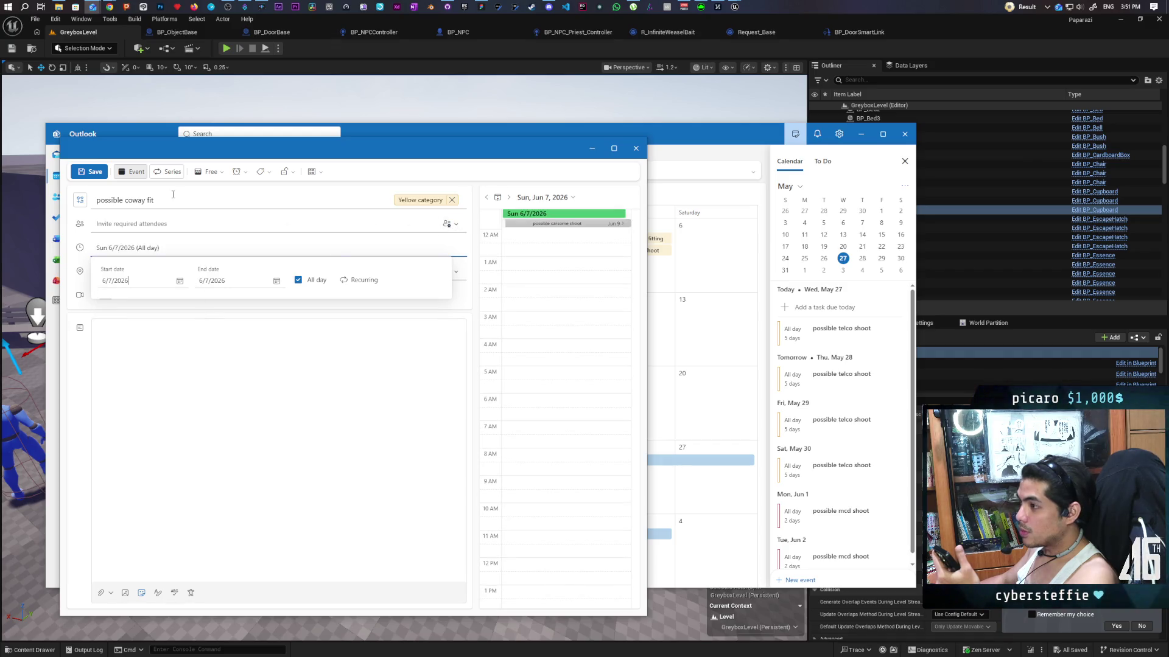
left_click(91, 171)
Duplicate possible coway fit as 'possible coway shoot' spanning 9–10 June 2026, save it, and hide Outlook
right_click(250, 326)
left_click(282, 383)
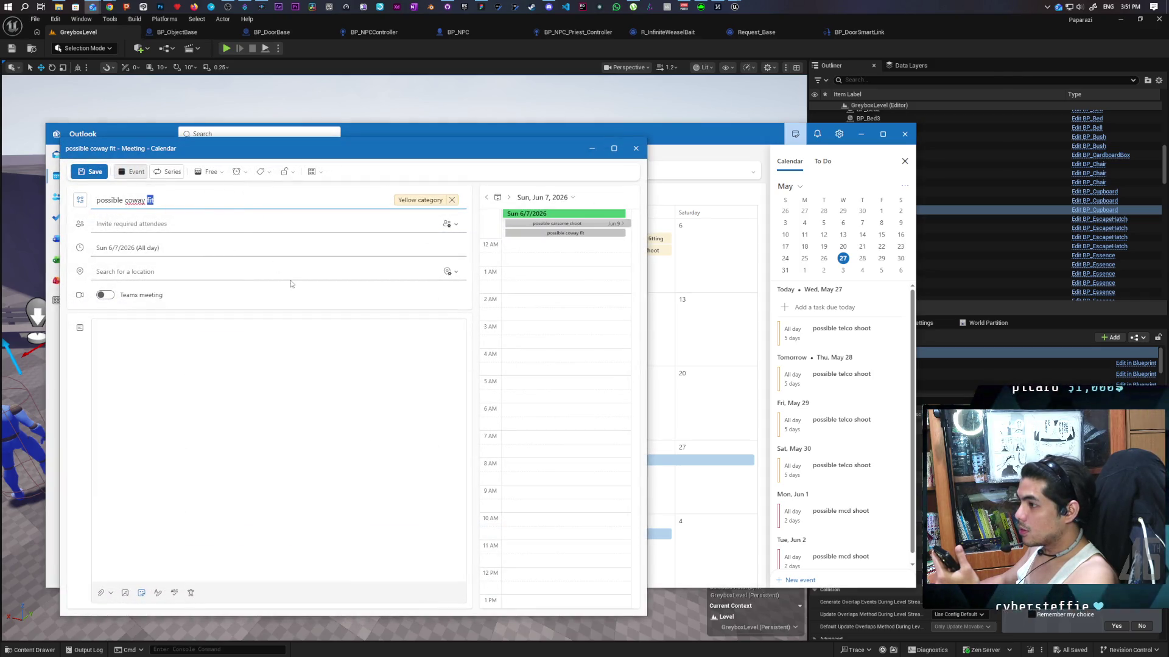
type("ot")
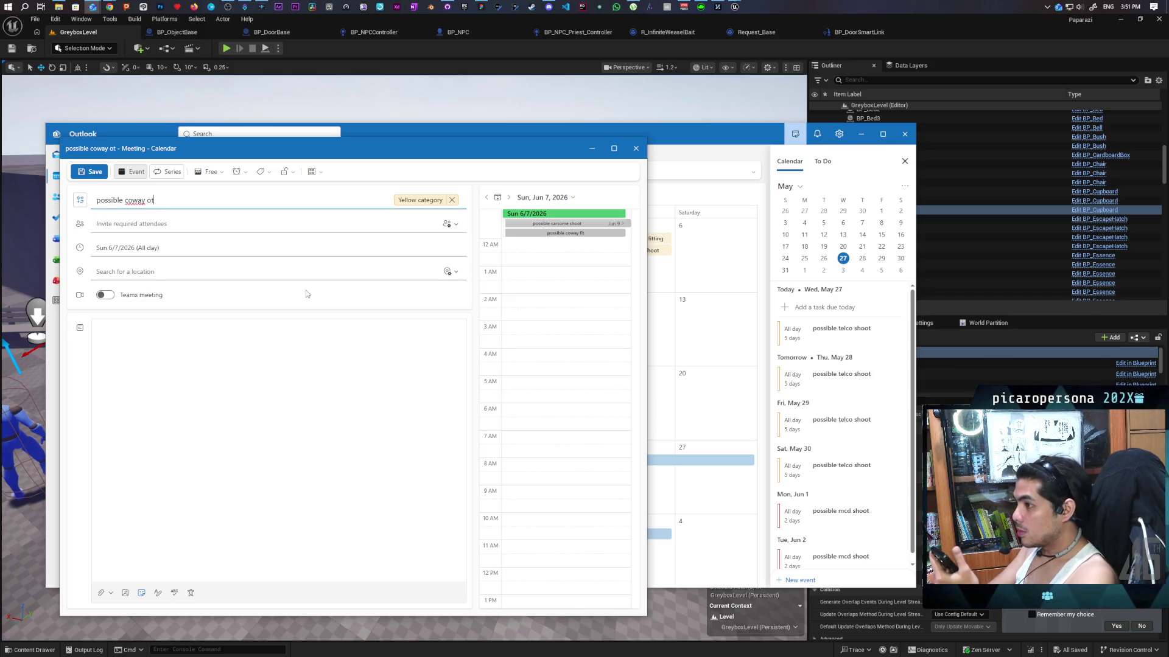
key("BackSpace")
key("BackSpace")
type("s")
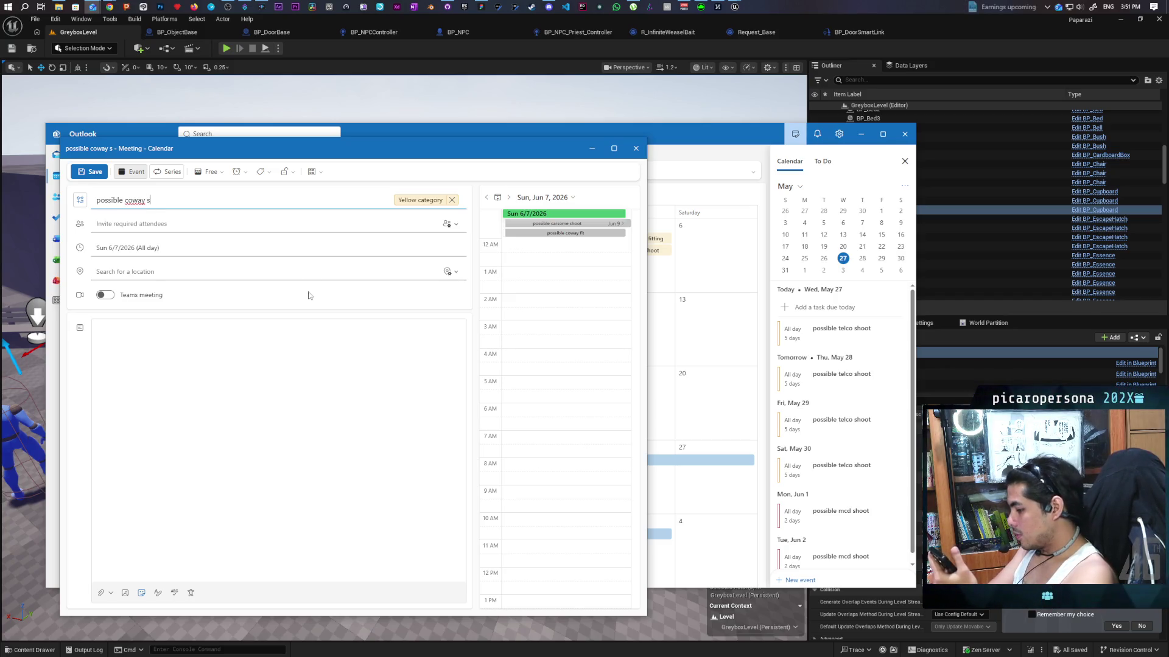
type("hoot")
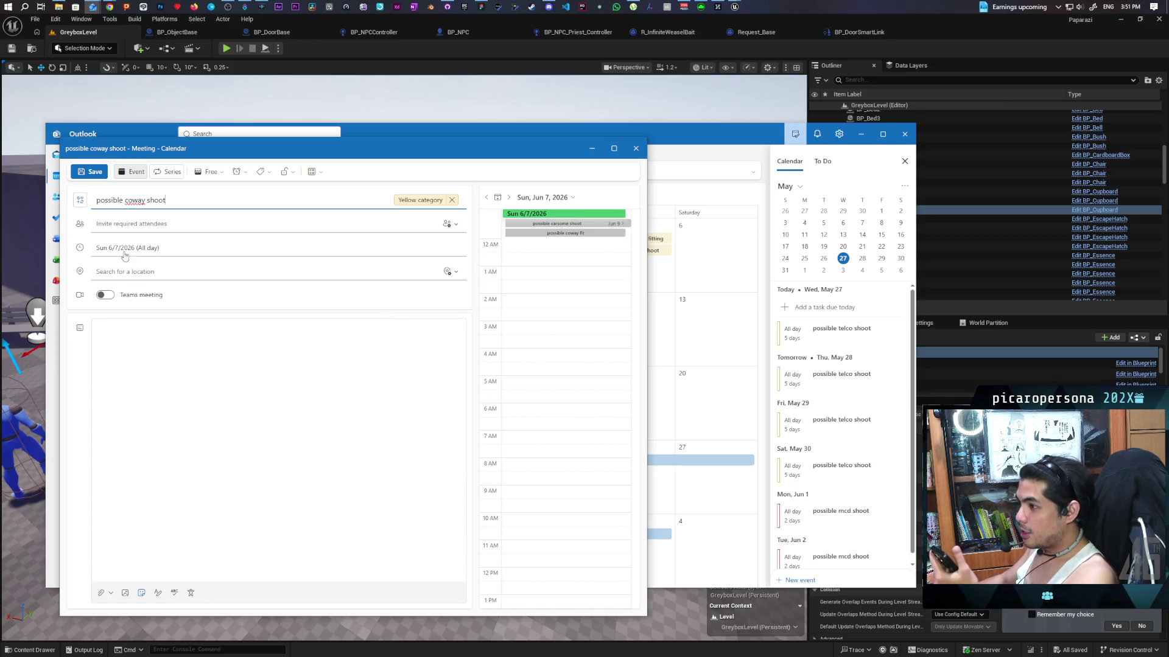
left_click(129, 248)
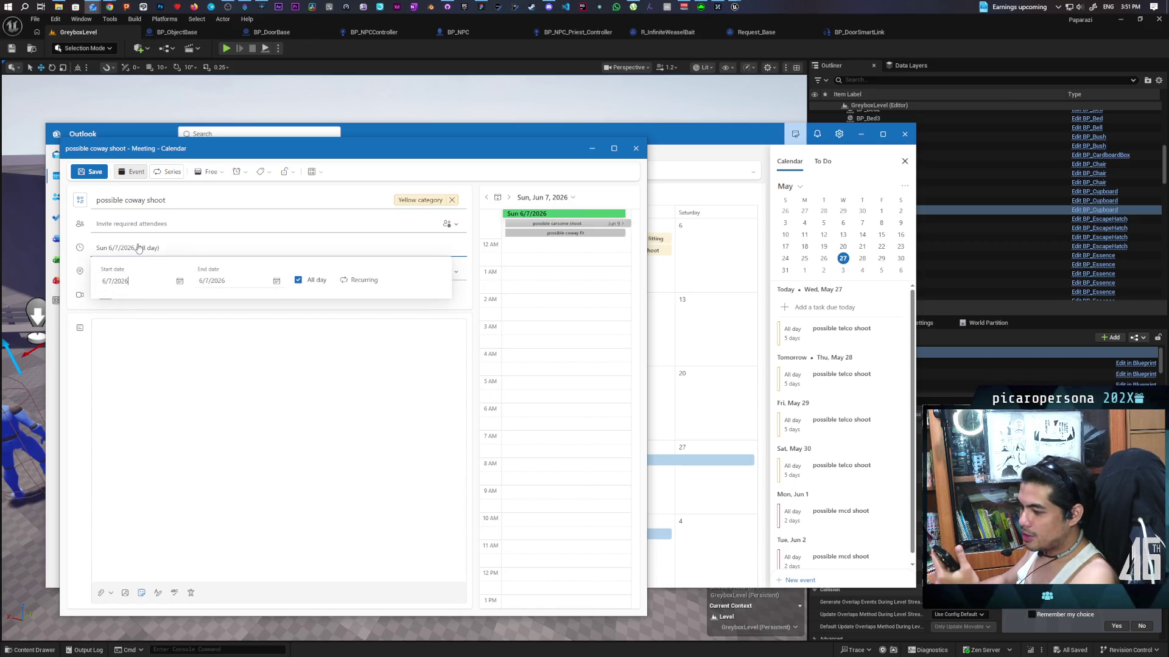
left_click(179, 280)
left_click(136, 341)
left_click(276, 281)
left_click(245, 340)
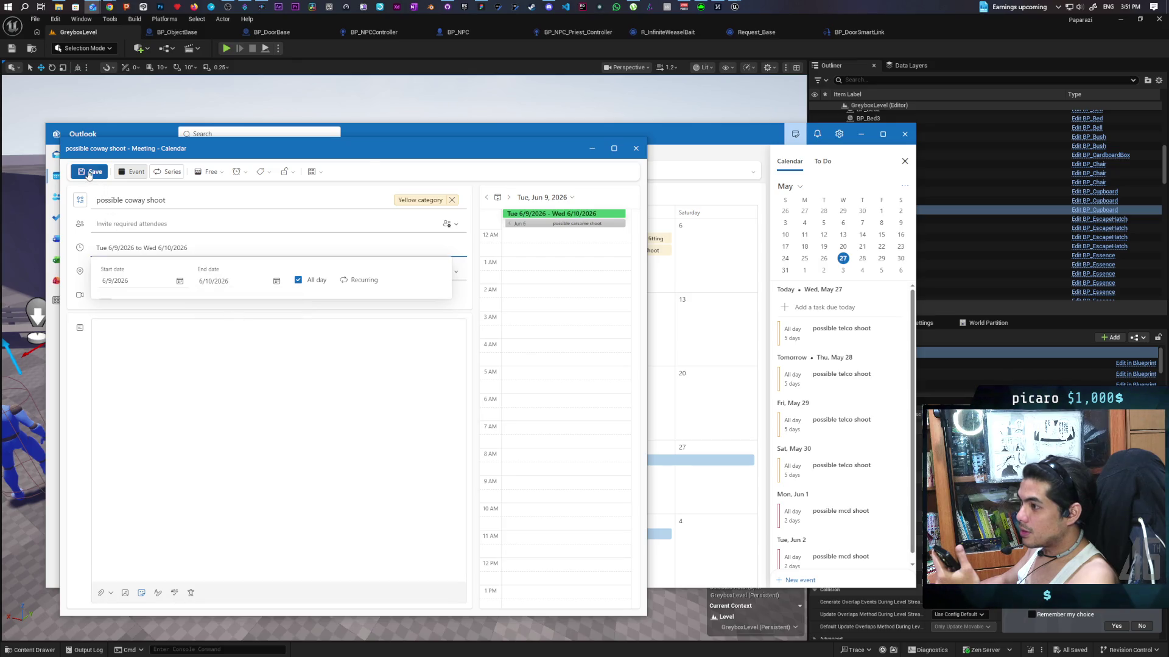
left_click(89, 172)
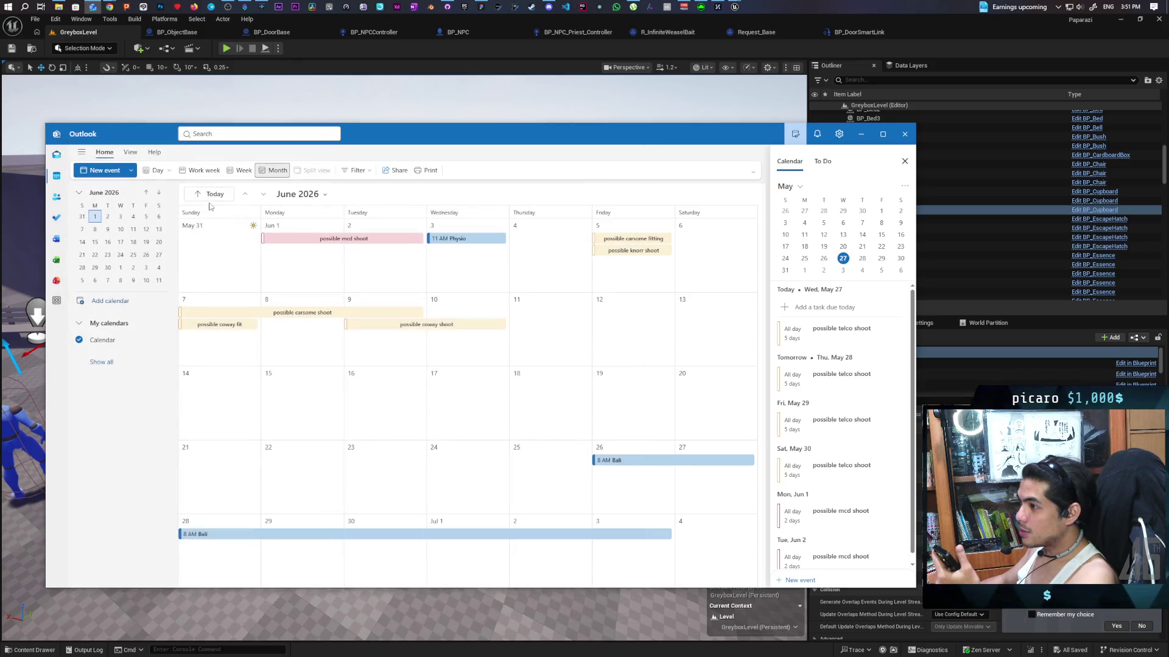
left_click(862, 135)
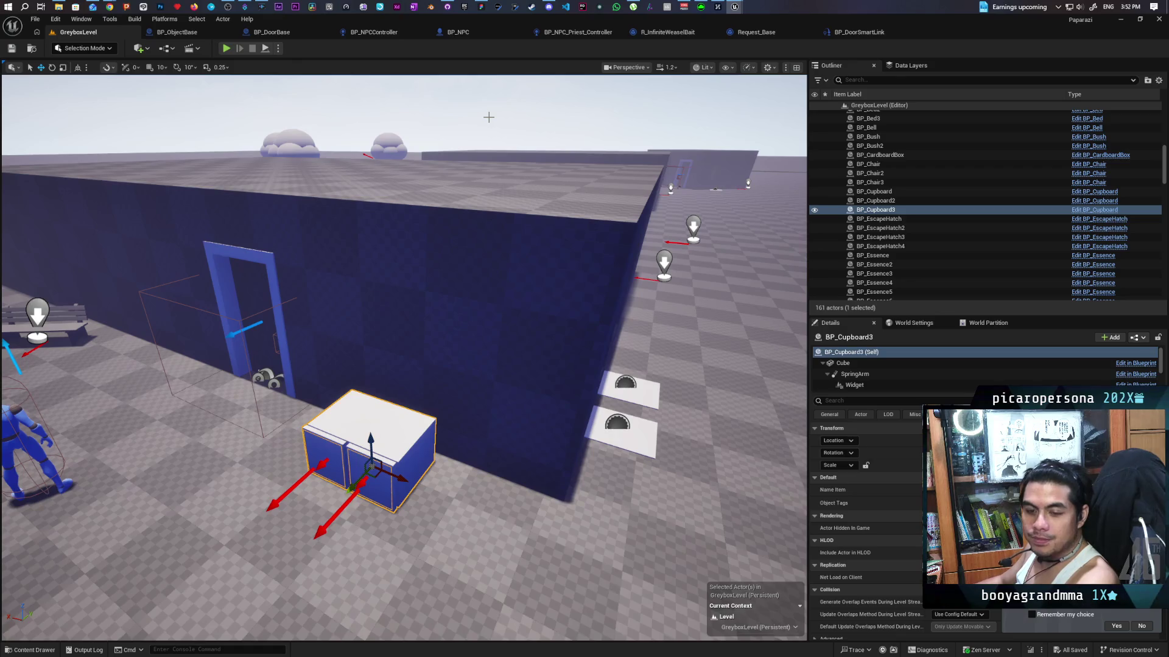
scroll(660, 192, "down", 10)
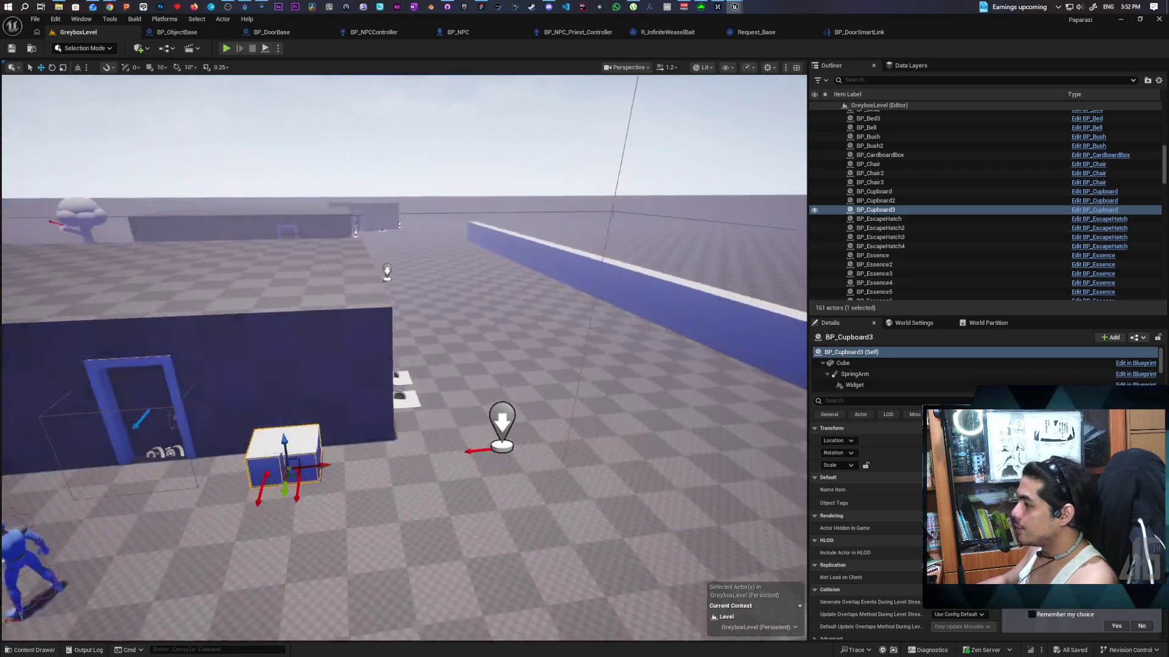
scroll(404, 358, "down", 5)
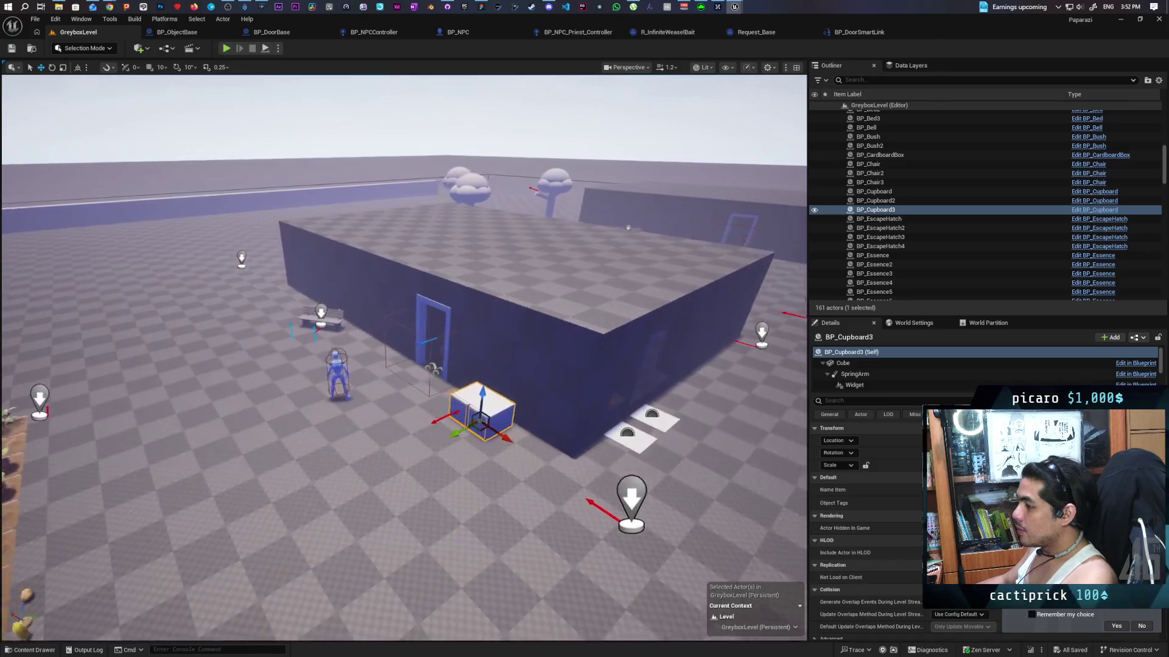
scroll(647, 278, "up", 5)
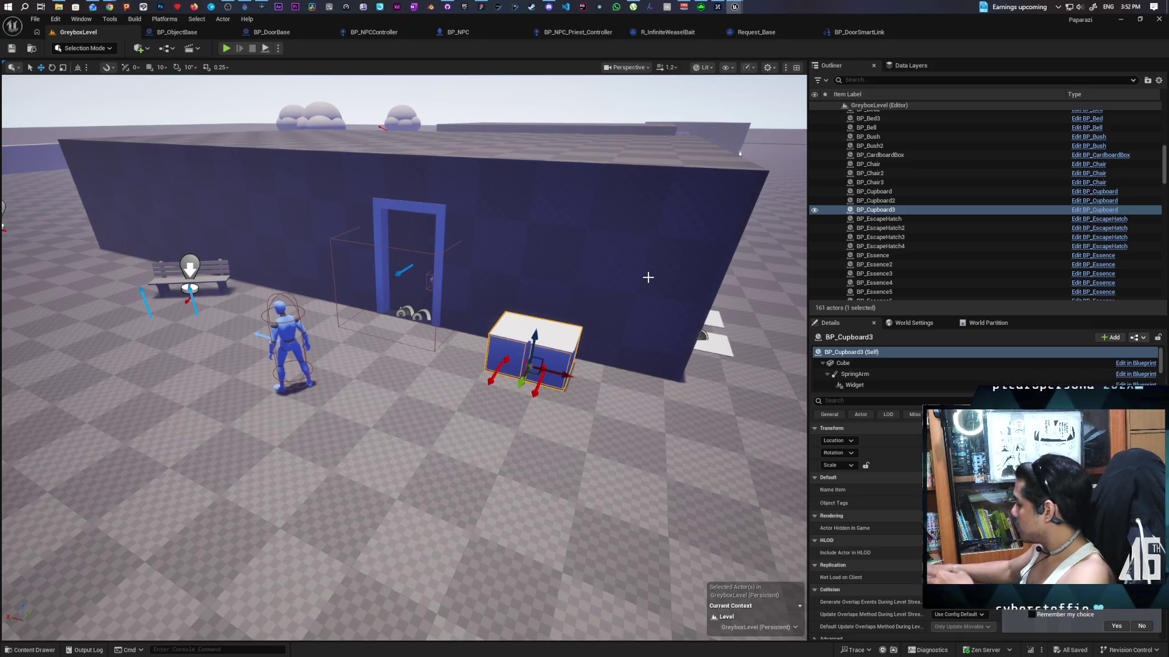
scroll(544, 437, "down", 8)
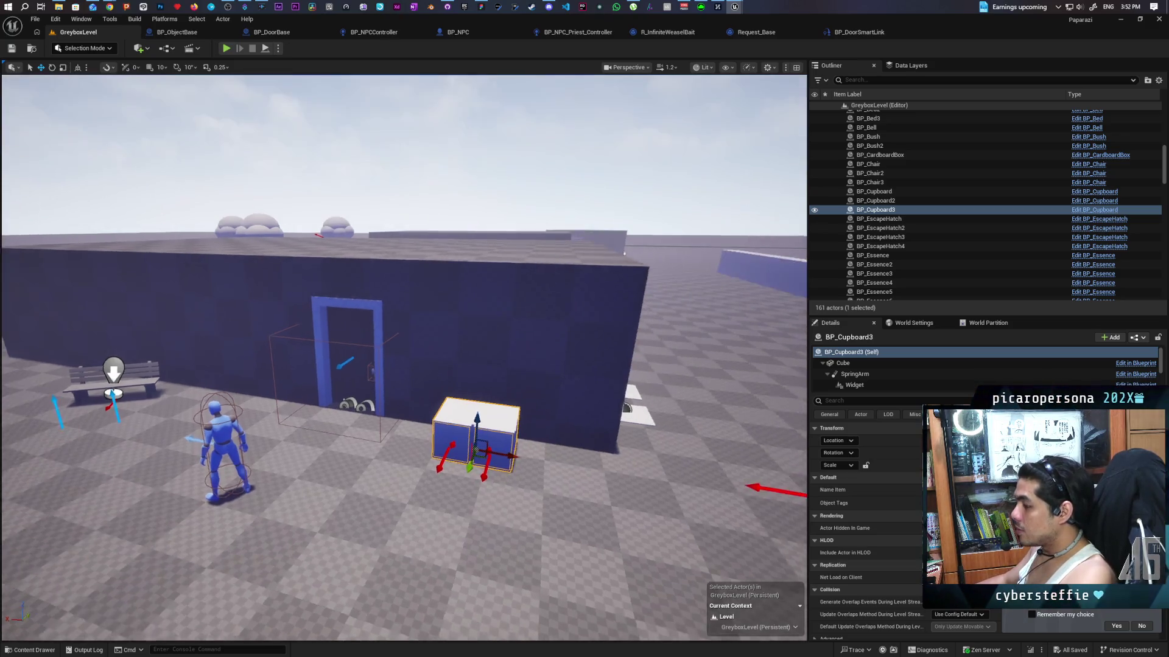
scroll(544, 438, "up", 5)
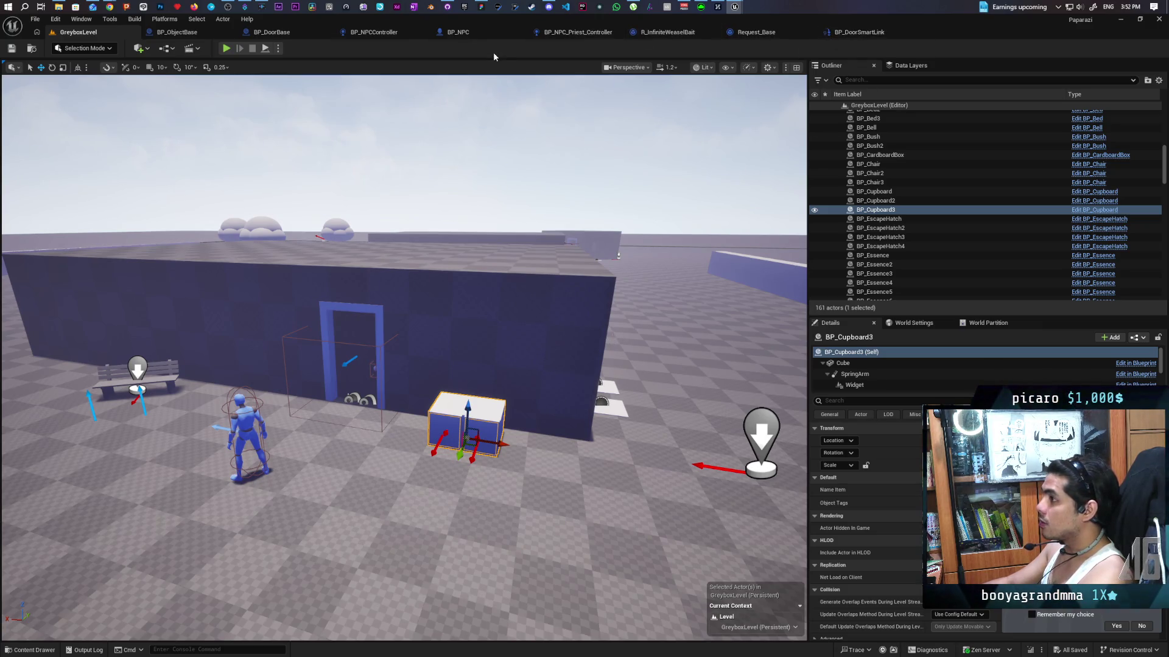
left_click(382, 33)
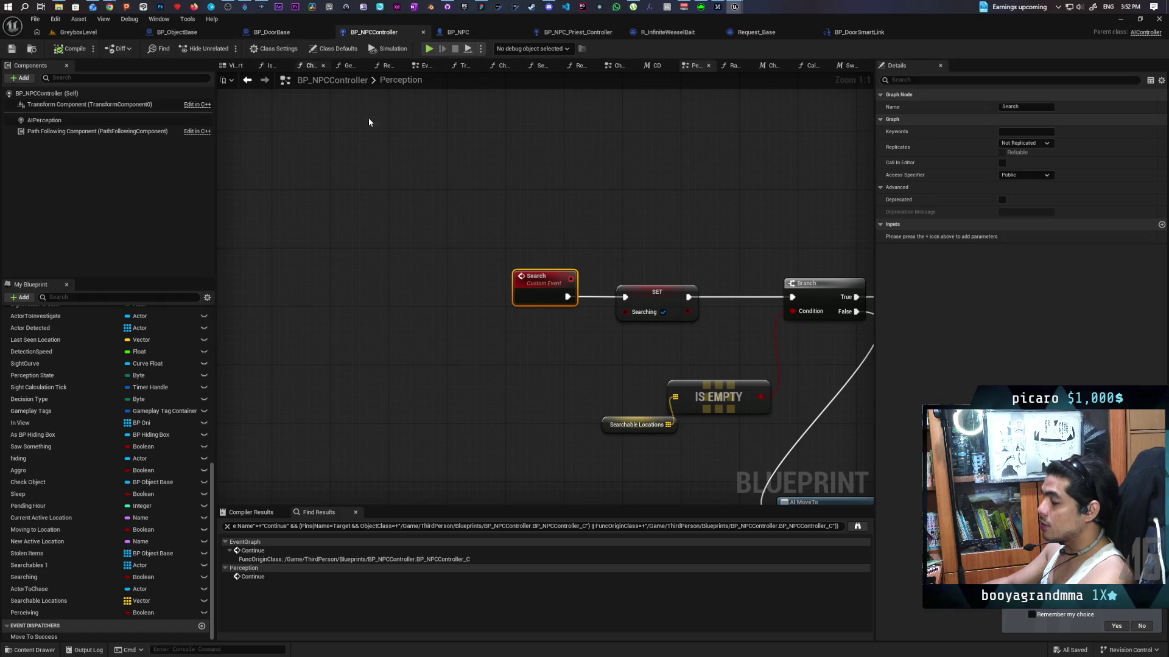
Pan the Perception graph and open the Trace Surrounding Area function from its node
scroll(581, 209, "down", 5)
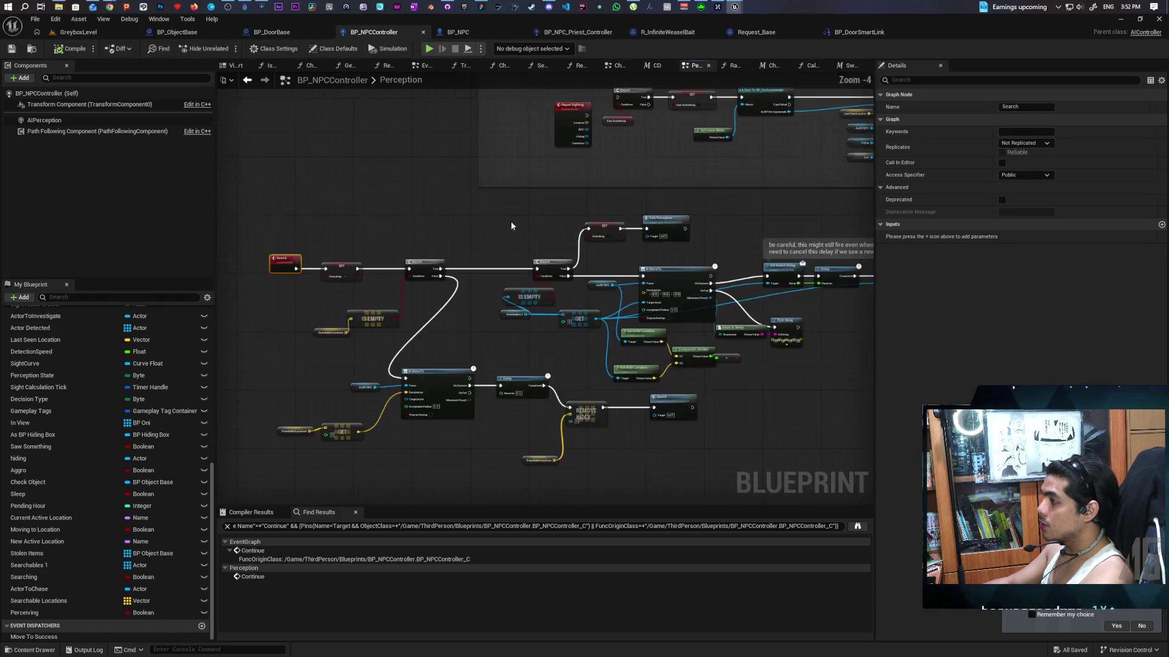
mouse_move(667, 243)
left_mouse_down()
mouse_move(438, 294)
mouse_move(490, 281)
mouse_move(282, 308)
mouse_move(393, 303)
left_mouse_up()
scroll(621, 207, "up", 2)
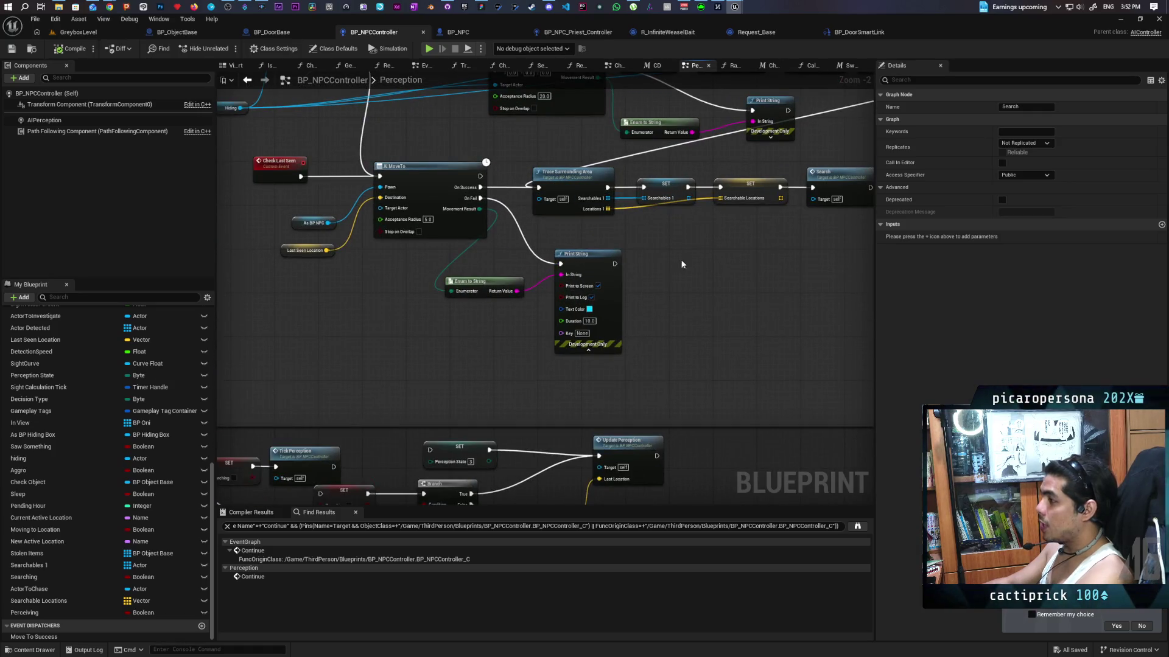
double_click(575, 181)
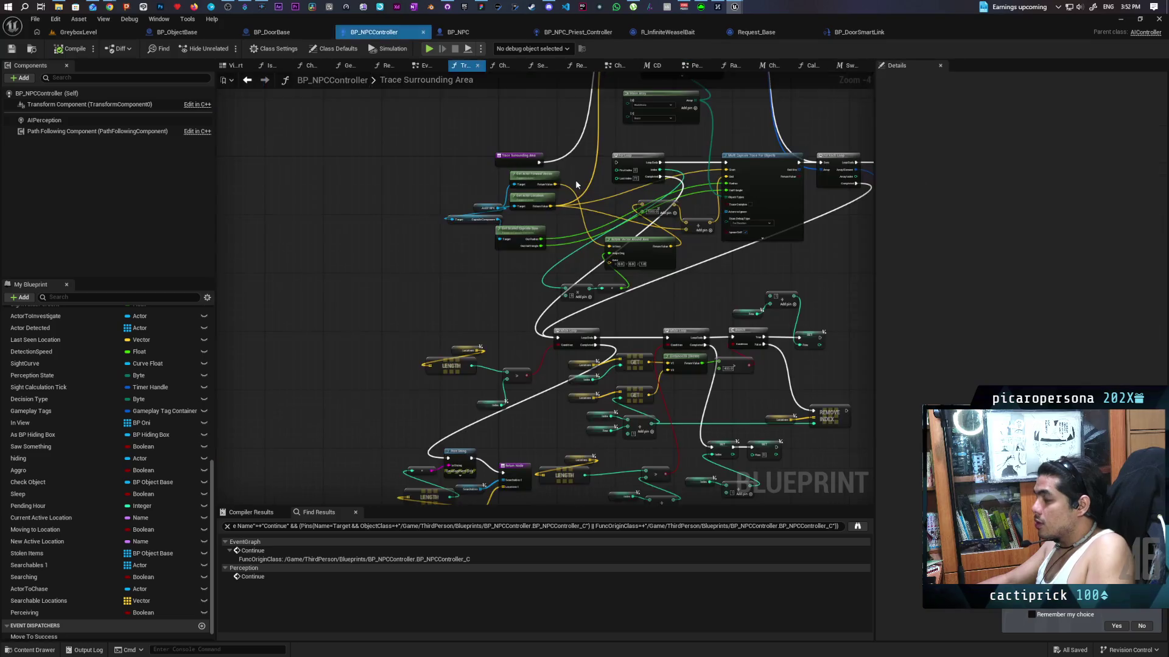
Look over the capsule trace and loop nodes, then move the function entry node higher
mouse_move(592, 246)
left_mouse_down()
mouse_move(462, 317)
mouse_move(373, 304)
left_mouse_up()
left_click_drag(577, 321, 579, 383)
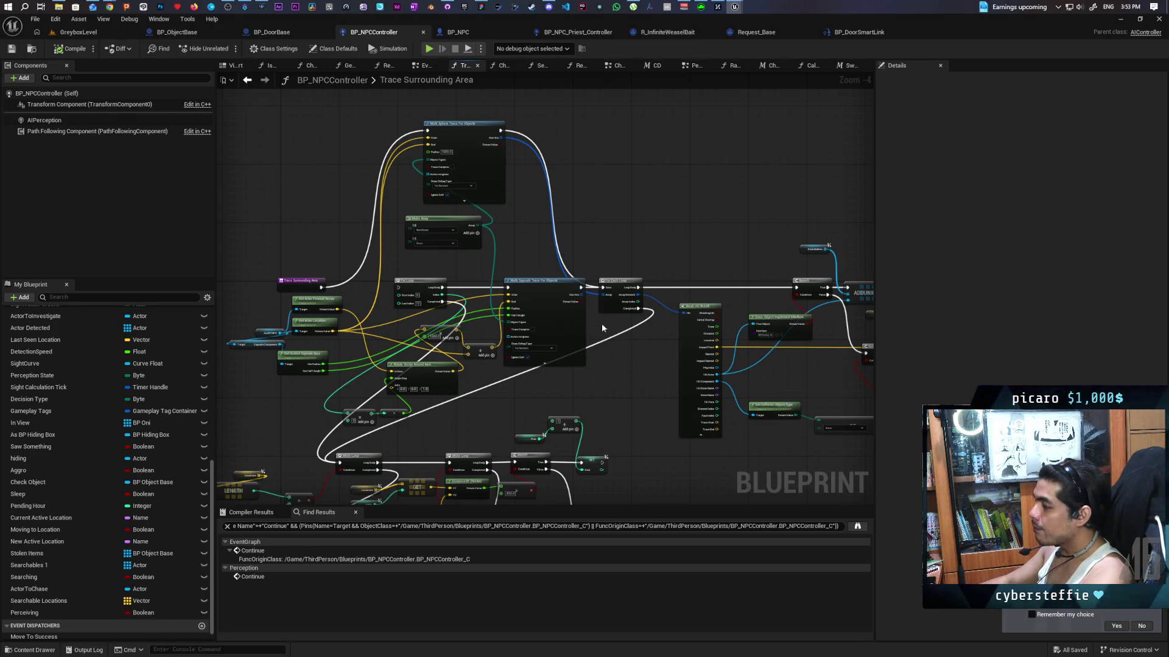
scroll(464, 269, "up", 1)
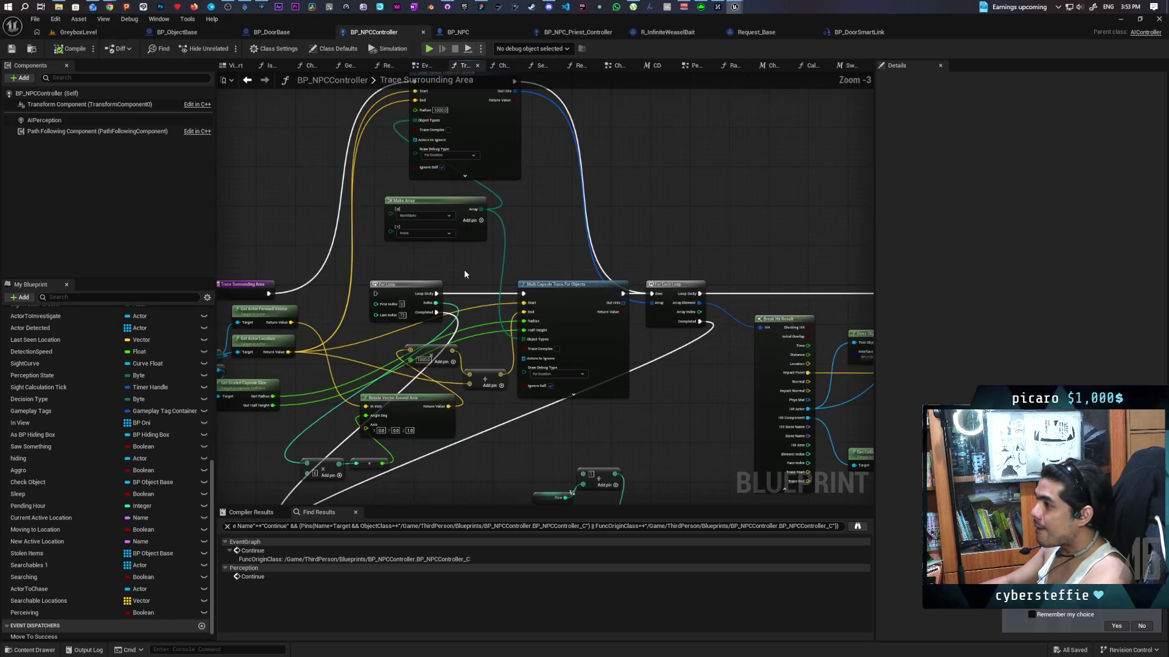
scroll(463, 269, "down", 1)
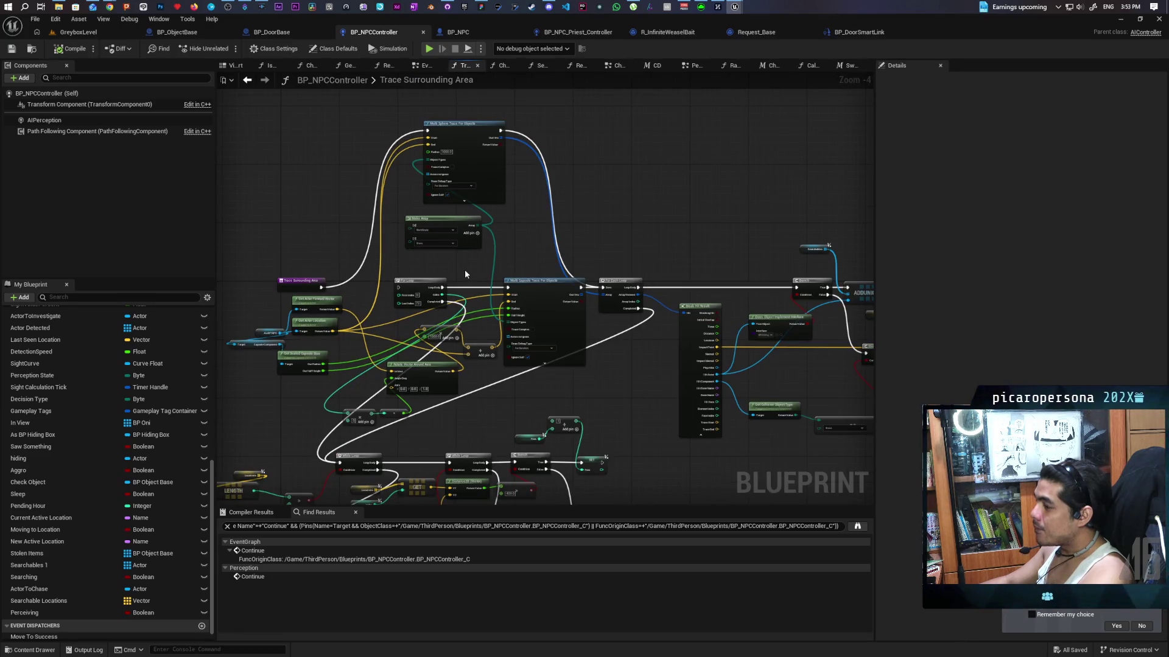
mouse_move(676, 244)
left_mouse_down()
mouse_move(662, 236)
mouse_move(652, 136)
mouse_move(716, 76)
left_mouse_up()
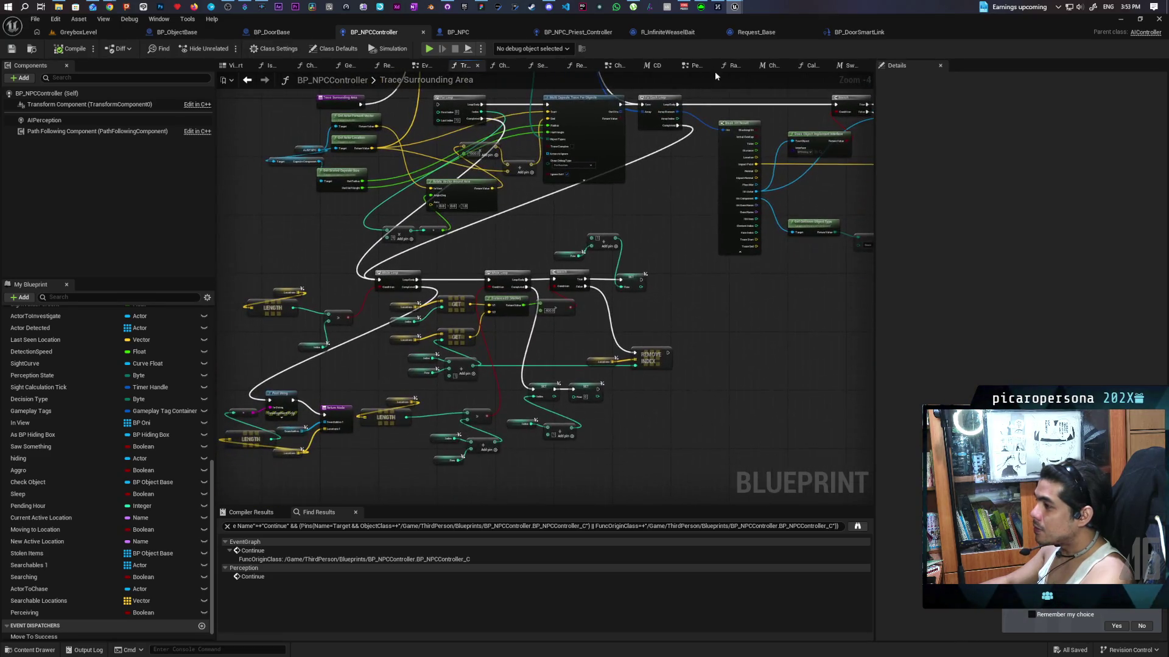
mouse_move(715, 287)
left_mouse_down()
mouse_move(652, 316)
mouse_move(609, 363)
mouse_move(605, 449)
mouse_move(618, 448)
left_mouse_up()
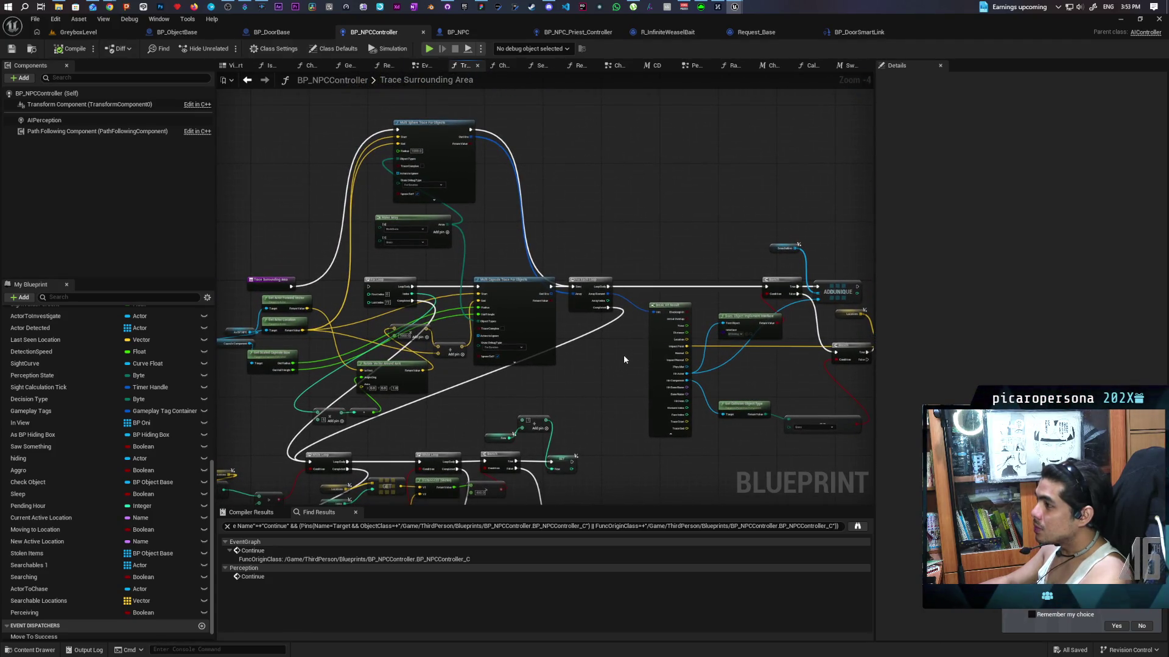
mouse_move(276, 287)
left_mouse_down()
mouse_move(350, 137)
mouse_move(329, 129)
left_mouse_up()
scroll(366, 207, "down", 2)
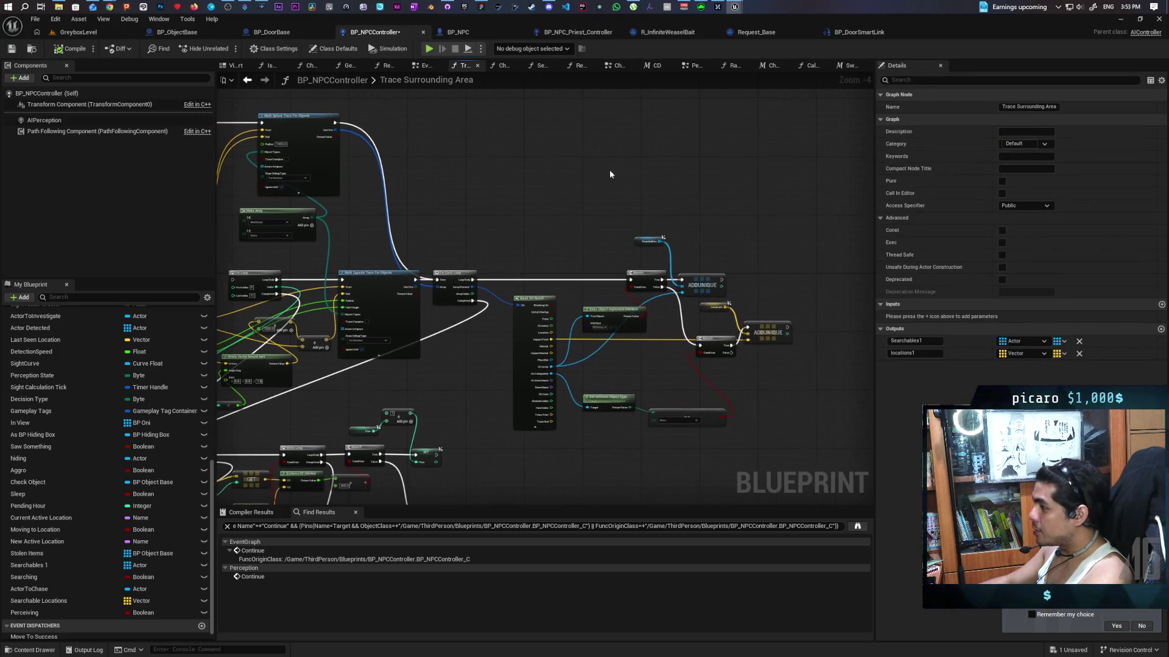
Shift the Searchables getter and AddUnique nodes to the right and save the Blueprint
scroll(634, 234, "up", 2)
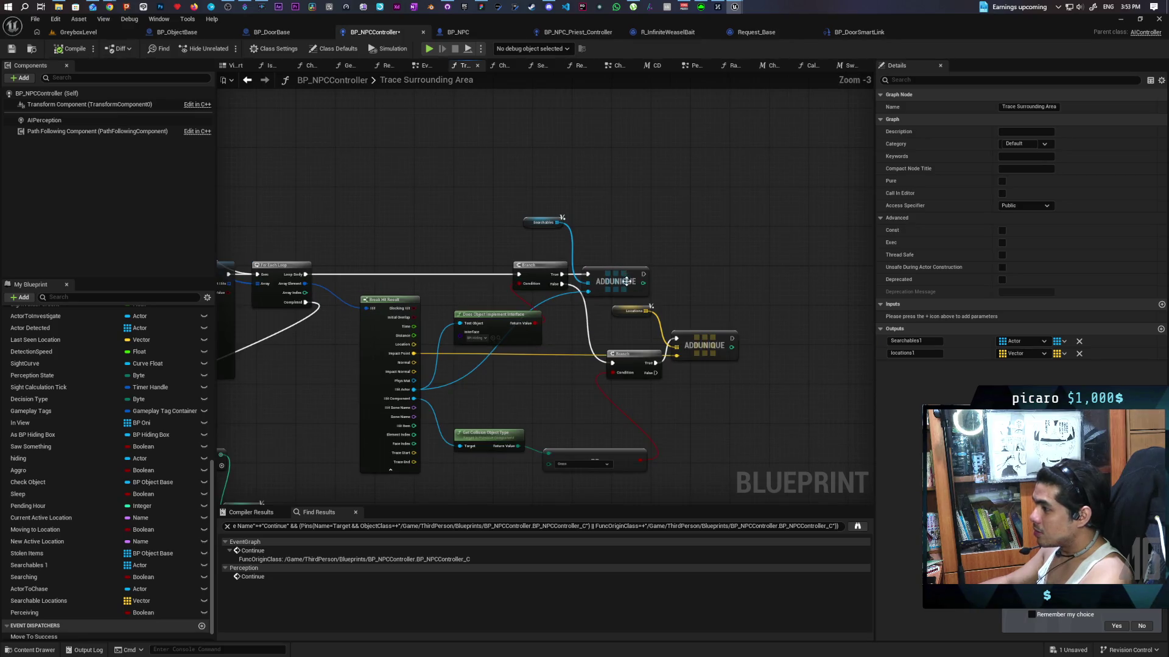
scroll(670, 280, "up", 1)
mouse_move(691, 288)
left_mouse_down()
mouse_move(553, 245)
mouse_move(490, 208)
left_mouse_up()
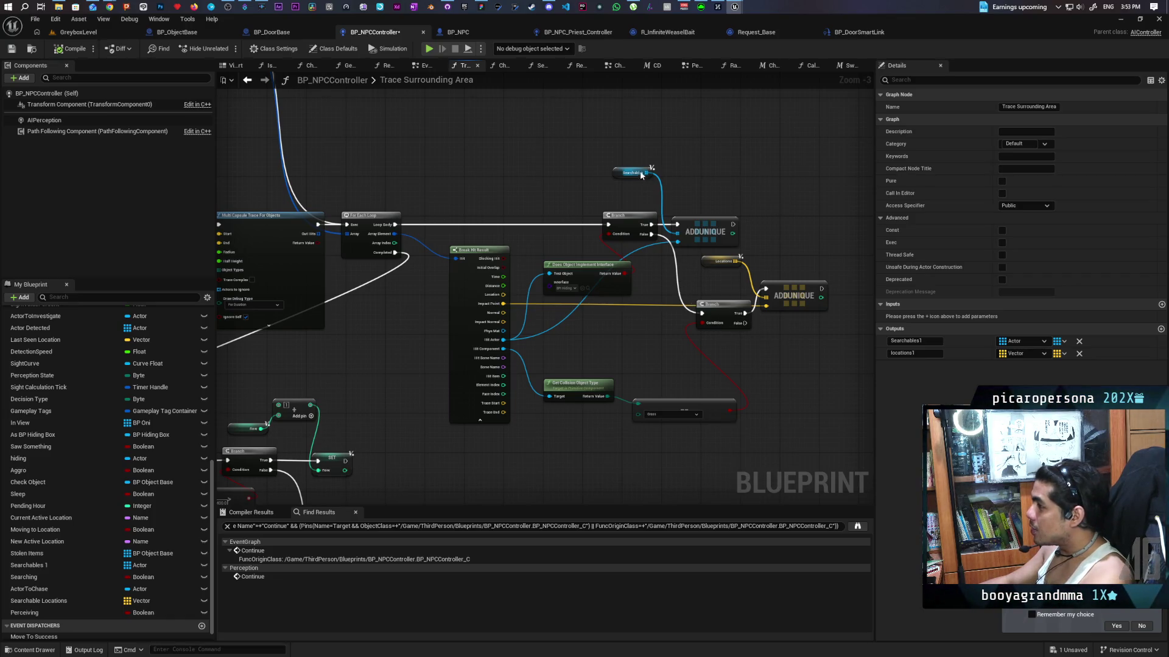
mouse_move(645, 175)
left_mouse_down()
mouse_move(748, 230)
mouse_move(706, 226)
mouse_move(736, 228)
left_mouse_up()
left_click(706, 231, "shift")
left_click(641, 198)
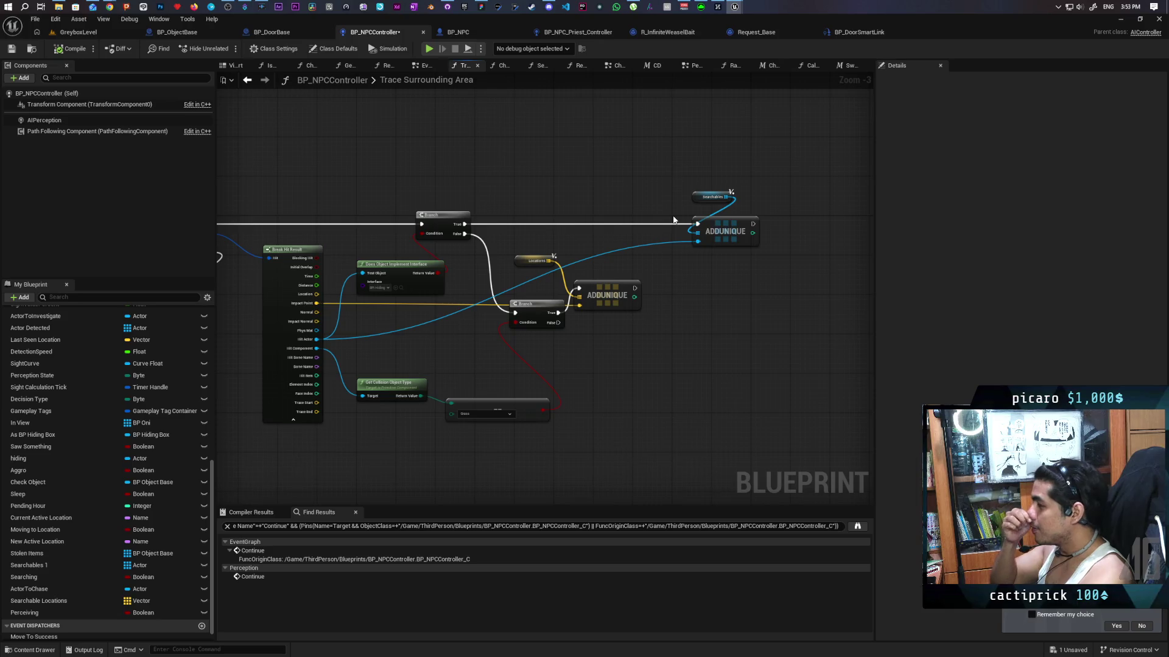
key("ctrl+s")
Move the Branch node to the left and recentre the view on the AddUnique nodes
mouse_move(464, 140)
left_mouse_down()
mouse_move(502, 198)
mouse_move(543, 219)
left_mouse_up()
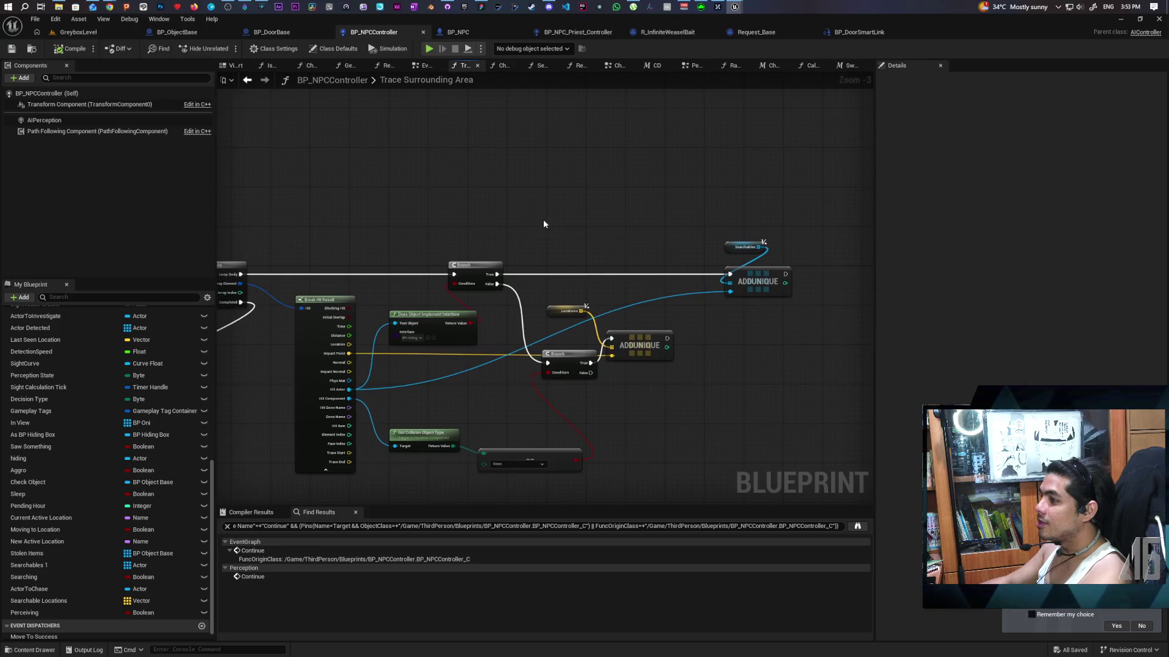
left_click_drag(481, 265, 435, 265)
left_click(465, 241)
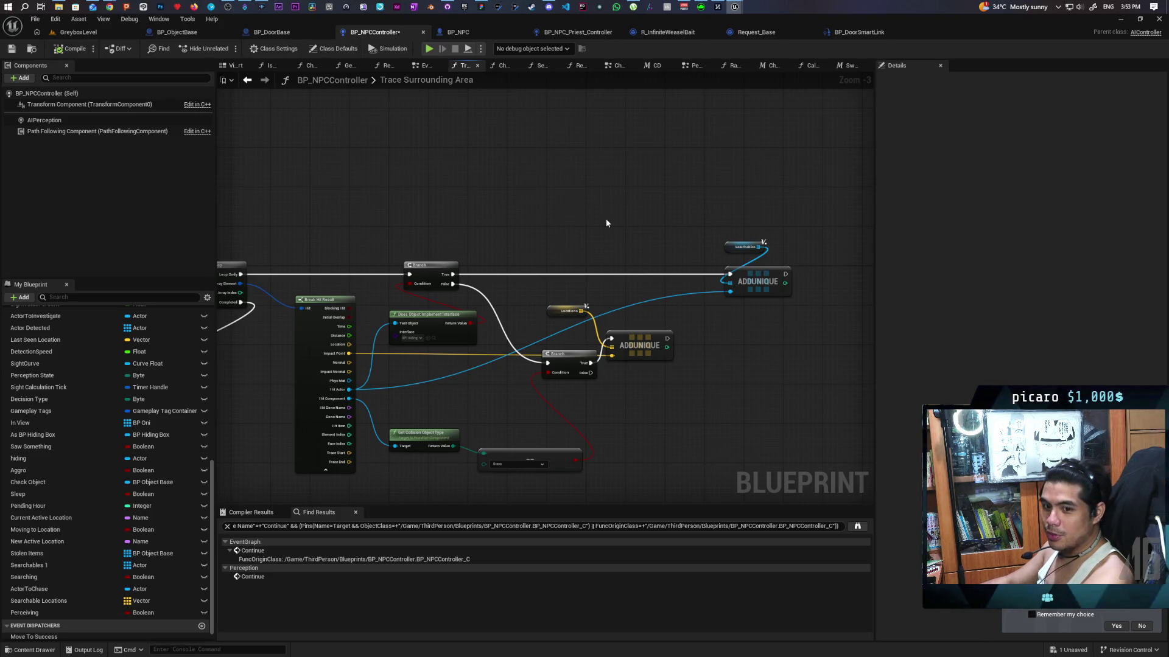
mouse_move(623, 231)
left_mouse_down()
mouse_move(553, 232)
mouse_move(736, 217)
mouse_move(699, 221)
left_mouse_up()
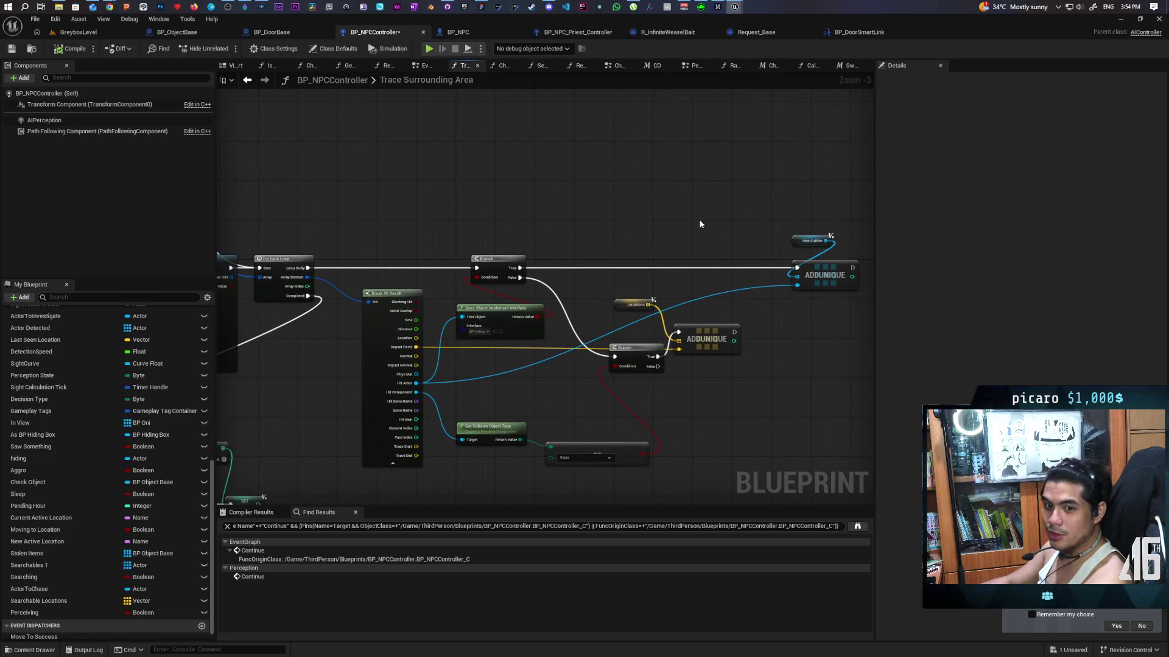